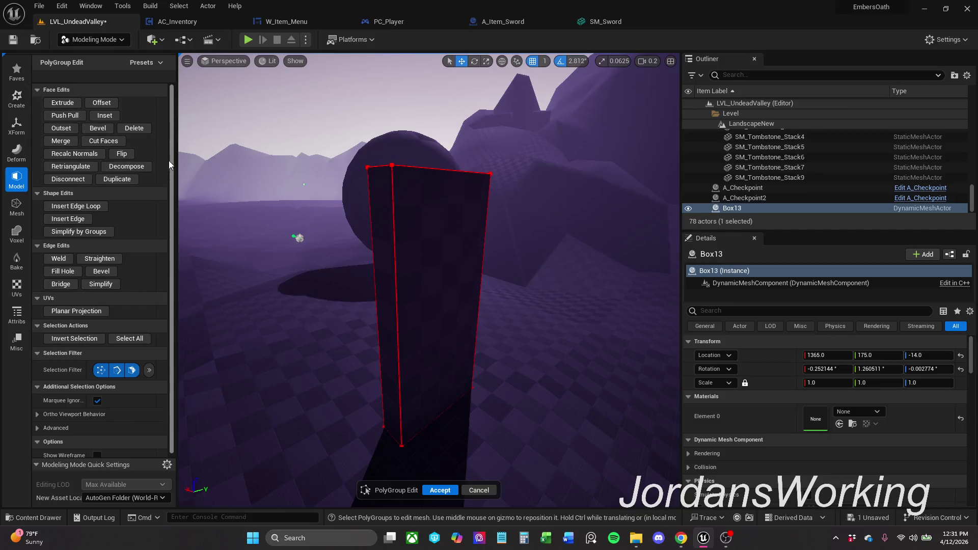
Select Box13's front face and make the first horizontal Cut Faces across it
{"action": "left_click", "coordinate": [430, 307]}
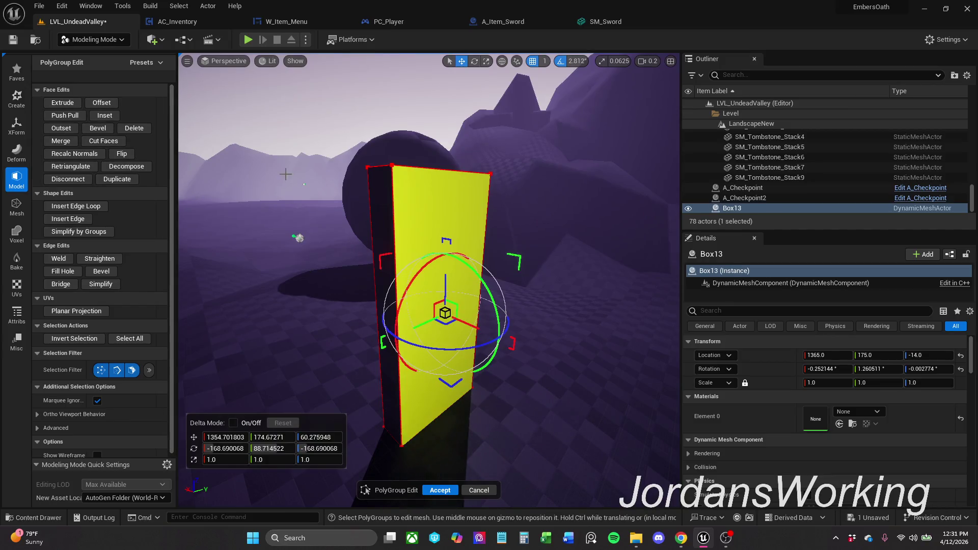
{"action": "left_click", "coordinate": [103, 141]}
{"action": "mouse_move", "coordinate": [392, 257]}
{"action": "left_mouse_down"}
{"action": "mouse_move", "coordinate": [381, 242]}
{"action": "mouse_move", "coordinate": [340, 241]}
{"action": "left_mouse_up"}
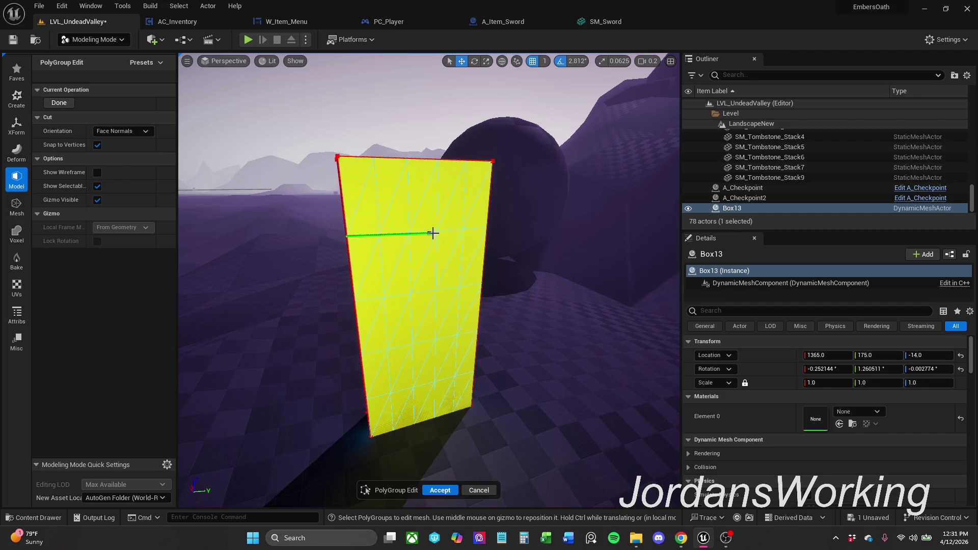
{"action": "left_click", "coordinate": [484, 227]}
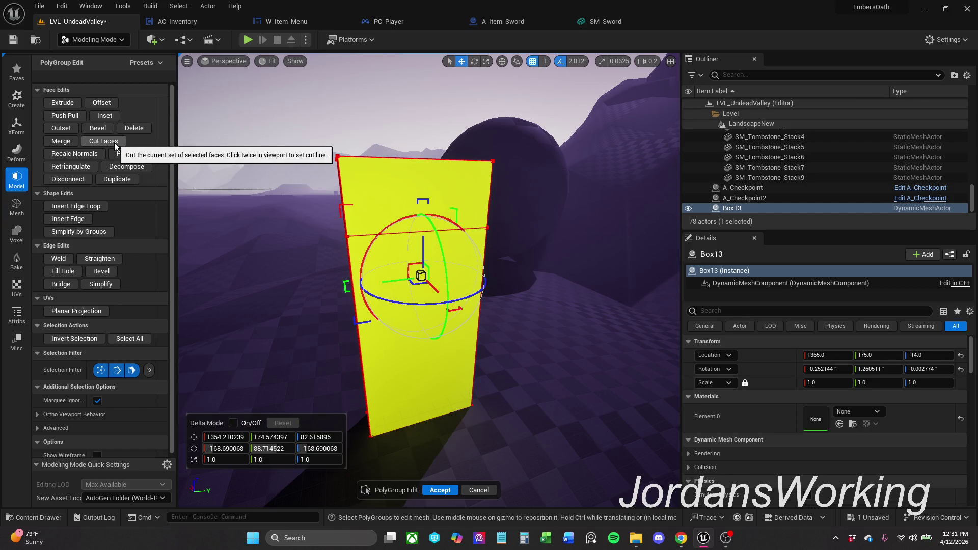
Make a second horizontal cut across the face and accept the polygroup edits on Box13
{"action": "left_click", "coordinate": [115, 143]}
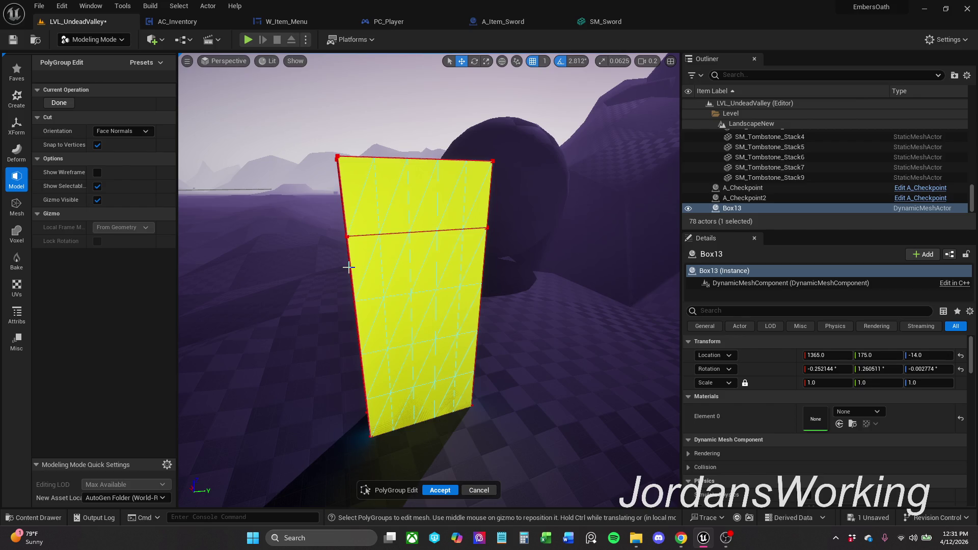
{"action": "left_click", "coordinate": [352, 270]}
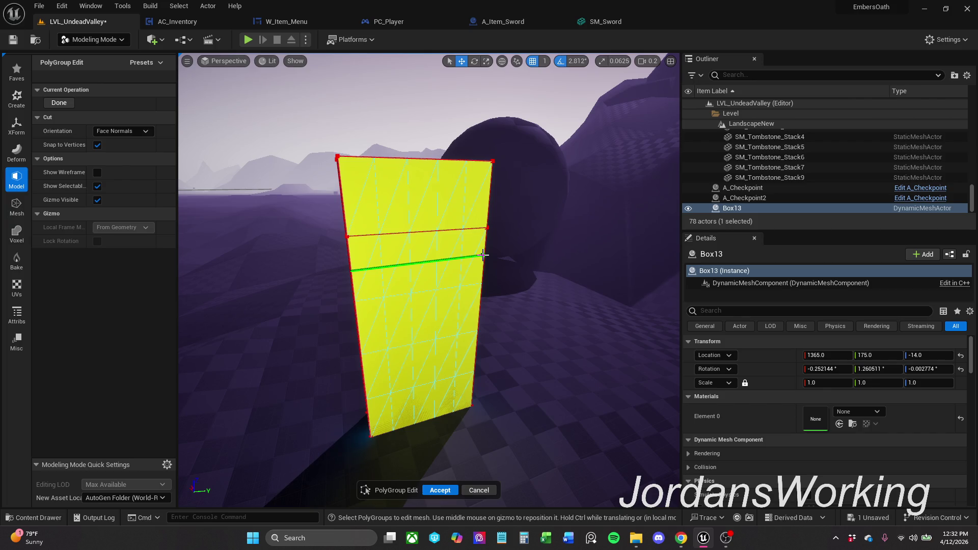
{"action": "left_click", "coordinate": [483, 255]}
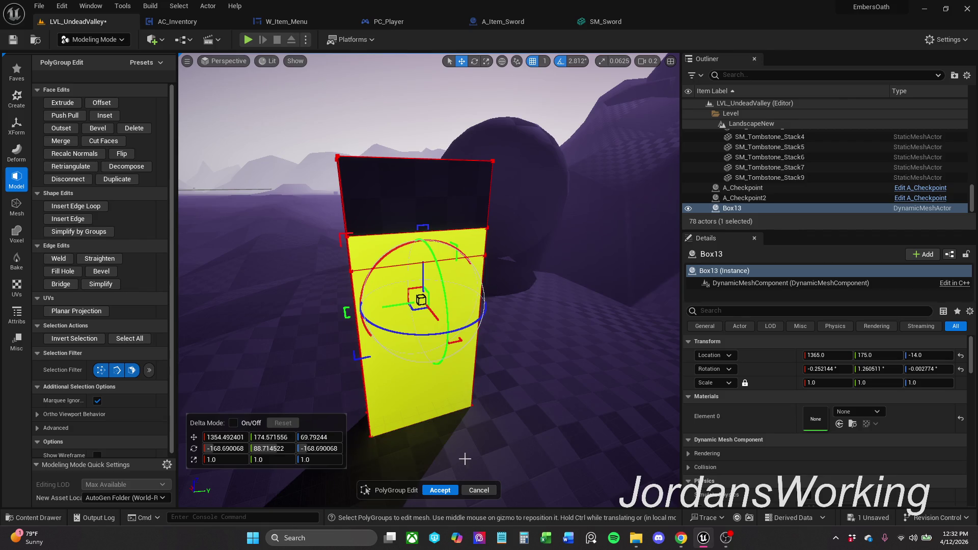
{"action": "left_click", "coordinate": [439, 490]}
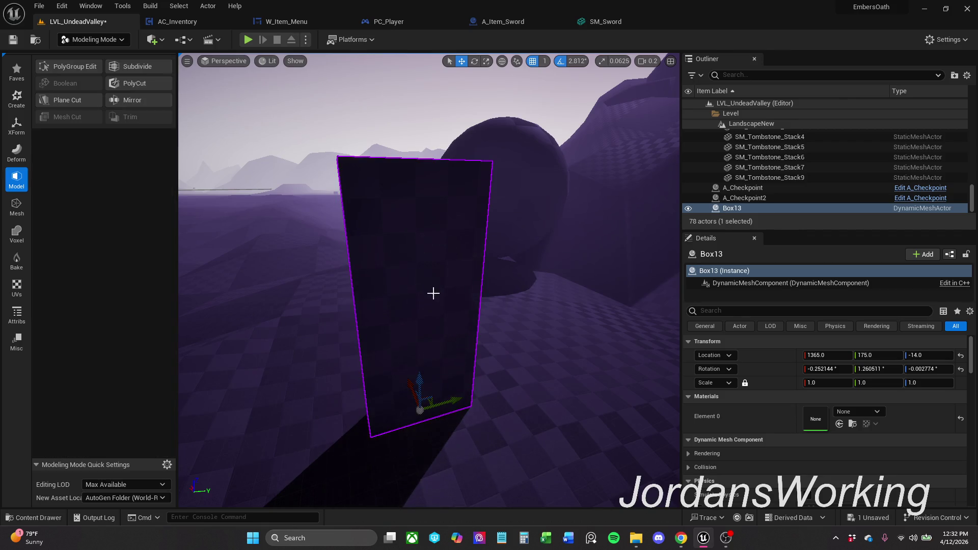
Orbit to Box13's wide side and delete it from the level
{"action": "left_click_drag", "start_coordinate": [436, 268], "coordinate": [359, 268]}
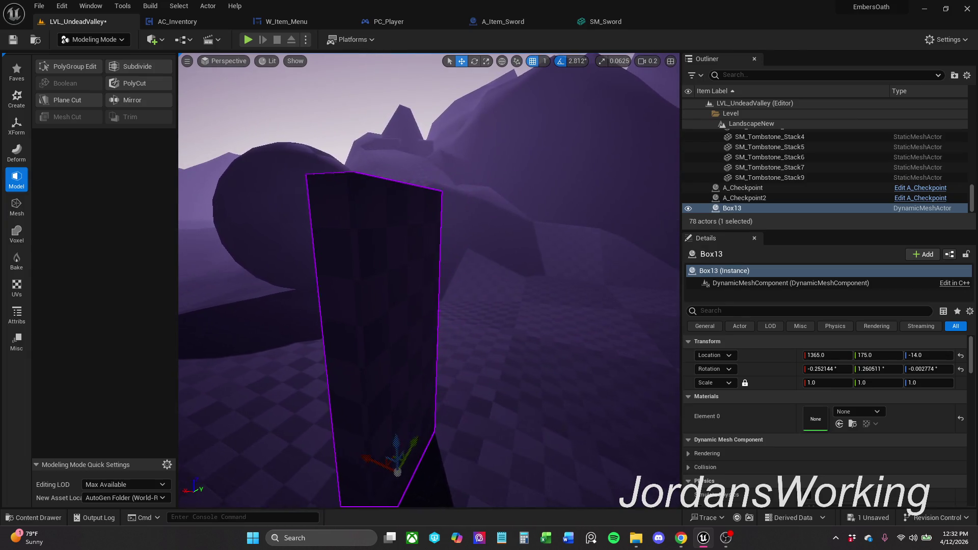
{"action": "left_click_drag", "start_coordinate": [359, 268], "coordinate": [414, 262]}
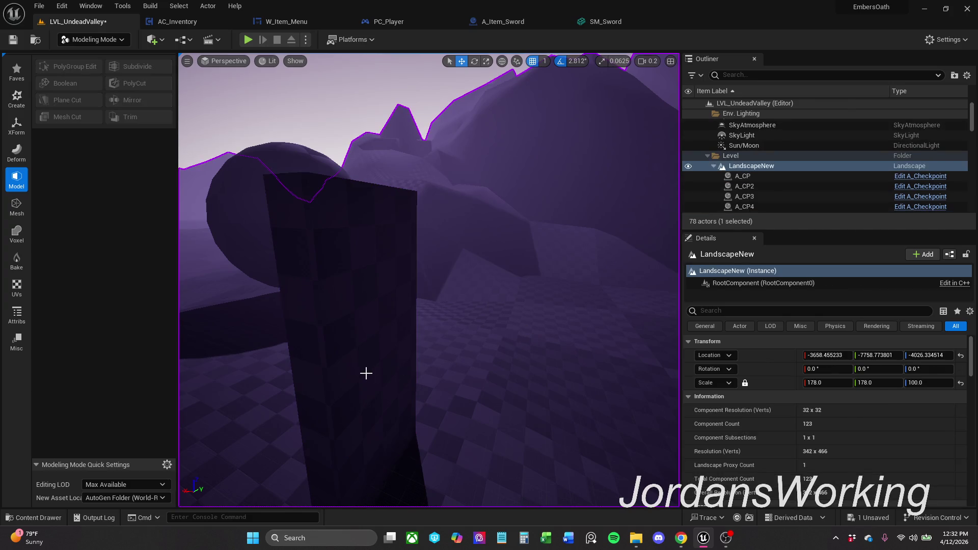
{"action": "key", "text": "Delete"}
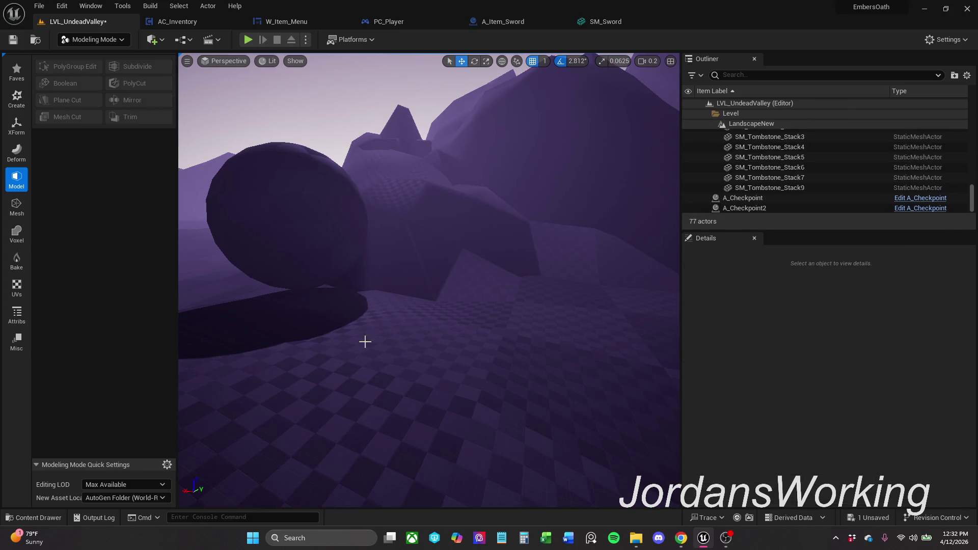
Place a new box on the ground and set its Output Type to Static Mesh
{"action": "left_click", "coordinate": [16, 98]}
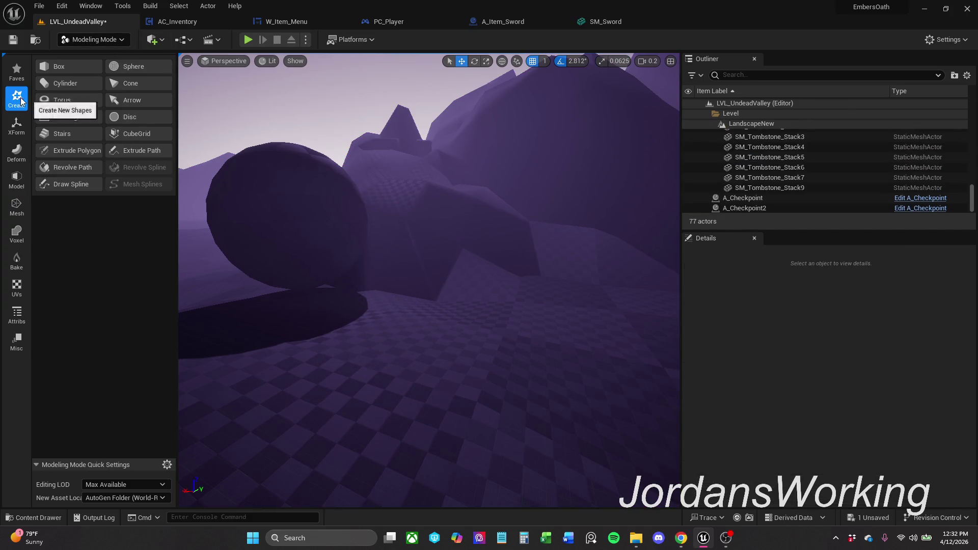
{"action": "left_click", "coordinate": [74, 73]}
{"action": "left_click", "coordinate": [438, 408]}
{"action": "left_click", "coordinate": [134, 92]}
{"action": "left_click", "coordinate": [126, 103]}
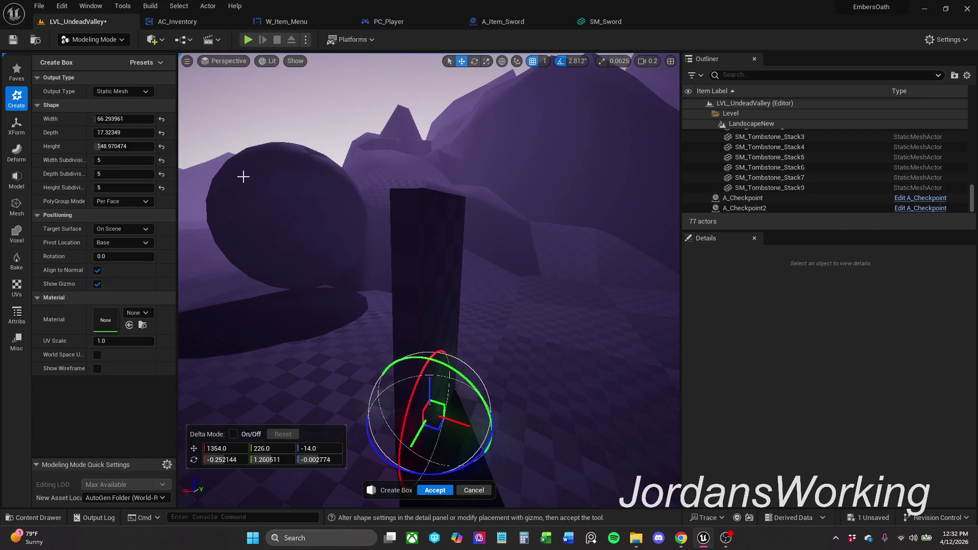
Set PolyGroup Mode to Per Quad and accept the new box, Box12
{"action": "left_click", "coordinate": [124, 202]}
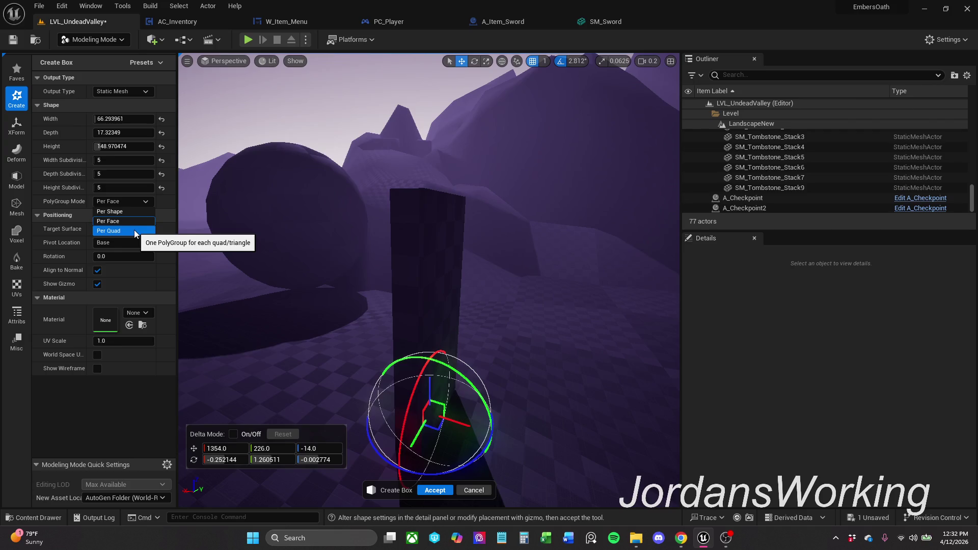
{"action": "left_click", "coordinate": [134, 230]}
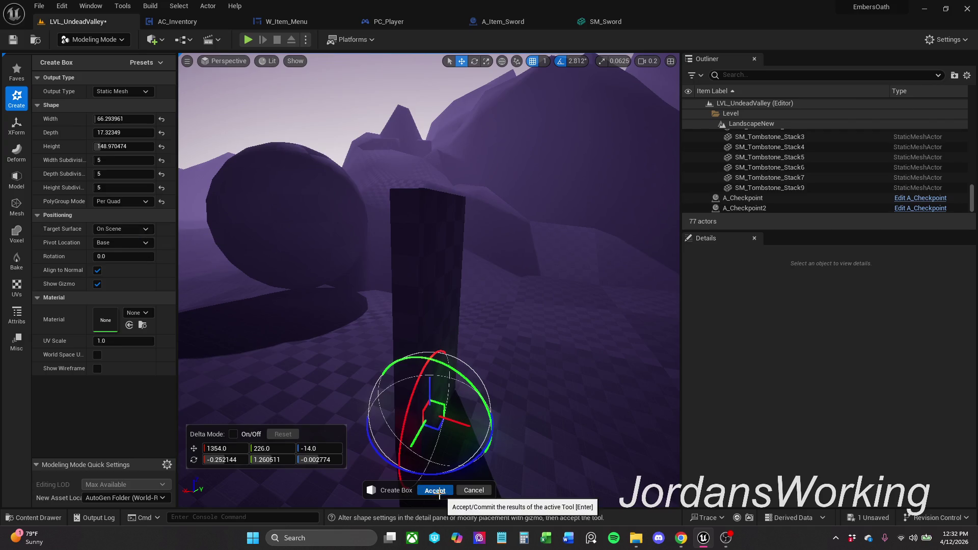
{"action": "left_click", "coordinate": [436, 491]}
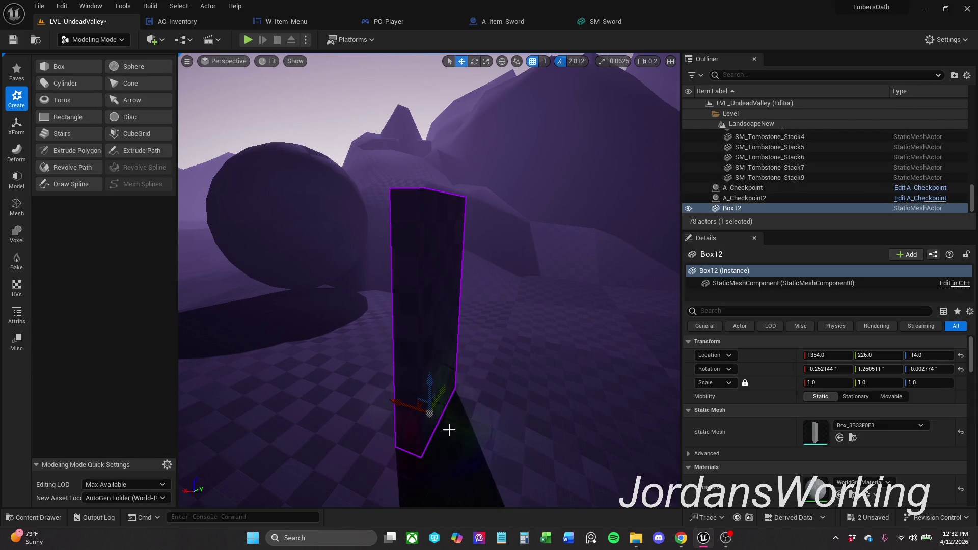
{"action": "left_click", "coordinate": [20, 159]}
{"action": "left_click", "coordinate": [17, 179]}
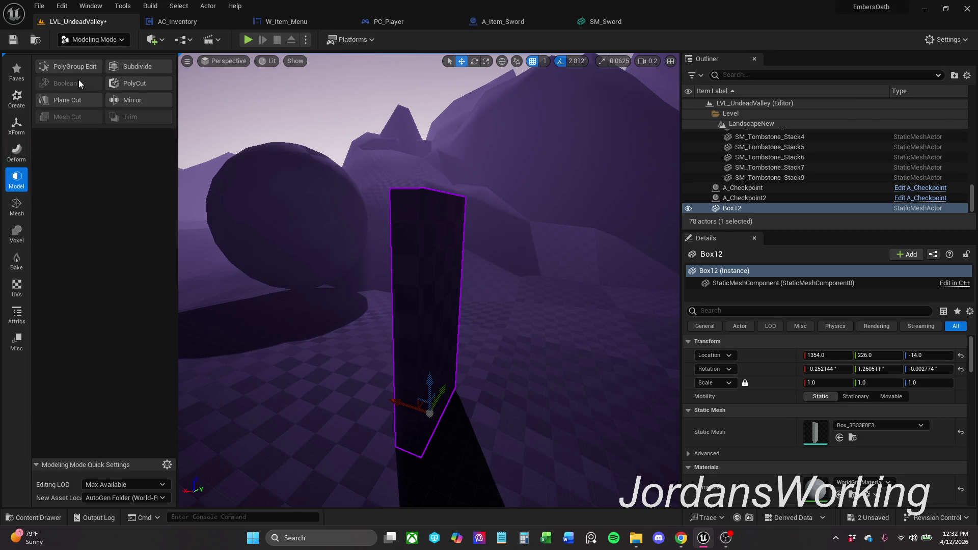
Start PolyGroup Edit on Box12 and attempt a face selection on its side, clearing a stray edge pick
{"action": "left_click", "coordinate": [79, 80]}
{"action": "mouse_move", "coordinate": [476, 260]}
{"action": "left_mouse_down"}
{"action": "mouse_move", "coordinate": [369, 230]}
{"action": "mouse_move", "coordinate": [376, 185]}
{"action": "mouse_move", "coordinate": [483, 261]}
{"action": "left_mouse_up"}
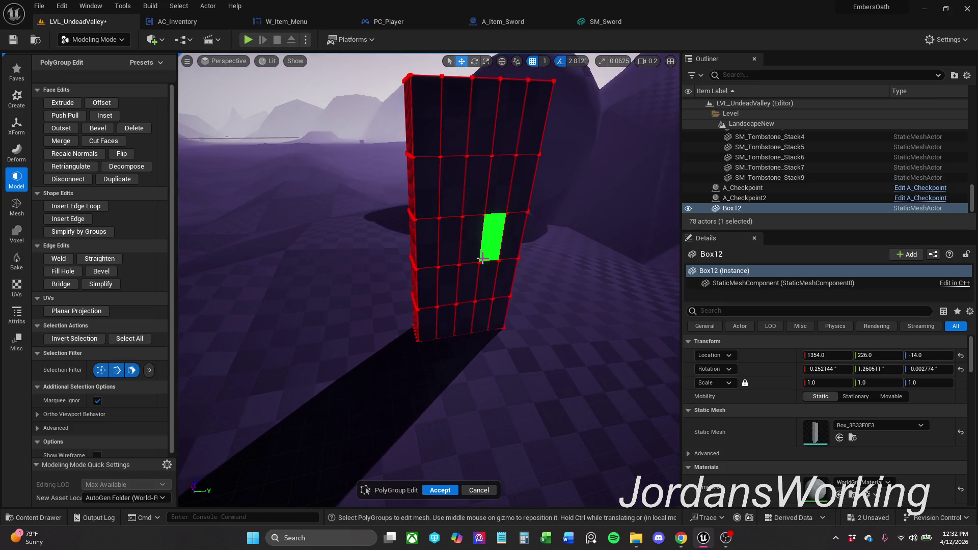
{"action": "mouse_move", "coordinate": [483, 260]}
{"action": "left_mouse_down"}
{"action": "mouse_move", "coordinate": [426, 244]}
{"action": "mouse_move", "coordinate": [404, 219]}
{"action": "left_mouse_up"}
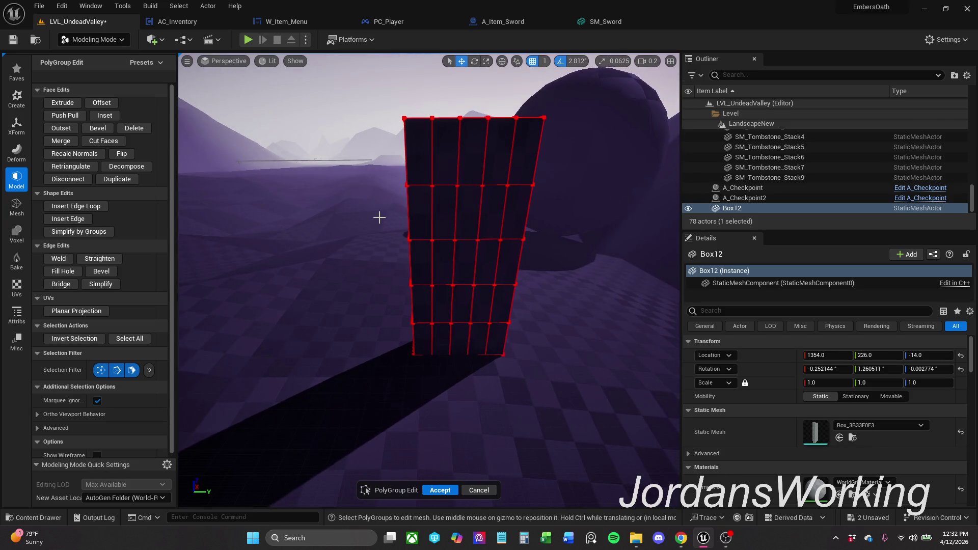
{"action": "mouse_move", "coordinate": [411, 173]}
{"action": "left_mouse_down"}
{"action": "mouse_move", "coordinate": [421, 169]}
{"action": "mouse_move", "coordinate": [448, 56]}
{"action": "left_mouse_up"}
{"action": "left_click", "coordinate": [375, 254]}
Orbit to the selected side faces and begin an Extrude on them
{"action": "mouse_move", "coordinate": [428, 199]}
{"action": "left_mouse_down"}
{"action": "mouse_move", "coordinate": [474, 199]}
{"action": "mouse_move", "coordinate": [439, 200]}
{"action": "left_mouse_up"}
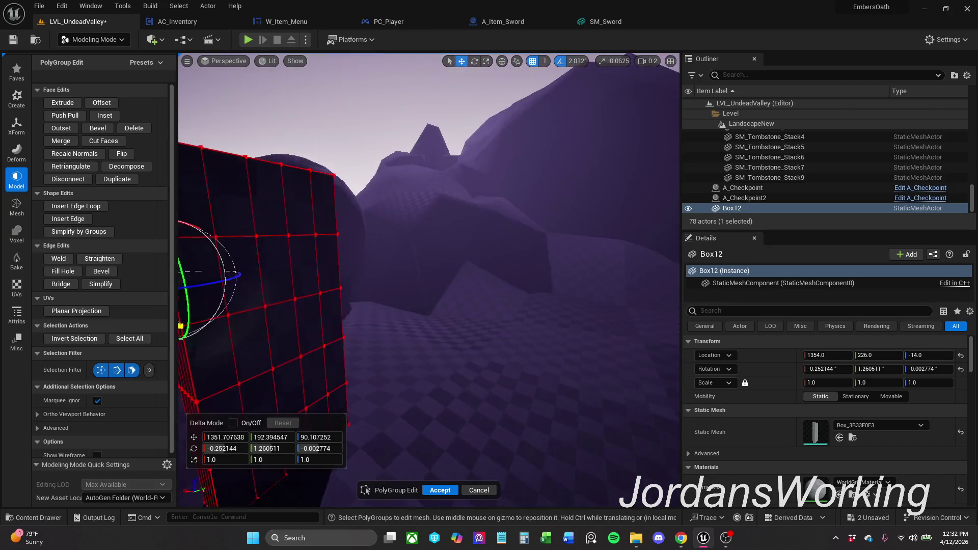
{"action": "mouse_move", "coordinate": [393, 223]}
{"action": "left_mouse_down"}
{"action": "mouse_move", "coordinate": [204, 265]}
{"action": "mouse_move", "coordinate": [380, 233]}
{"action": "mouse_move", "coordinate": [330, 234]}
{"action": "left_mouse_up"}
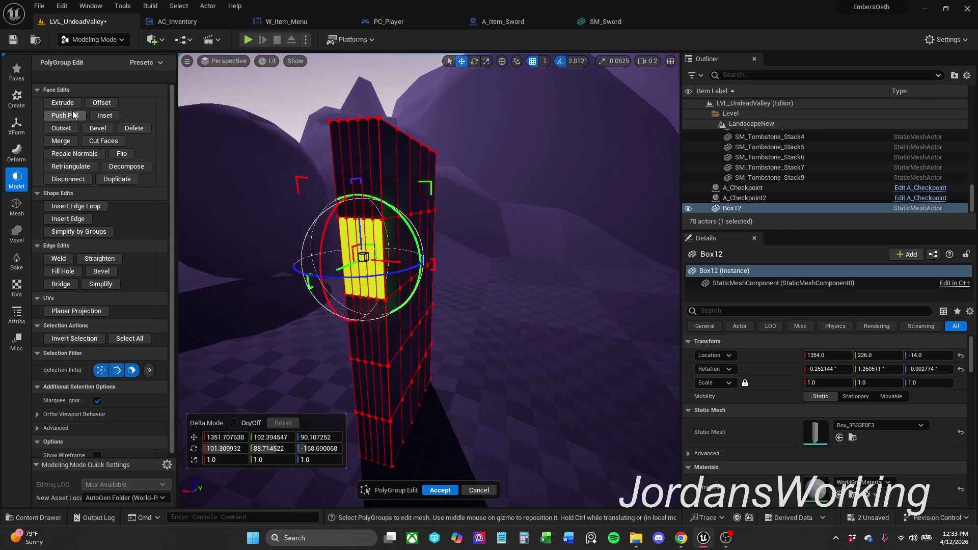
{"action": "left_click", "coordinate": [62, 103]}
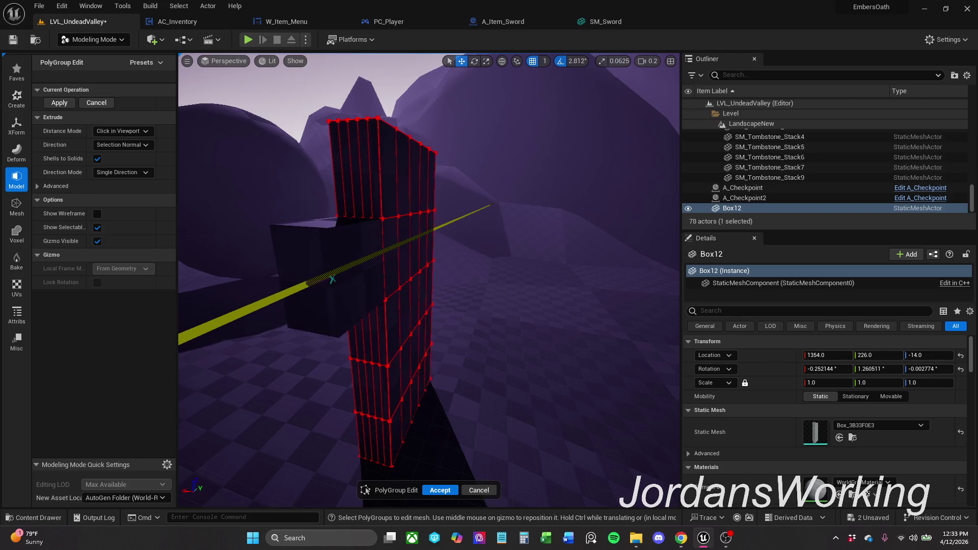
Set the extrusion length to form a sideways arm and accept the edits on Box12
{"action": "left_click_drag", "start_coordinate": [315, 281], "coordinate": [322, 273]}
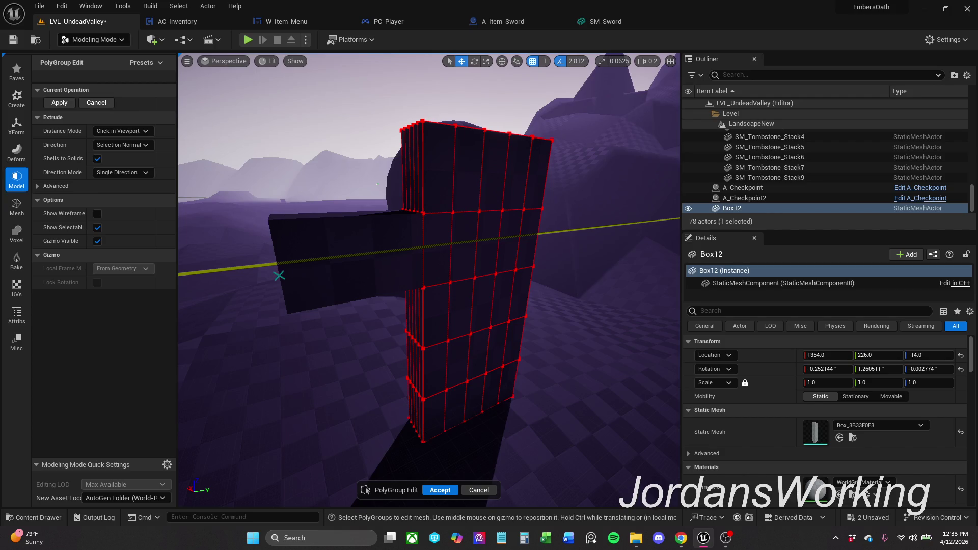
{"action": "scroll", "coordinate": [376, 184], "scroll_direction": "down", "scroll_amount": 10}
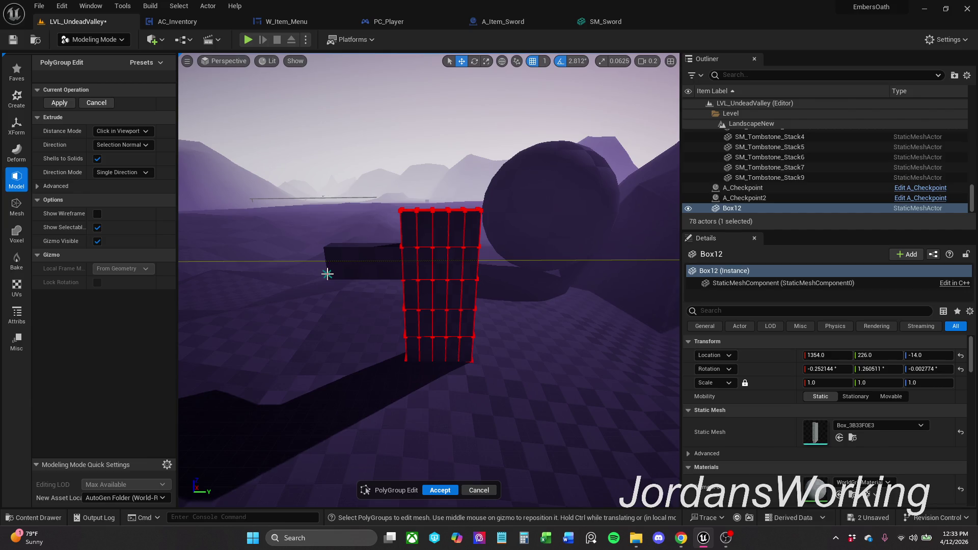
{"action": "left_click", "coordinate": [348, 276]}
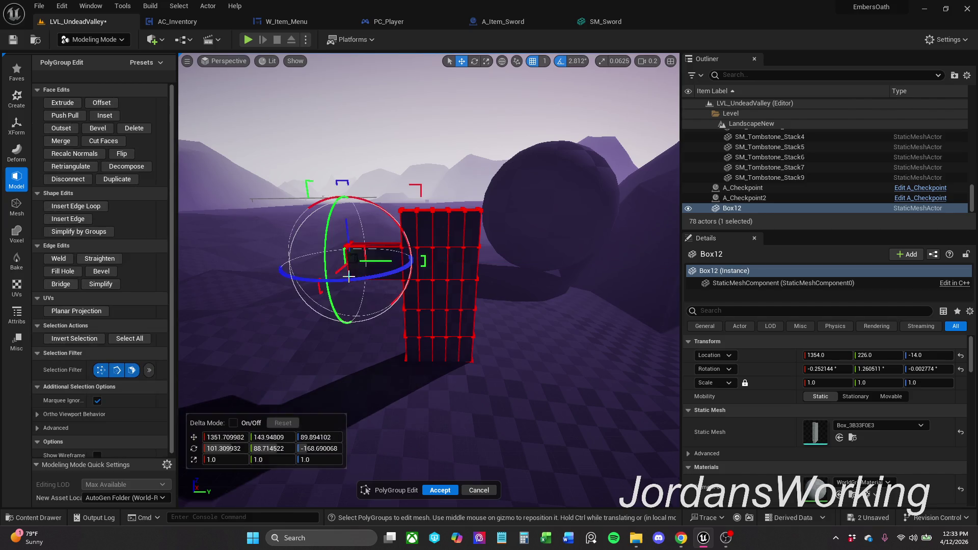
{"action": "scroll", "coordinate": [592, 134], "scroll_direction": "up", "scroll_amount": 3}
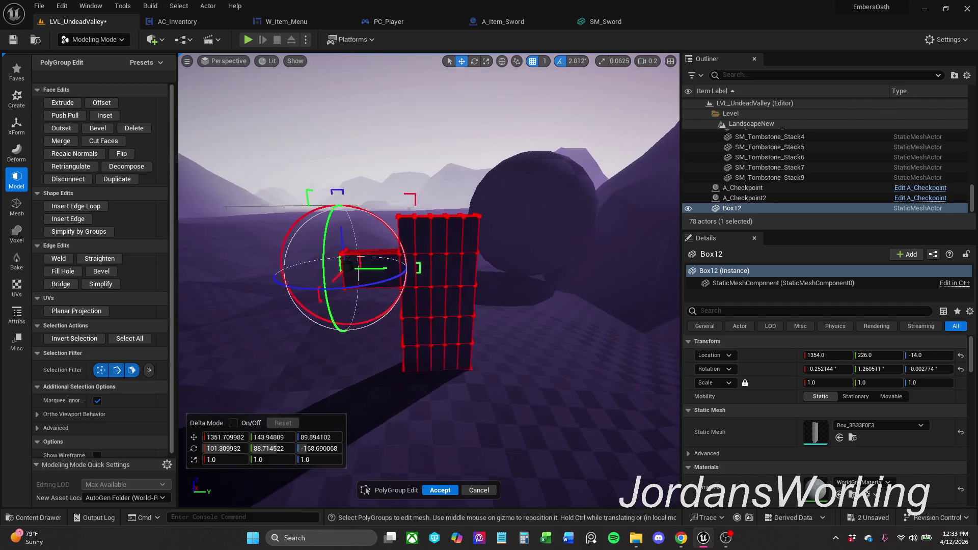
{"action": "left_click_drag", "start_coordinate": [592, 134], "coordinate": [571, 153]}
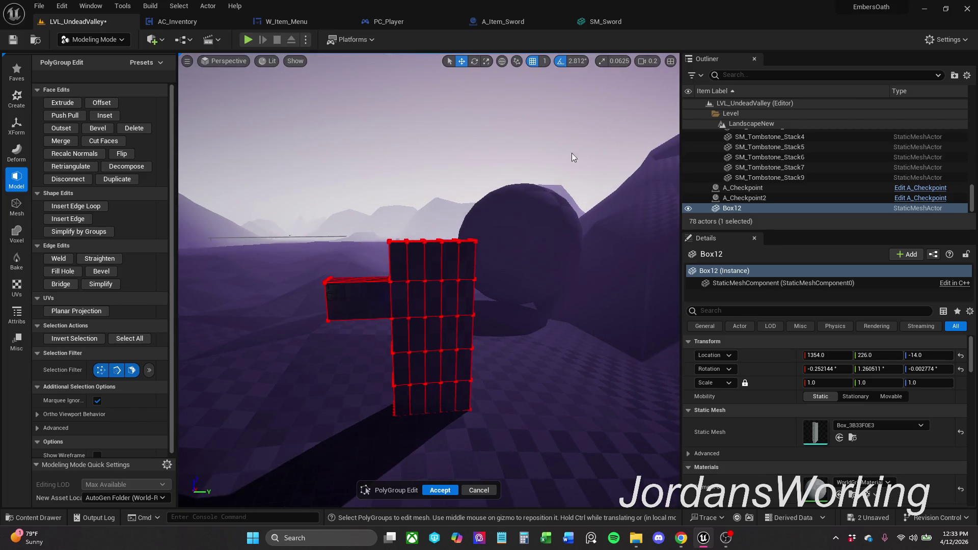
{"action": "left_click", "coordinate": [440, 490]}
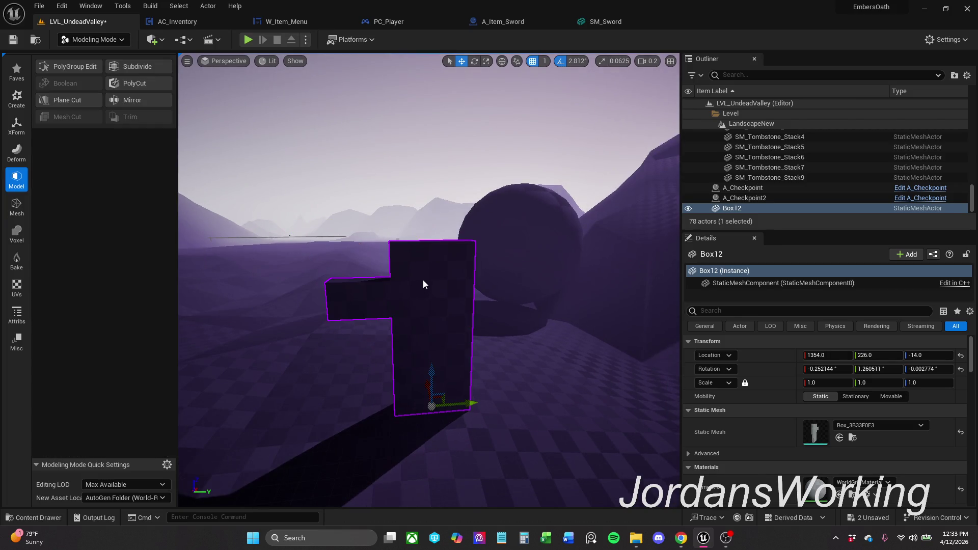
Reopen PolyGroup Edit on Box12 and marquee-select the right column edges
{"action": "left_click", "coordinate": [77, 68]}
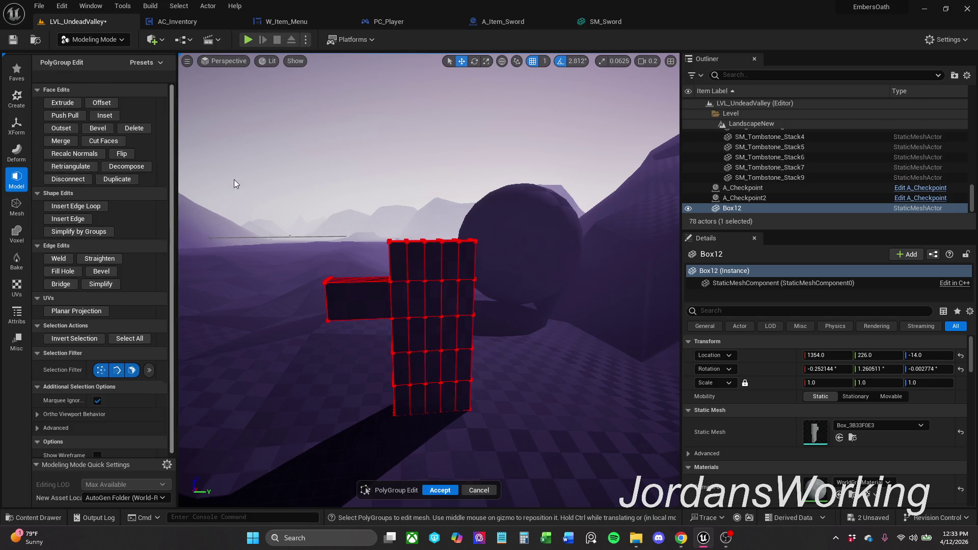
{"action": "scroll", "coordinate": [448, 294], "scroll_direction": "up", "scroll_amount": 3}
{"action": "left_click_drag", "start_coordinate": [489, 252], "coordinate": [548, 249]}
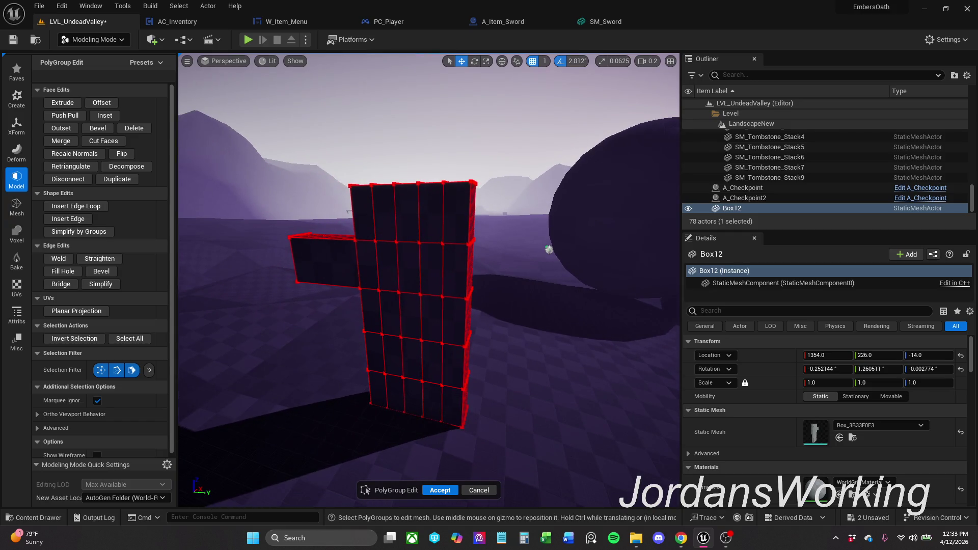
{"action": "left_click_drag", "start_coordinate": [549, 249], "coordinate": [463, 243]}
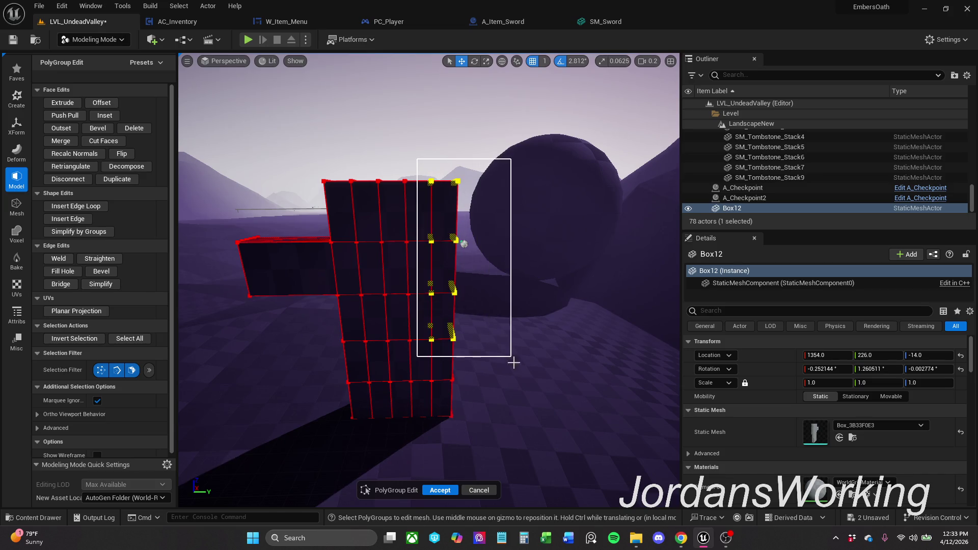
{"action": "left_click_drag", "start_coordinate": [422, 196], "coordinate": [510, 375]}
Nudge the selected edges left, undo the move, and attempt an Extrude that fails without faces
{"action": "mouse_move", "coordinate": [417, 311]}
{"action": "left_mouse_down"}
{"action": "mouse_move", "coordinate": [385, 311]}
{"action": "mouse_move", "coordinate": [422, 314]}
{"action": "left_mouse_up"}
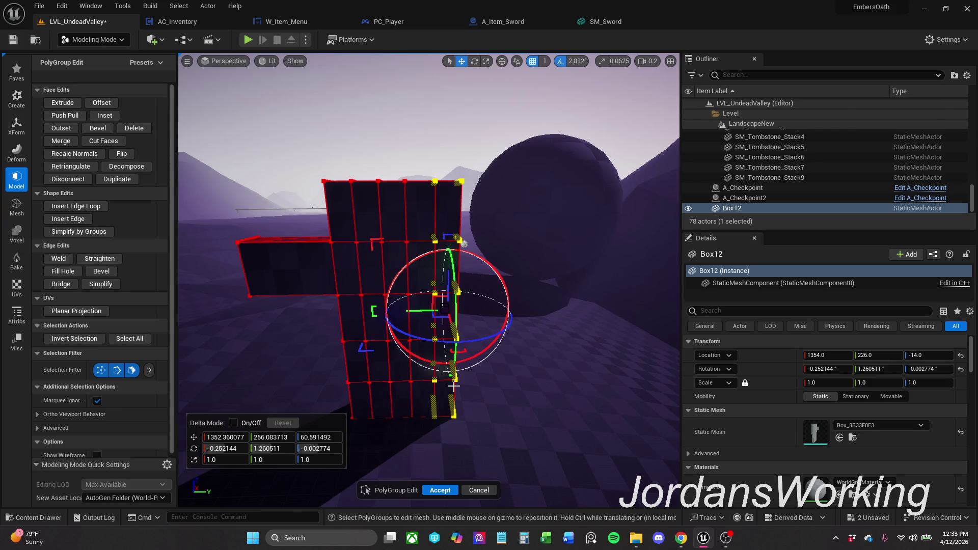
{"action": "key", "text": "ctrl+z"}
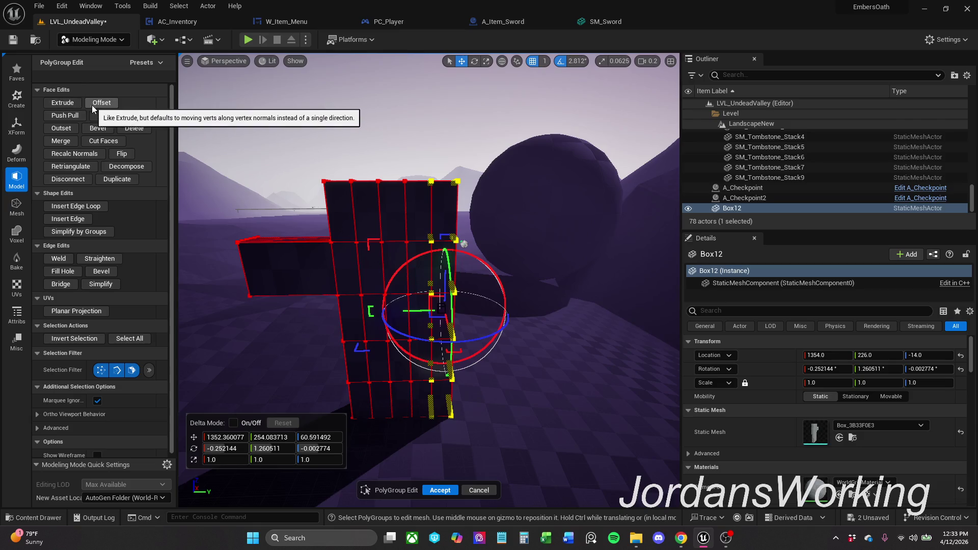
{"action": "left_click", "coordinate": [72, 102]}
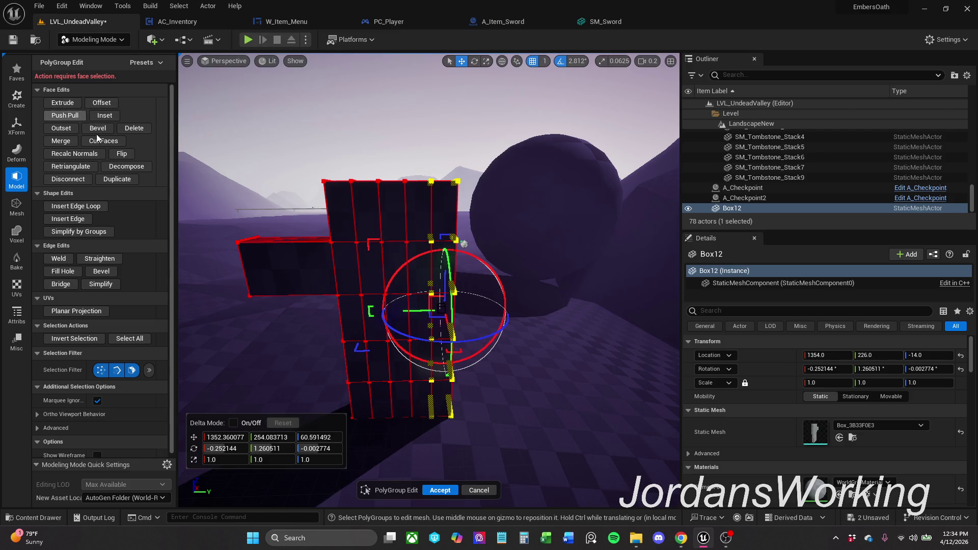
Switch the selection filter to edges, marquee the top-right edges, then switch back to faces
{"action": "left_click_drag", "start_coordinate": [287, 268], "coordinate": [222, 275]}
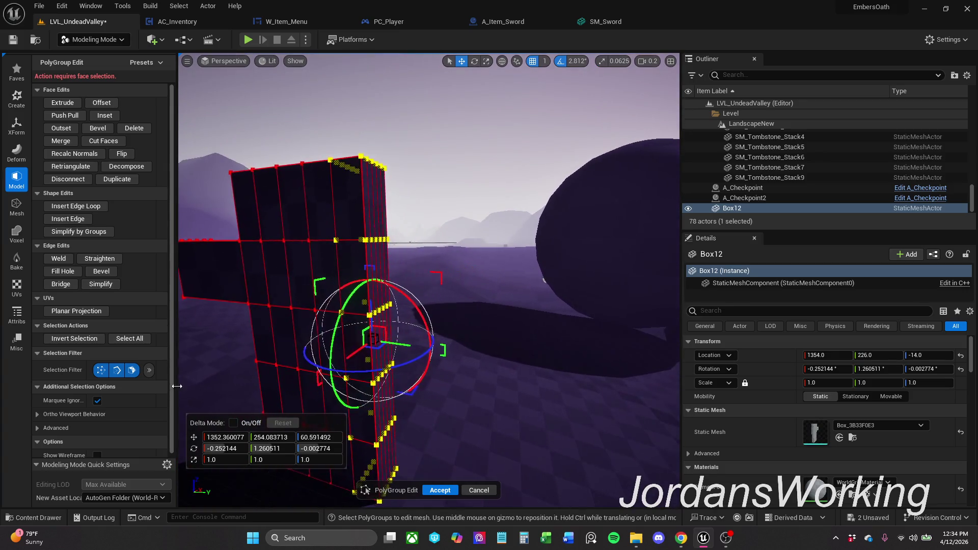
{"action": "left_click", "coordinate": [132, 370]}
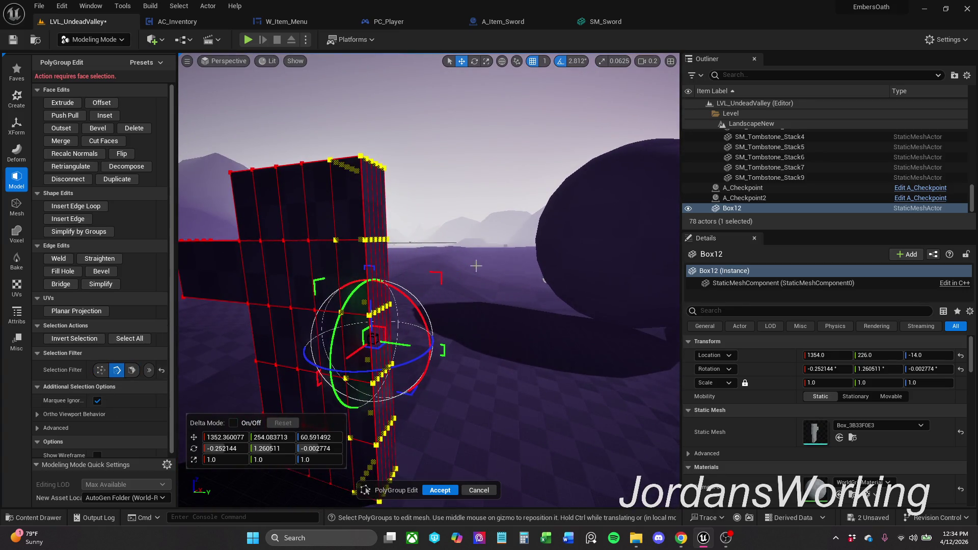
{"action": "left_click", "coordinate": [499, 235]}
{"action": "mouse_move", "coordinate": [344, 139]}
{"action": "left_mouse_down"}
{"action": "mouse_move", "coordinate": [441, 263]}
{"action": "mouse_move", "coordinate": [475, 456]}
{"action": "left_mouse_up"}
{"action": "left_click", "coordinate": [131, 370]}
{"action": "left_click", "coordinate": [398, 269]}
Marquee-select faces across the mesh and narrow the selection to the right-side and upper front faces
{"action": "left_click_drag", "start_coordinate": [337, 132], "coordinate": [509, 490]}
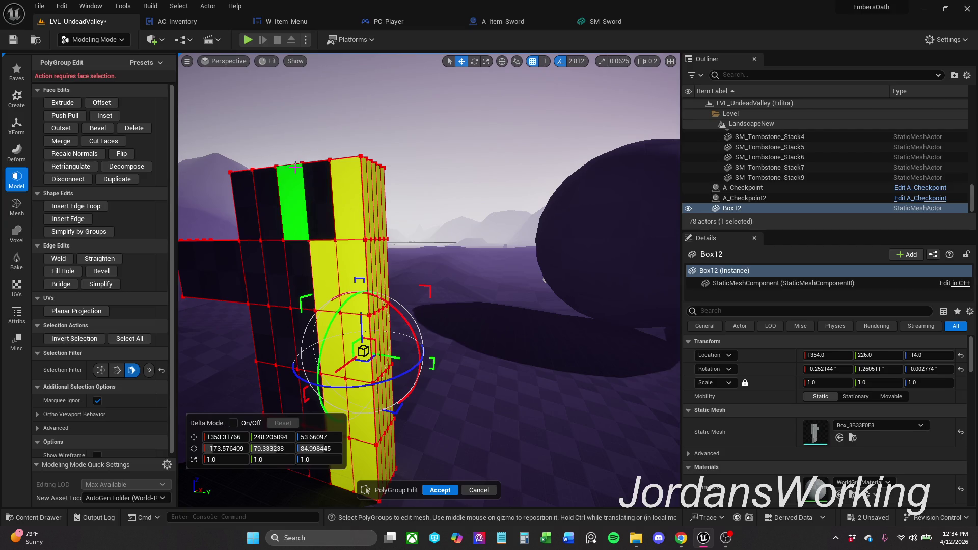
{"action": "left_click_drag", "start_coordinate": [312, 196], "coordinate": [353, 492]}
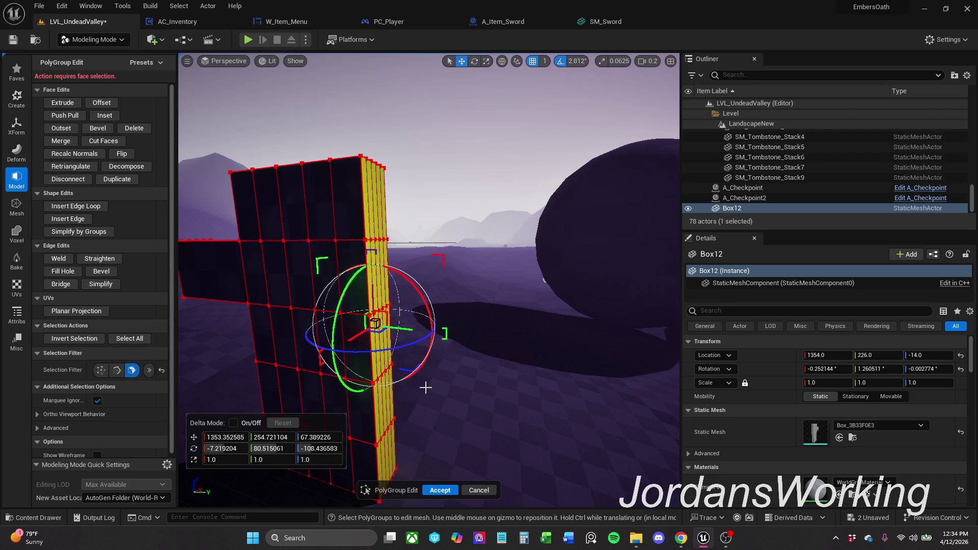
{"action": "mouse_move", "coordinate": [398, 311]}
{"action": "left_mouse_down"}
{"action": "mouse_move", "coordinate": [180, 241]}
{"action": "mouse_move", "coordinate": [226, 68]}
{"action": "mouse_move", "coordinate": [469, 385]}
{"action": "mouse_move", "coordinate": [381, 169]}
{"action": "left_mouse_up"}
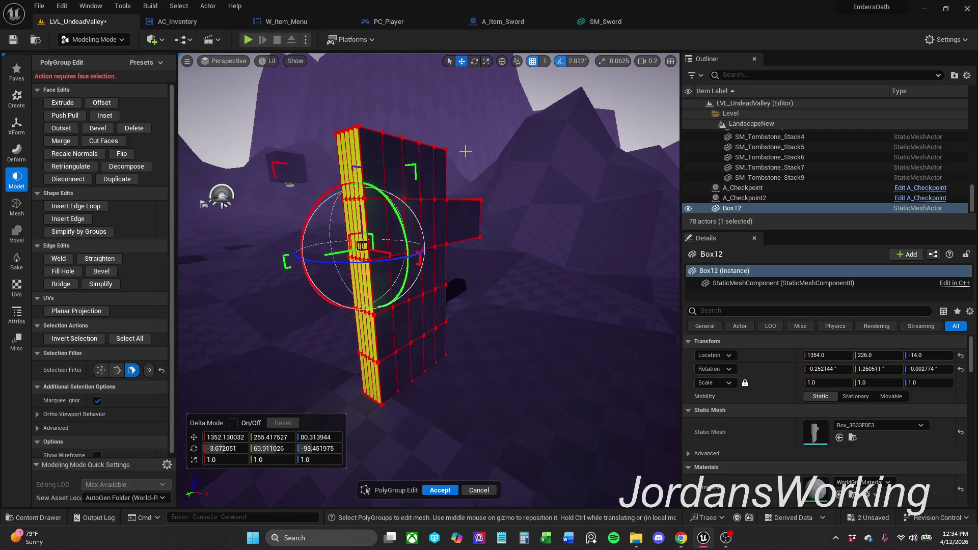
{"action": "mouse_move", "coordinate": [465, 151]}
{"action": "left_mouse_down"}
{"action": "mouse_move", "coordinate": [372, 159]}
{"action": "mouse_move", "coordinate": [461, 158]}
{"action": "left_mouse_up"}
{"action": "left_click_drag", "start_coordinate": [458, 305], "coordinate": [191, 306]}
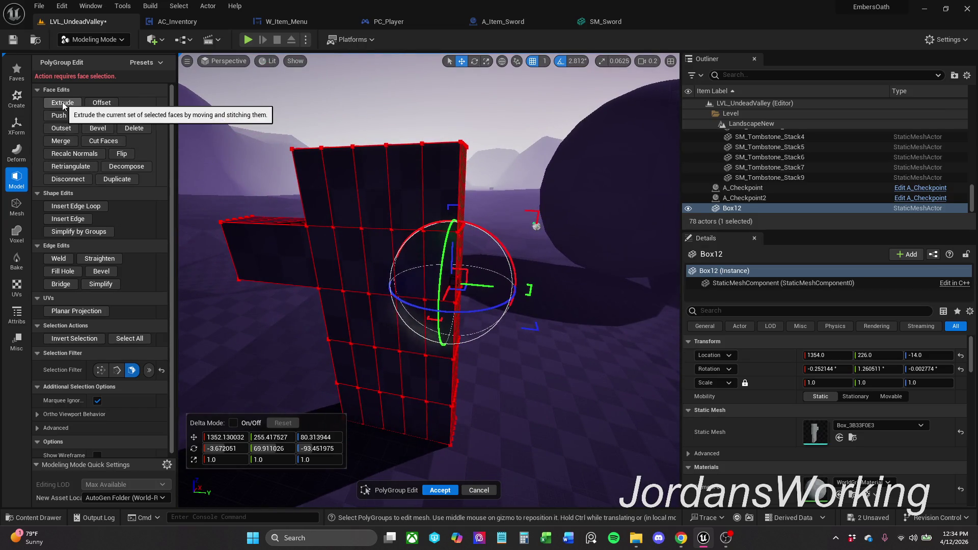
Start an Extrude, cancel PolyGroup Edit without keeping changes, and reopen it on the mesh
{"action": "left_click", "coordinate": [63, 103]}
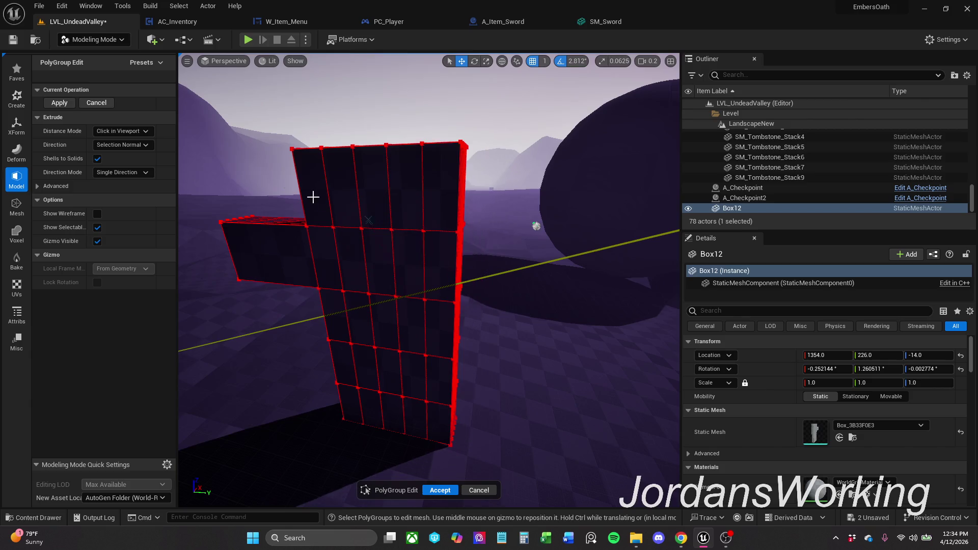
{"action": "left_click", "coordinate": [479, 491]}
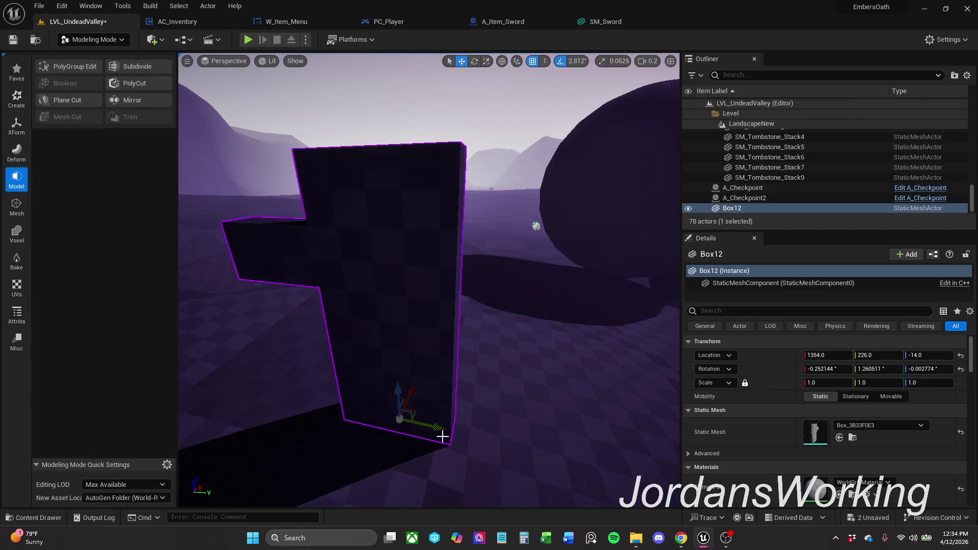
{"action": "left_click", "coordinate": [86, 67]}
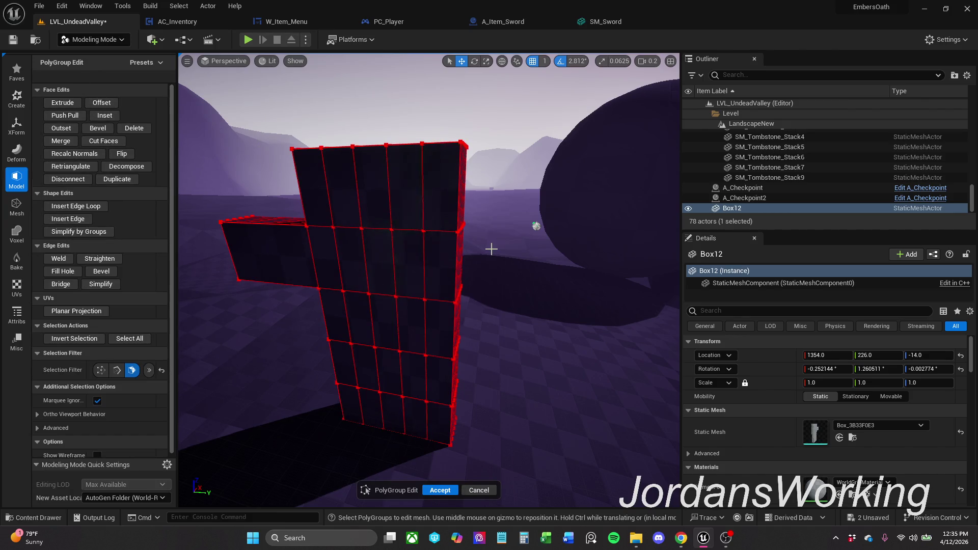
Marquee-select the faces of the cross mesh's right column after a premature Outset attempt
{"action": "left_click", "coordinate": [73, 128]}
{"action": "mouse_move", "coordinate": [437, 247]}
{"action": "left_mouse_down"}
{"action": "mouse_move", "coordinate": [490, 275]}
{"action": "mouse_move", "coordinate": [478, 276]}
{"action": "left_mouse_up"}
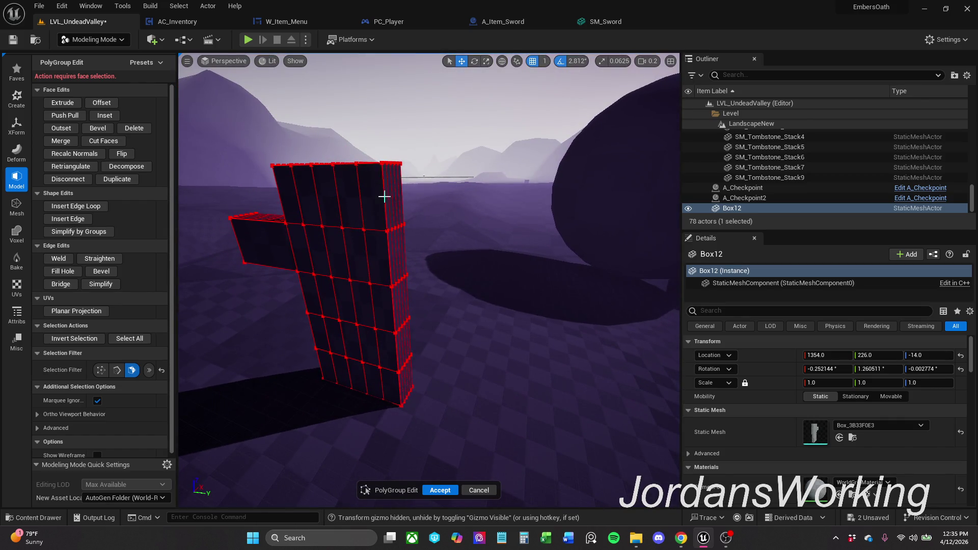
{"action": "mouse_move", "coordinate": [387, 192]}
{"action": "left_mouse_down"}
{"action": "mouse_move", "coordinate": [423, 309]}
{"action": "mouse_move", "coordinate": [469, 386]}
{"action": "left_mouse_up"}
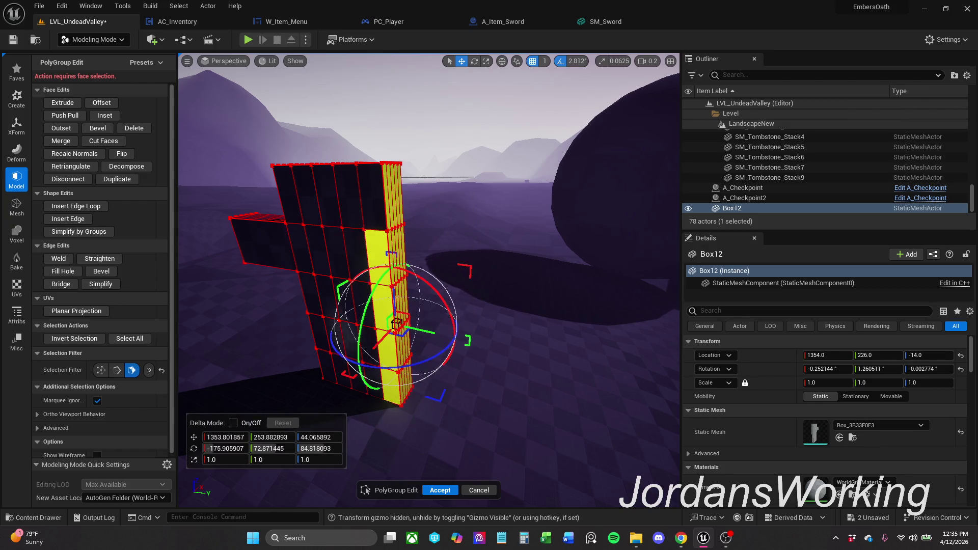
{"action": "key", "text": "a"}
{"action": "key", "text": "d"}
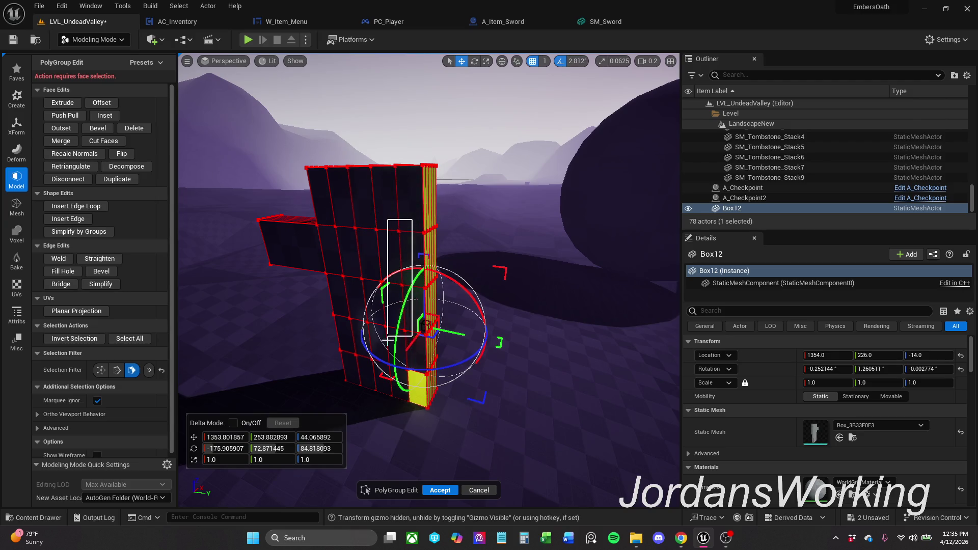
Trim extra faces from the column selection and begin a Push Pull on it
{"action": "left_click_drag", "start_coordinate": [428, 306], "coordinate": [321, 305]}
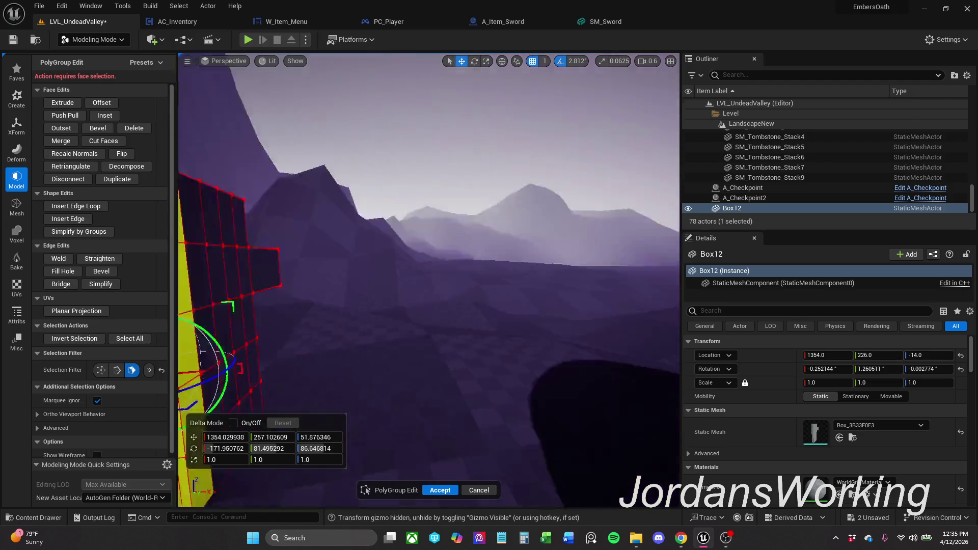
{"action": "mouse_move", "coordinate": [409, 199]}
{"action": "left_mouse_down"}
{"action": "mouse_move", "coordinate": [433, 384]}
{"action": "mouse_move", "coordinate": [359, 329]}
{"action": "mouse_move", "coordinate": [432, 382]}
{"action": "left_mouse_up"}
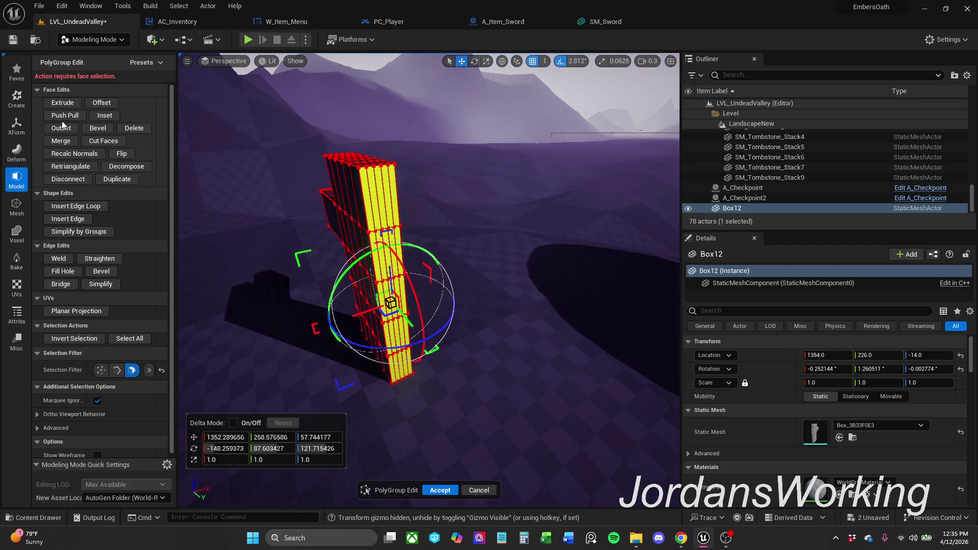
{"action": "left_click", "coordinate": [64, 120]}
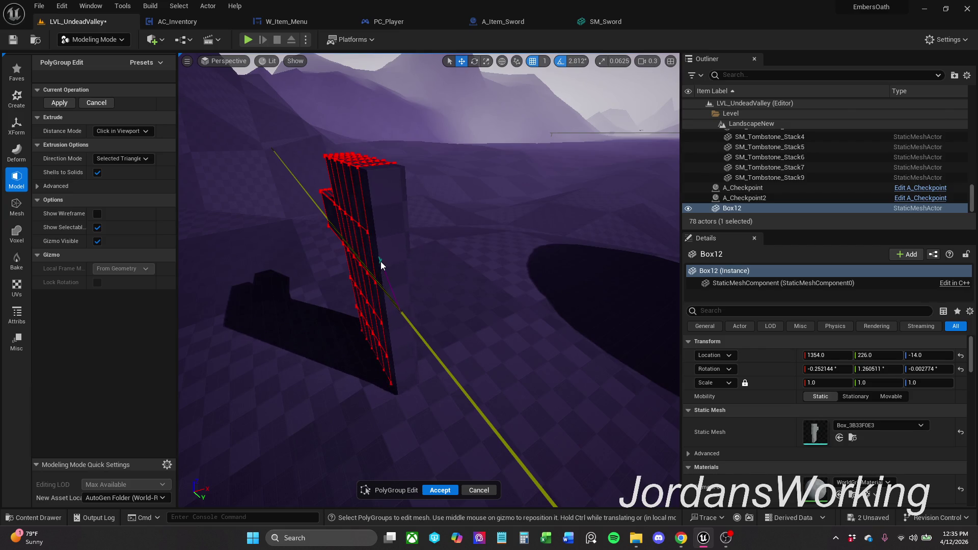
Preview the column extrusion from the front and cancel it with Escape
{"action": "left_click_drag", "start_coordinate": [381, 265], "coordinate": [383, 260]}
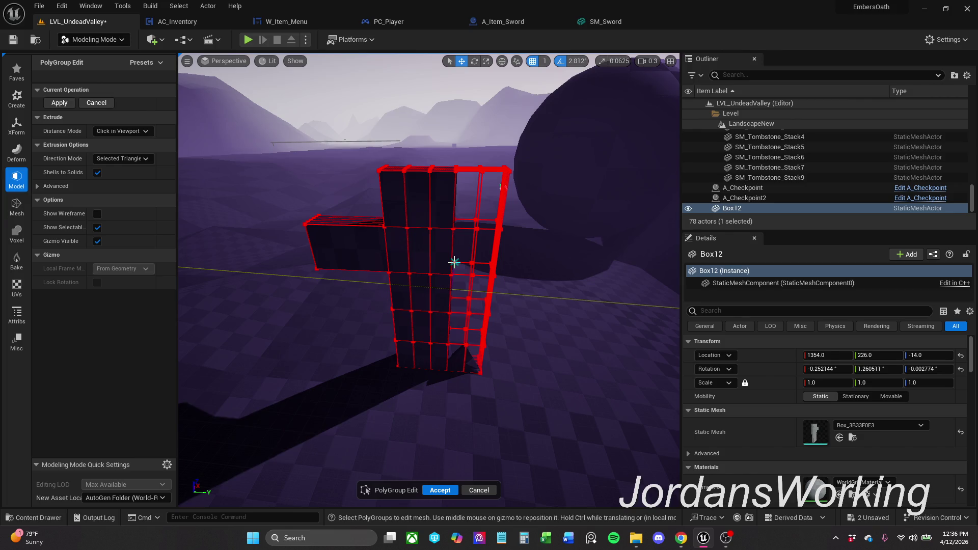
{"action": "key", "text": "Escape"}
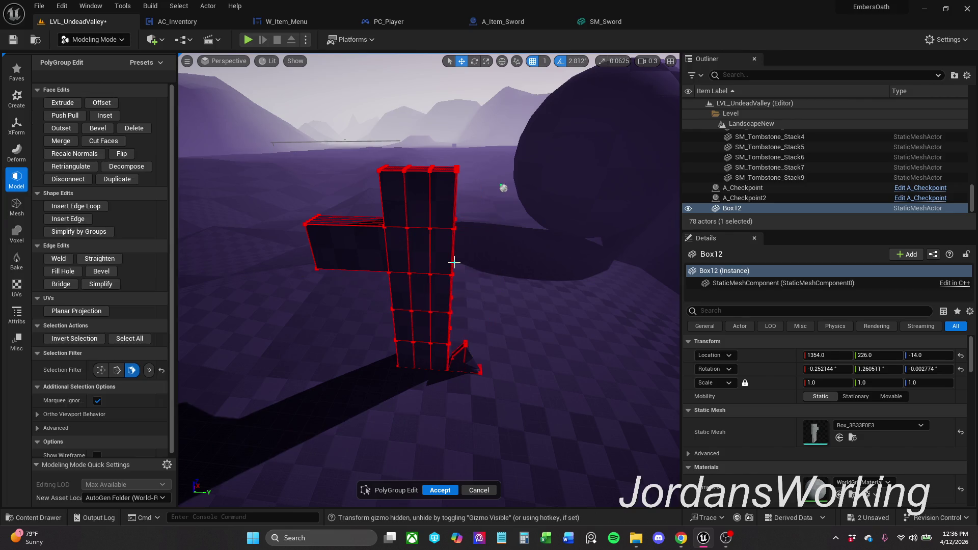
Zoom to the mesh base, select the small triangle faces, and enable vertex and edge selection with faces off
{"action": "mouse_move", "coordinate": [510, 344]}
{"action": "left_mouse_down"}
{"action": "mouse_move", "coordinate": [489, 321]}
{"action": "mouse_move", "coordinate": [522, 95]}
{"action": "left_mouse_up"}
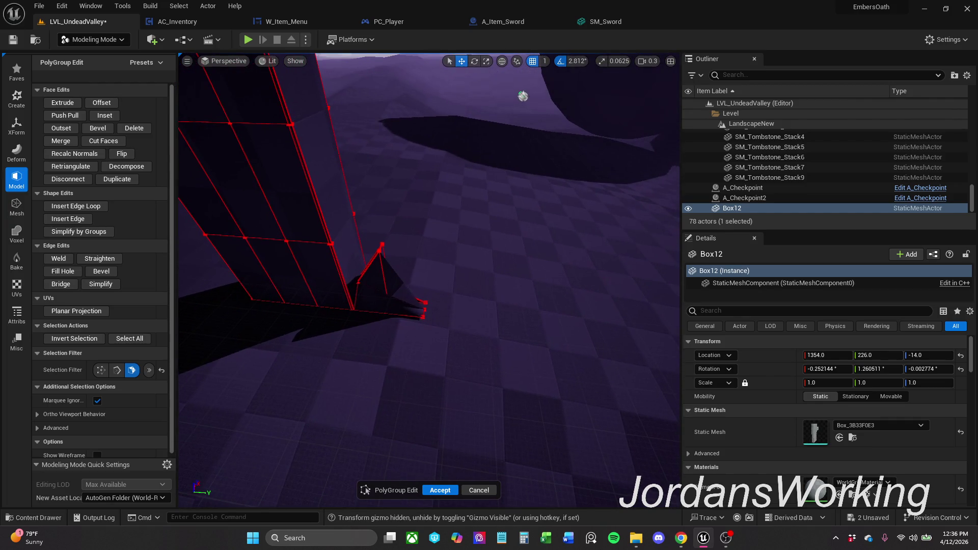
{"action": "mouse_move", "coordinate": [379, 236]}
{"action": "left_mouse_down"}
{"action": "mouse_move", "coordinate": [471, 354]}
{"action": "mouse_move", "coordinate": [489, 329]}
{"action": "left_mouse_up"}
{"action": "left_click_drag", "start_coordinate": [526, 297], "coordinate": [505, 336]}
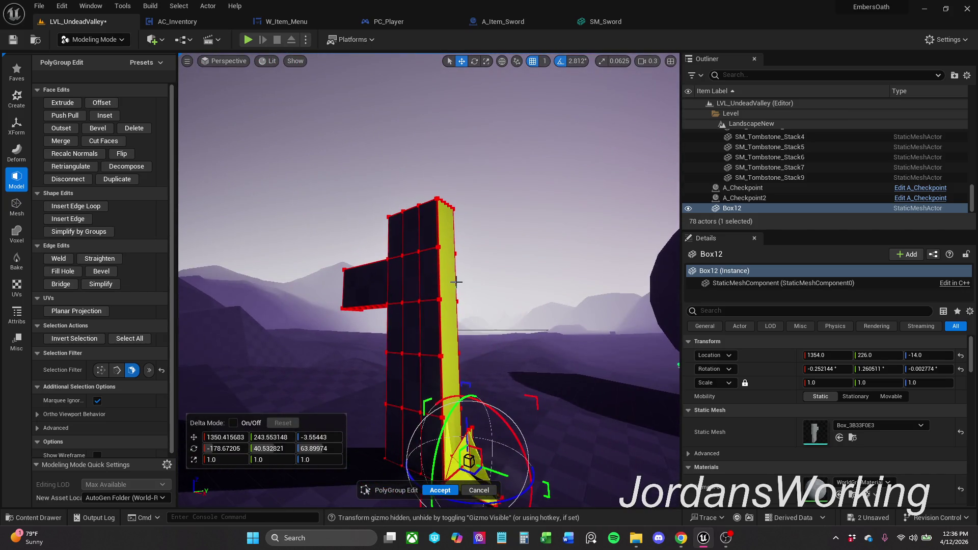
{"action": "left_click", "coordinate": [100, 370]}
{"action": "left_click", "coordinate": [132, 370]}
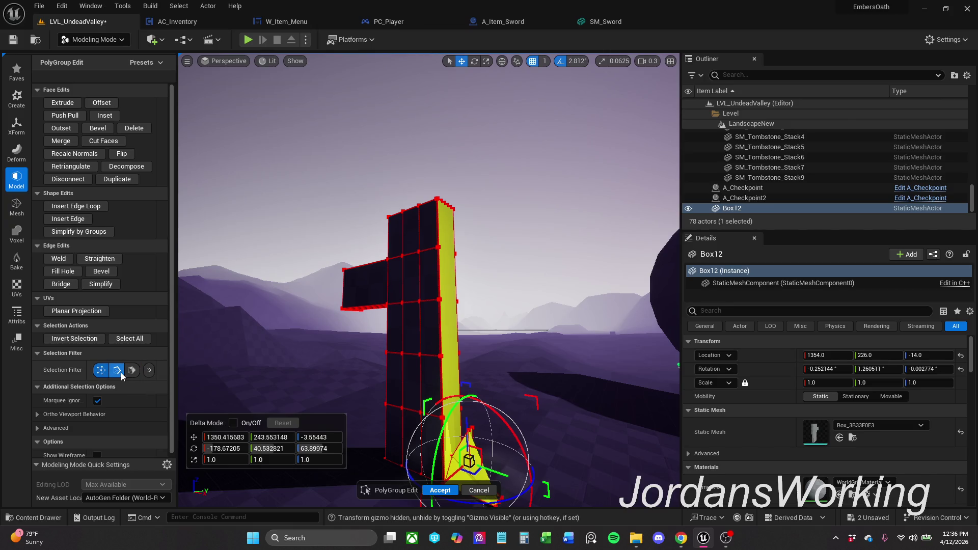
{"action": "left_click", "coordinate": [568, 384]}
Orbit to the wedge spike, marquee its vertices, and attempt to delete them (refused)
{"action": "mouse_move", "coordinate": [557, 429]}
{"action": "left_mouse_down"}
{"action": "mouse_move", "coordinate": [474, 247]}
{"action": "mouse_move", "coordinate": [609, 326]}
{"action": "left_mouse_up"}
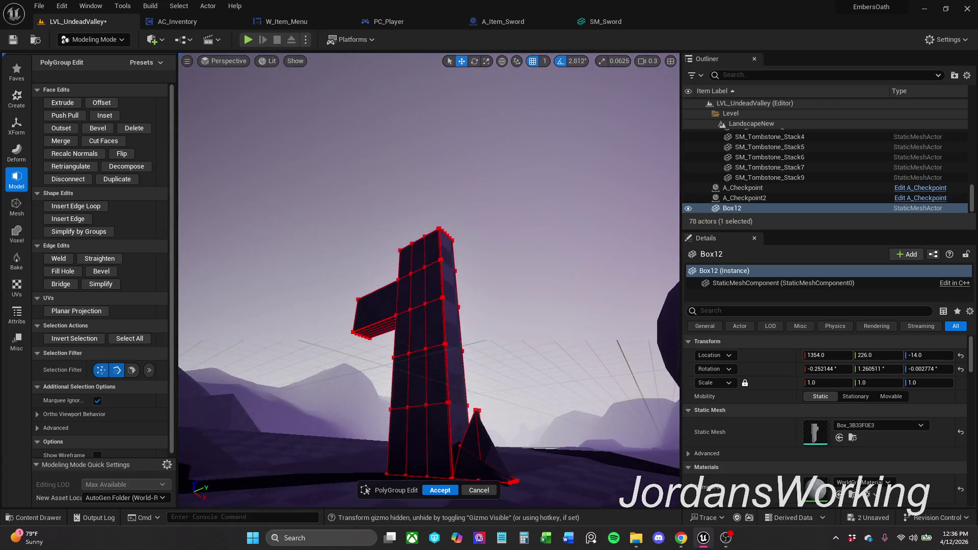
{"action": "left_click_drag", "start_coordinate": [552, 428], "coordinate": [421, 313]}
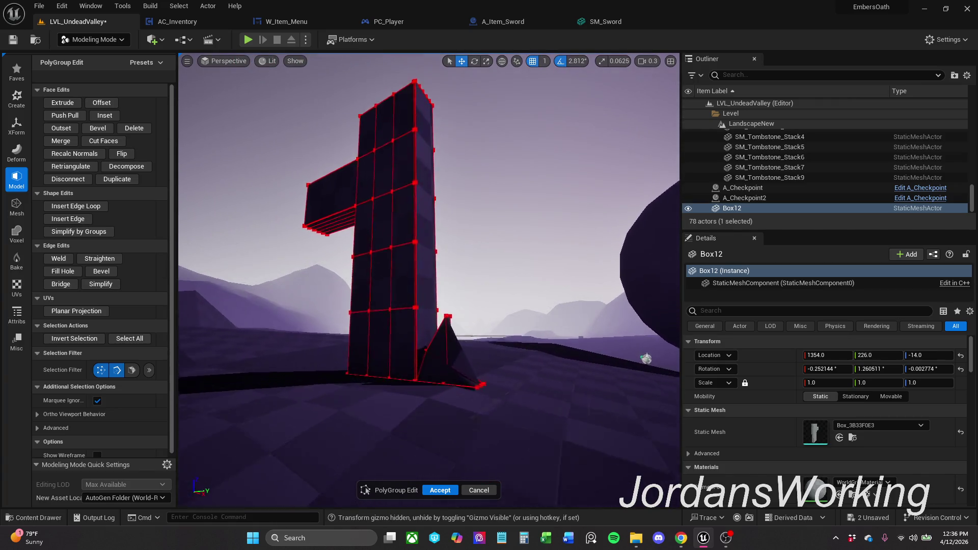
{"action": "left_click_drag", "start_coordinate": [367, 206], "coordinate": [469, 341]}
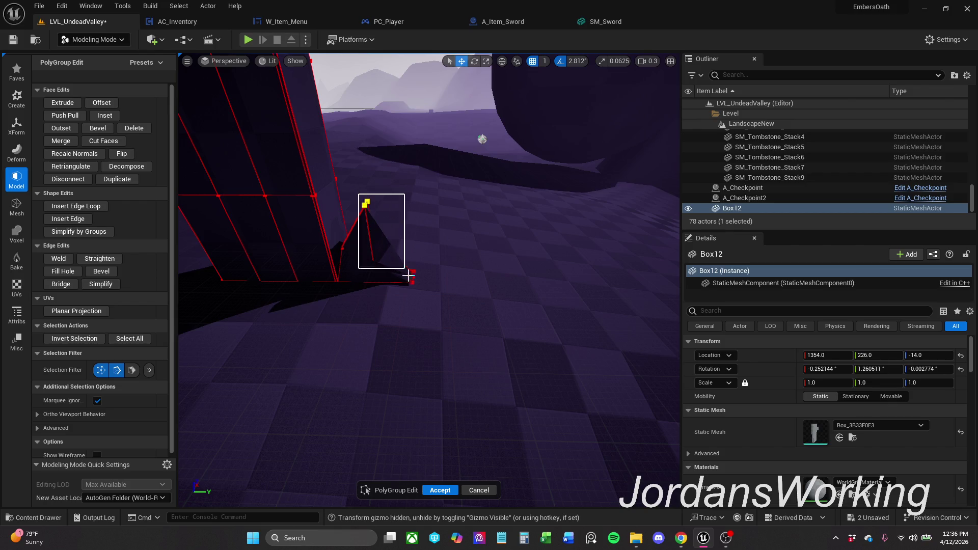
{"action": "key", "text": "Delete"}
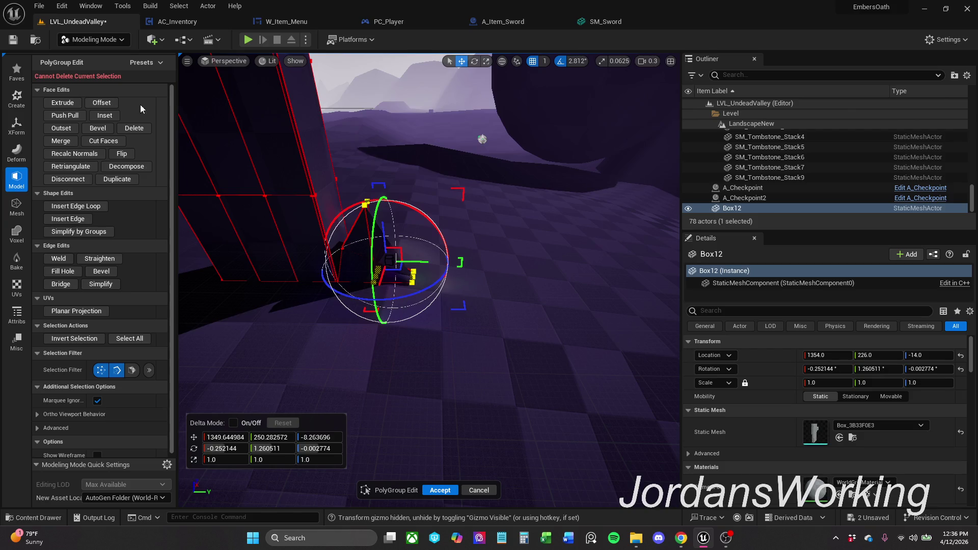
Select one edge of the base wedge and rotate it roughly 90 degrees to lie horizontal
{"action": "left_click", "coordinate": [111, 102]}
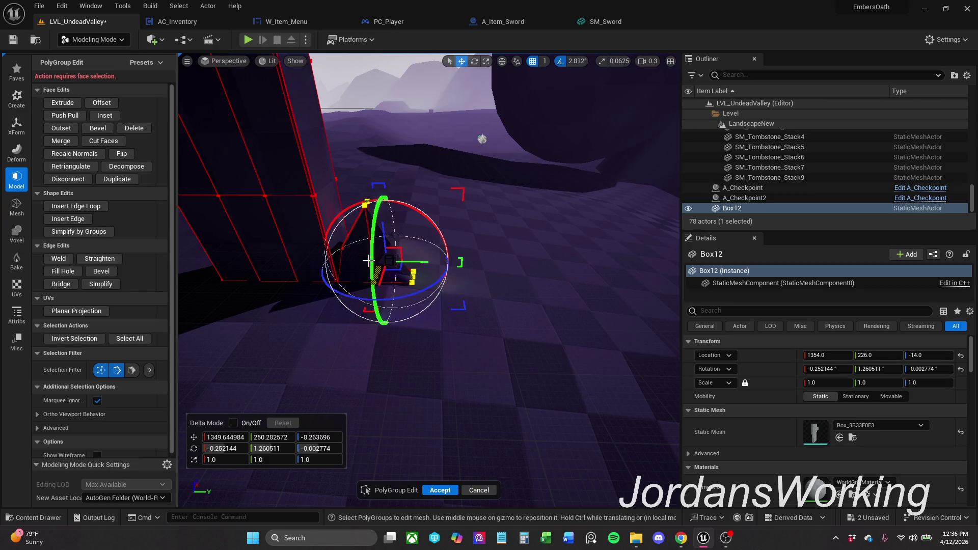
{"action": "left_click", "coordinate": [417, 245]}
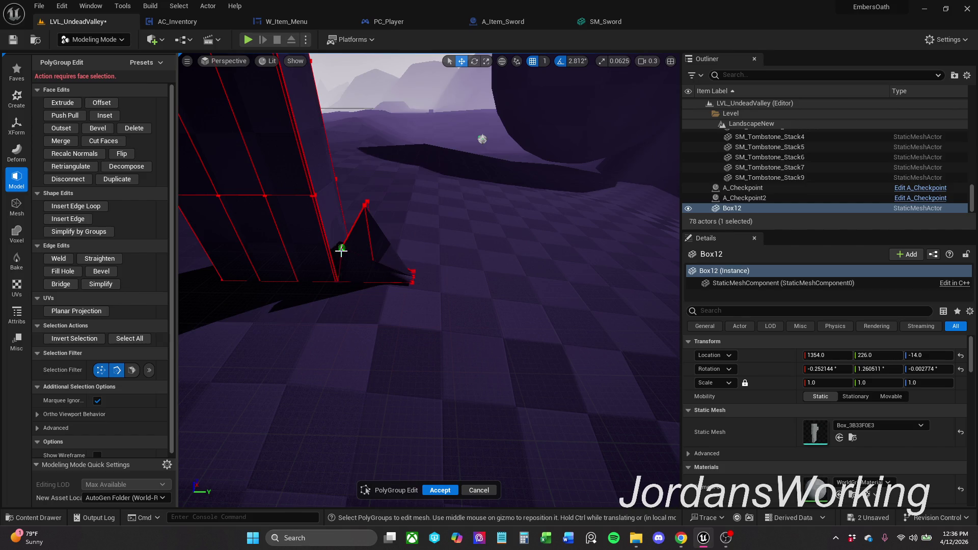
{"action": "left_click", "coordinate": [348, 254]}
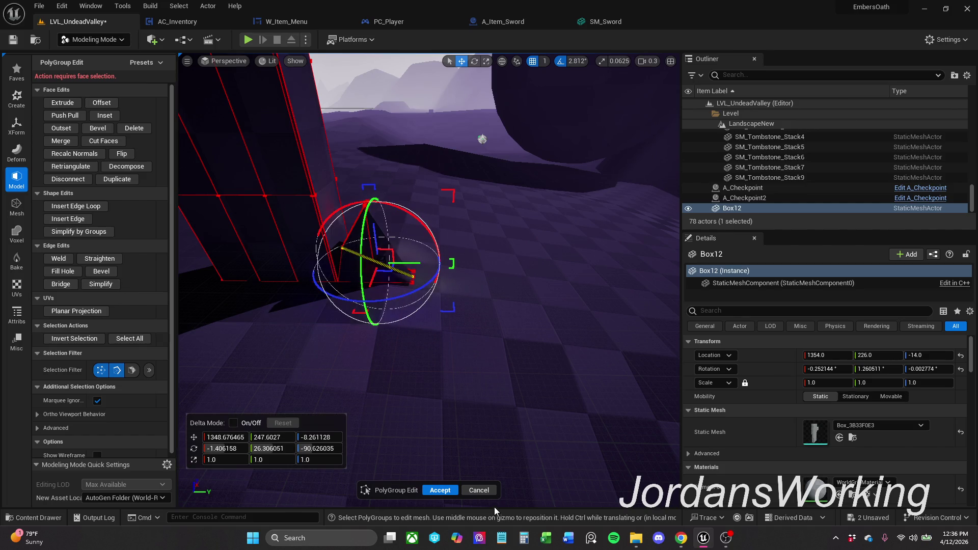
{"action": "mouse_move", "coordinate": [373, 239]}
{"action": "left_mouse_down"}
{"action": "mouse_move", "coordinate": [376, 195]}
{"action": "mouse_move", "coordinate": [372, 255]}
{"action": "left_mouse_up"}
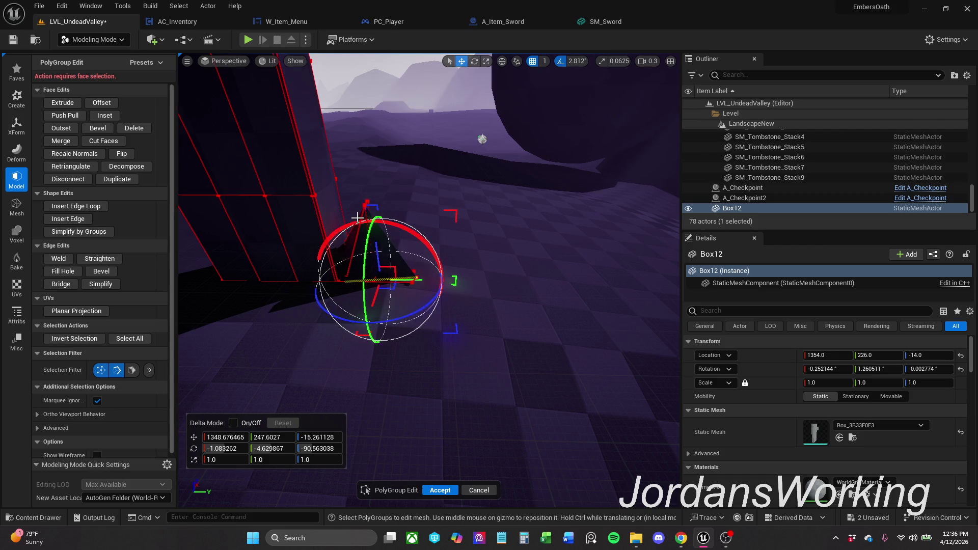
{"action": "left_click_drag", "start_coordinate": [357, 218], "coordinate": [366, 219]}
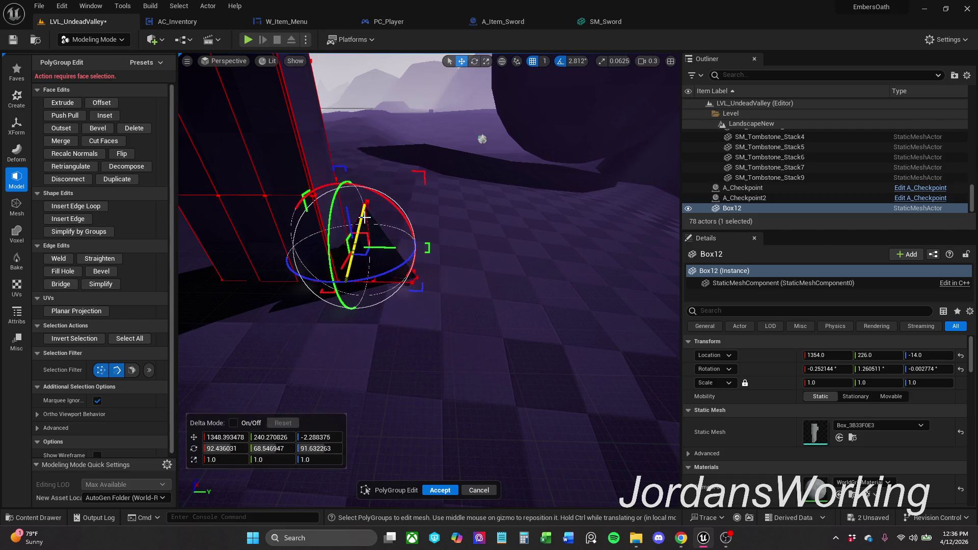
{"action": "left_click_drag", "start_coordinate": [355, 228], "coordinate": [421, 246]}
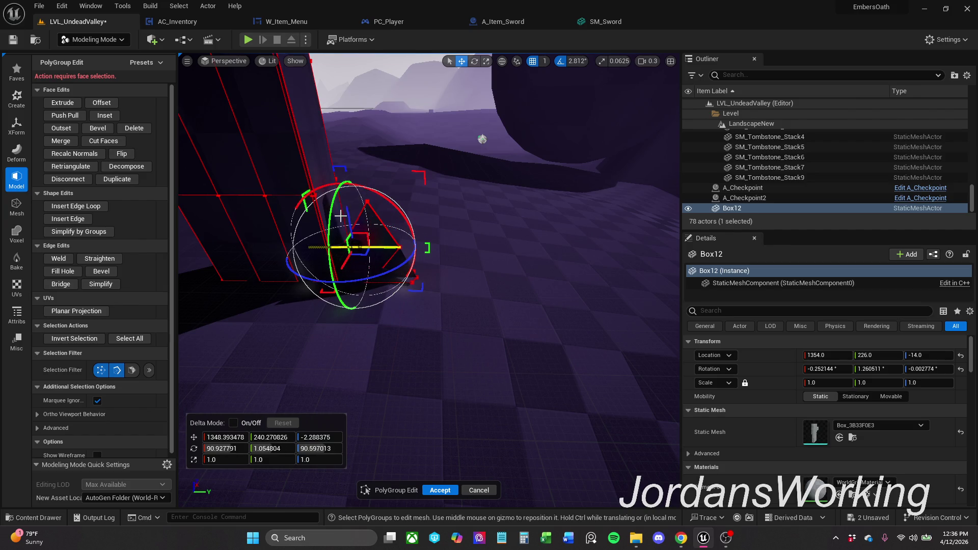
Shift the rotated edge down and to the right, leaving the edit unaccepted
{"action": "left_click_drag", "start_coordinate": [361, 232], "coordinate": [379, 263]}
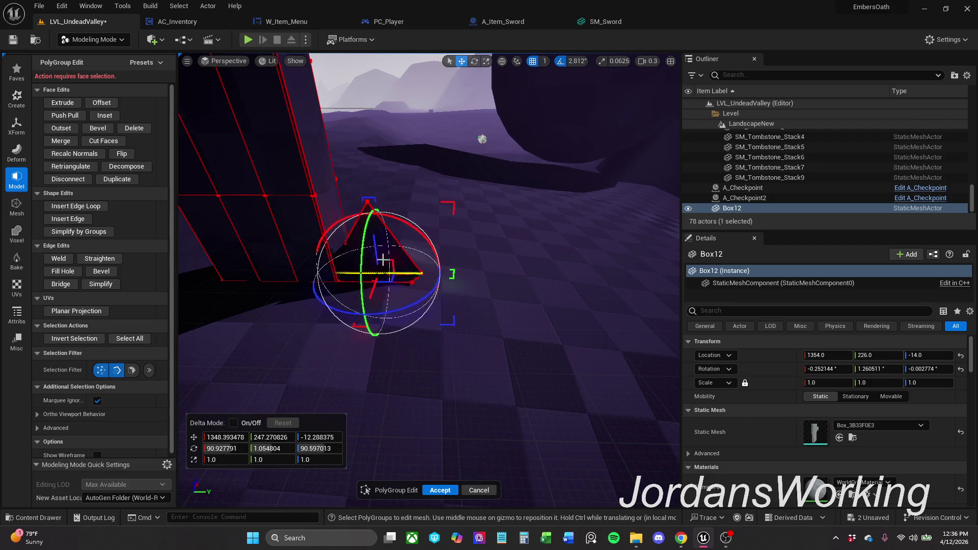
{"action": "left_click_drag", "start_coordinate": [379, 263], "coordinate": [428, 291]}
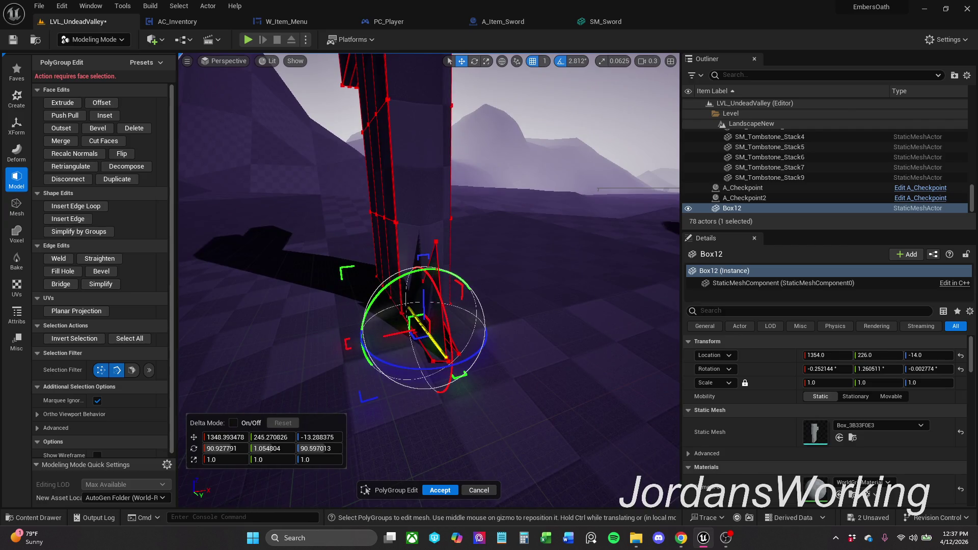
{"action": "right_click", "coordinate": [324, 228]}
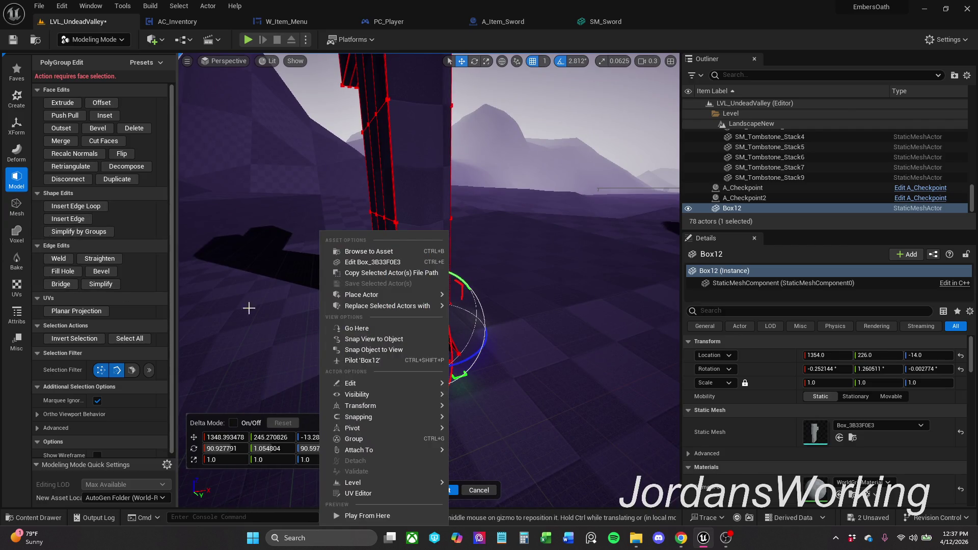
Bevel the selected spike geometry with the default distance and keep the result
{"action": "left_click_drag", "start_coordinate": [247, 308], "coordinate": [274, 321]}
{"action": "left_click", "coordinate": [113, 271]}
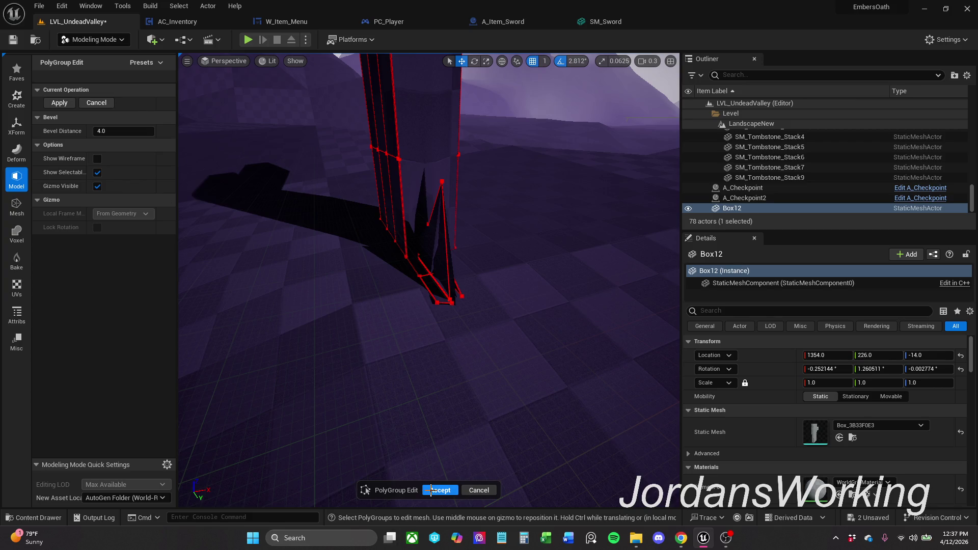
{"action": "left_click", "coordinate": [451, 495]}
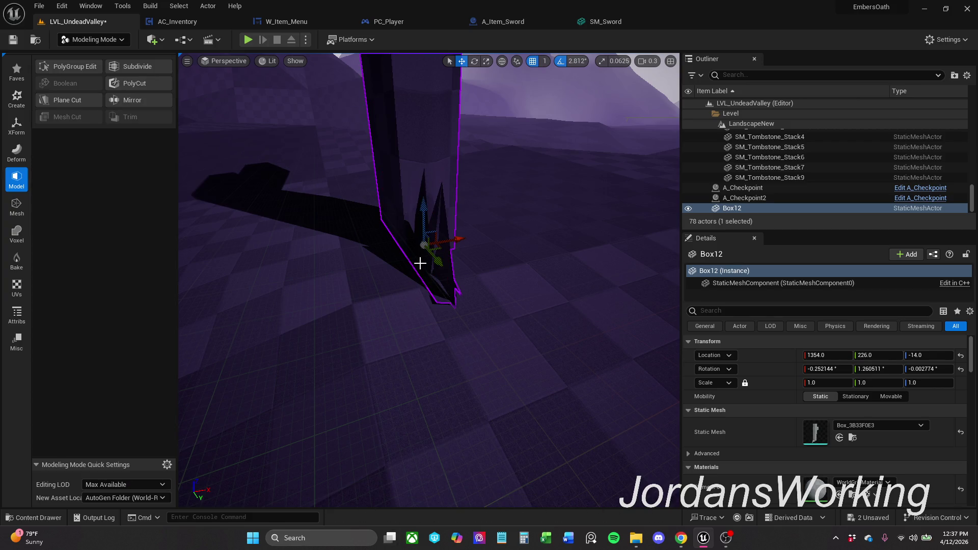
Bevel the base spike again with Bevel Distance raised to about 18.5 and accept it
{"action": "left_click", "coordinate": [74, 69]}
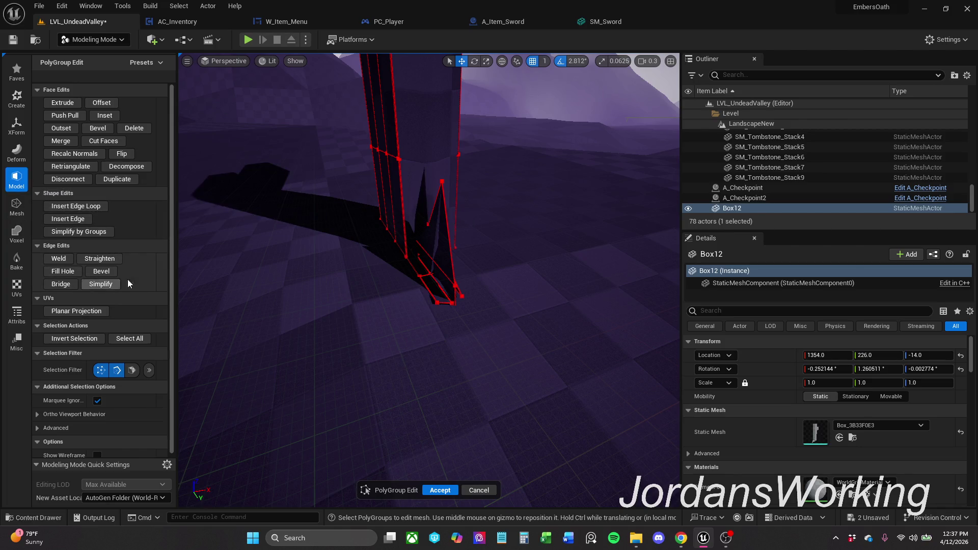
{"action": "left_click", "coordinate": [440, 229]}
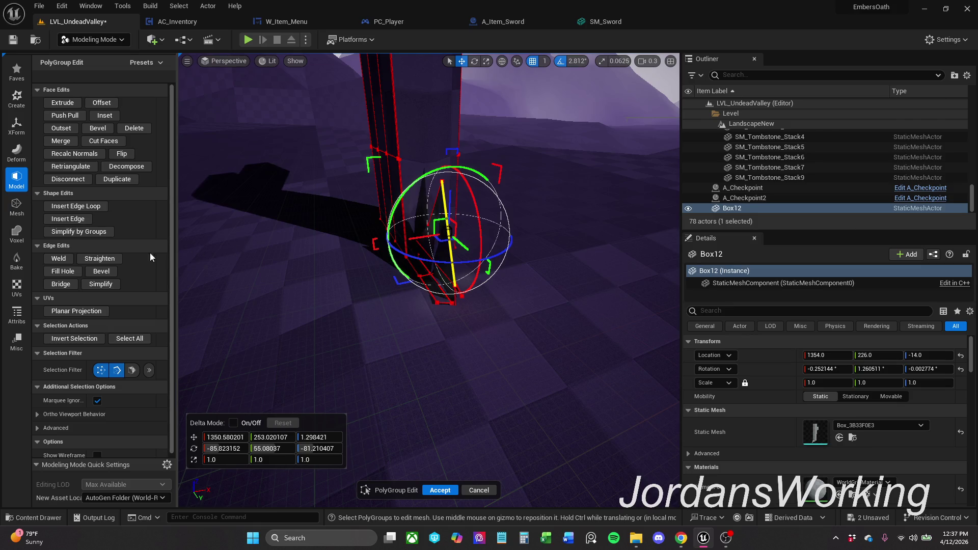
{"action": "left_click", "coordinate": [101, 271]}
{"action": "mouse_move", "coordinate": [122, 130]}
{"action": "left_mouse_down"}
{"action": "mouse_move", "coordinate": [153, 131]}
{"action": "mouse_move", "coordinate": [119, 131]}
{"action": "left_mouse_up"}
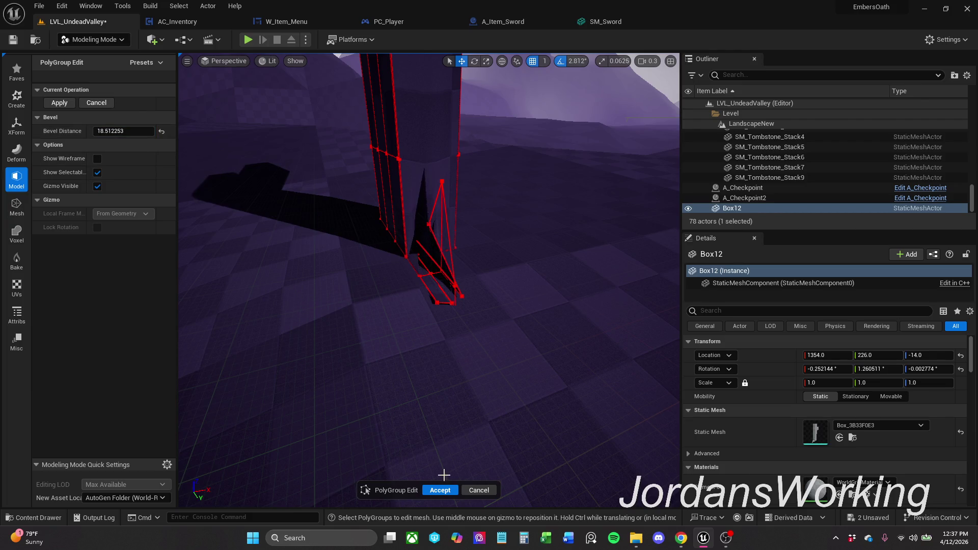
{"action": "left_click", "coordinate": [439, 490]}
{"action": "left_click_drag", "start_coordinate": [428, 275], "coordinate": [428, 329]}
{"action": "left_click_drag", "start_coordinate": [259, 140], "coordinate": [317, 163]}
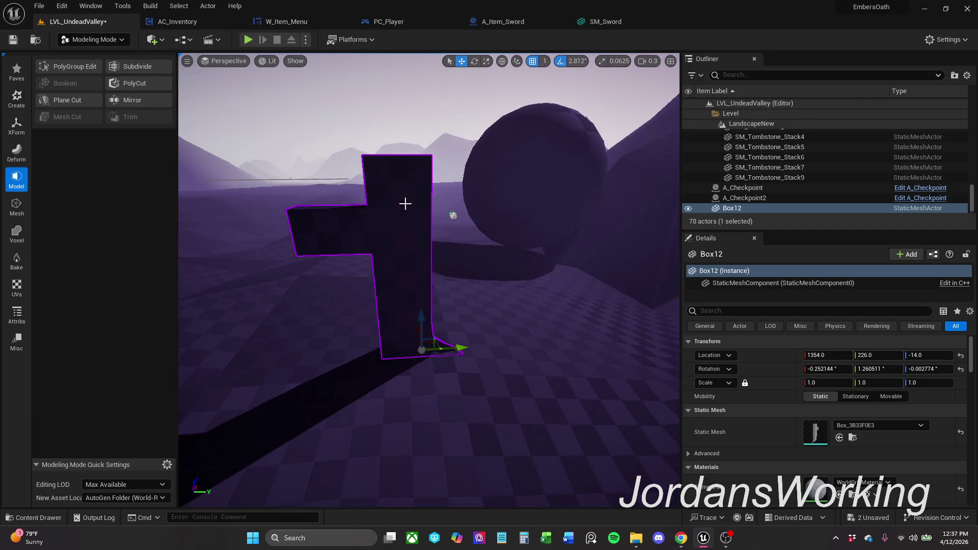
Frame Box12, enter PolyGroup Edit, raise the arm's faces, then undo that move
{"action": "left_click_drag", "start_coordinate": [405, 203], "coordinate": [458, 161]}
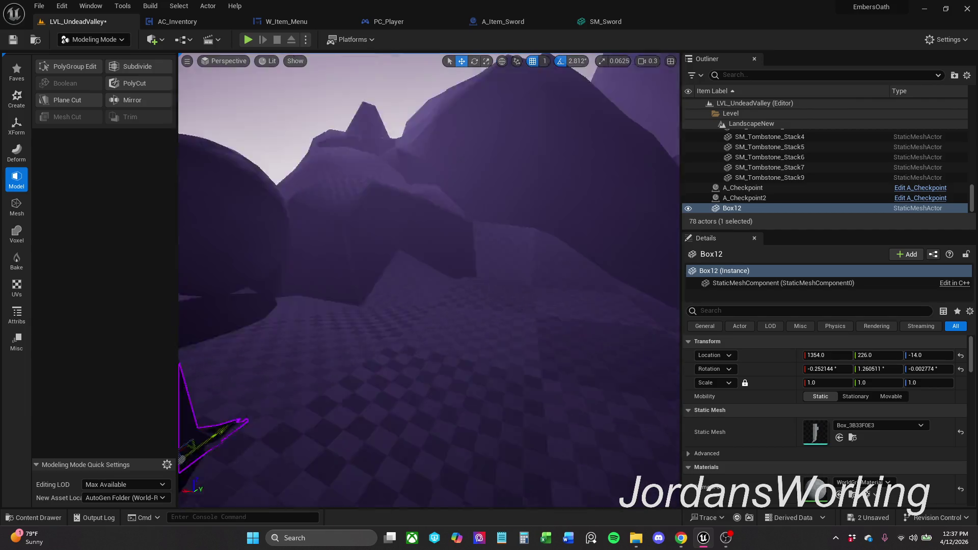
{"action": "key", "text": "f"}
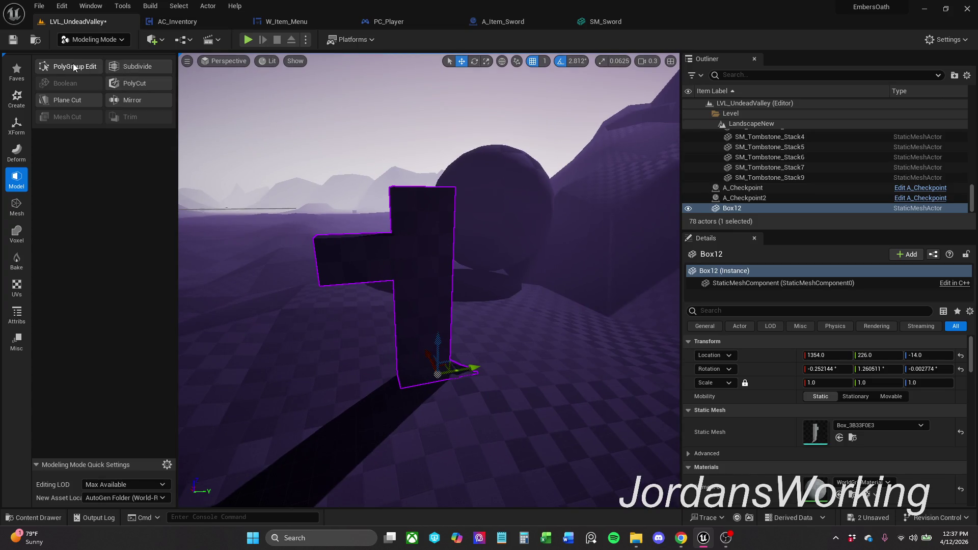
{"action": "left_click", "coordinate": [72, 63]}
{"action": "left_click_drag", "start_coordinate": [308, 308], "coordinate": [391, 267]}
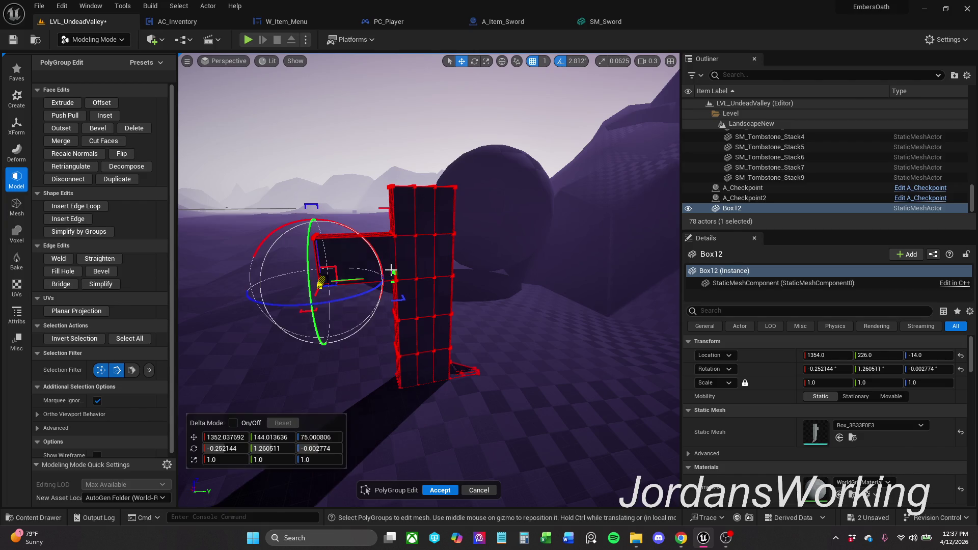
{"action": "mouse_move", "coordinate": [316, 260]}
{"action": "left_mouse_down"}
{"action": "mouse_move", "coordinate": [317, 239]}
{"action": "mouse_move", "coordinate": [309, 266]}
{"action": "left_mouse_up"}
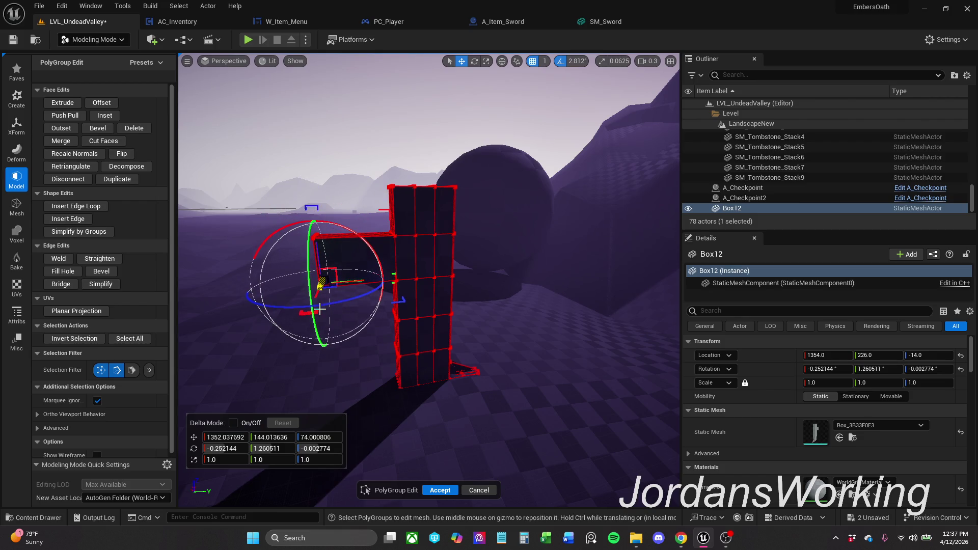
{"action": "key", "text": "ctrl+z"}
{"action": "scroll", "coordinate": [320, 309], "scroll_direction": "up", "scroll_amount": 3}
{"action": "scroll", "coordinate": [321, 310], "scroll_direction": "up", "scroll_amount": 3}
{"action": "scroll", "coordinate": [450, 204], "scroll_direction": "up", "scroll_amount": 2}
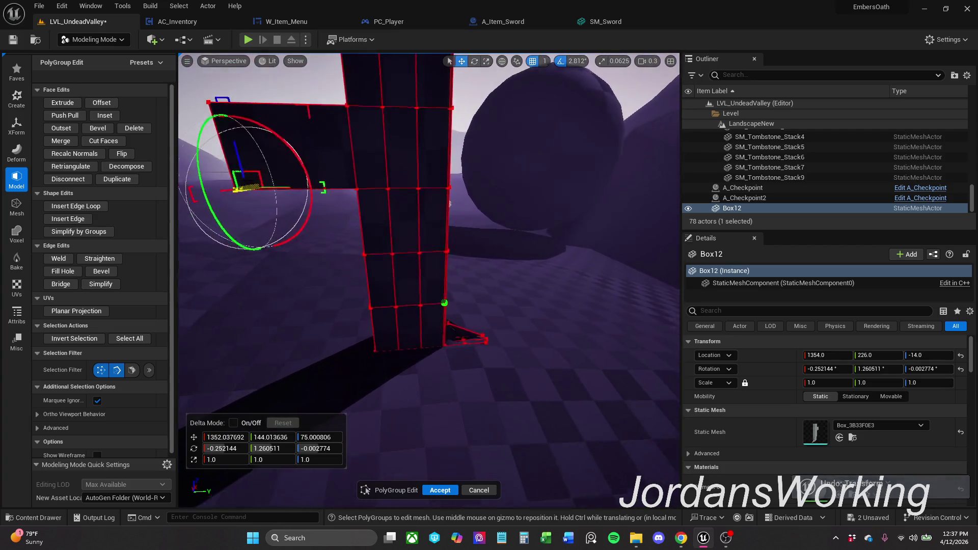
{"action": "scroll", "coordinate": [449, 204], "scroll_direction": "down", "scroll_amount": 3}
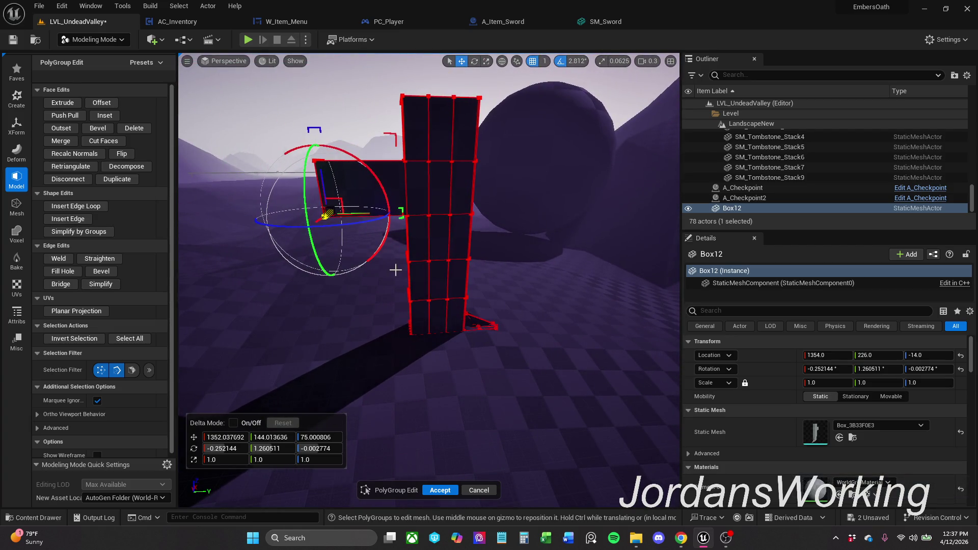
Adjust the selection filters and box-select the horizontal edge row across the vertical wall
{"action": "left_click_drag", "start_coordinate": [508, 245], "coordinate": [297, 194]}
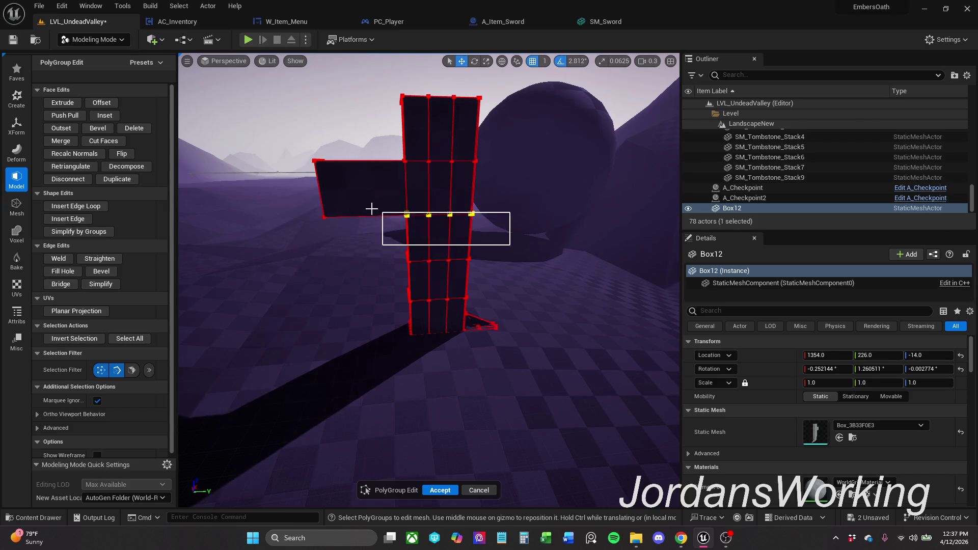
{"action": "left_click", "coordinate": [116, 370]}
{"action": "left_click", "coordinate": [503, 233]}
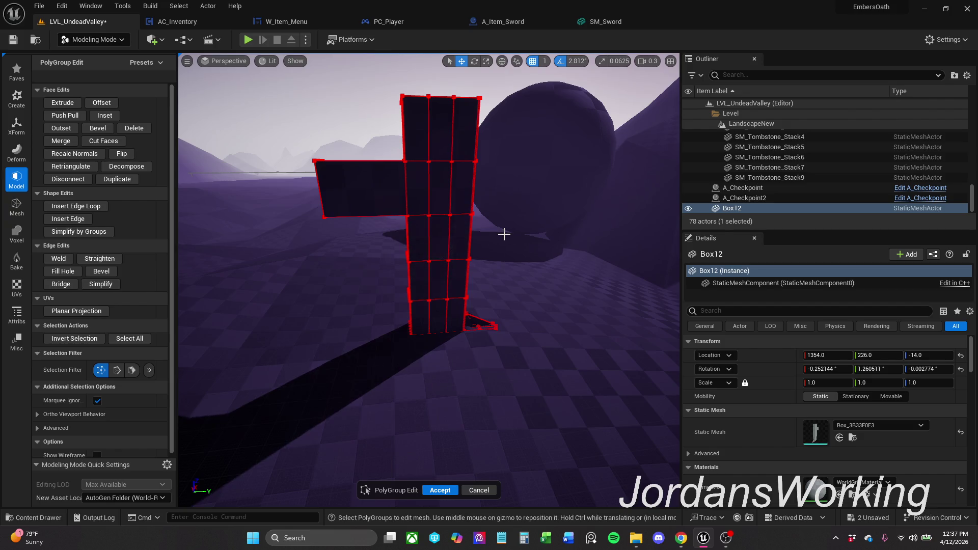
{"action": "left_click_drag", "start_coordinate": [518, 249], "coordinate": [519, 249]}
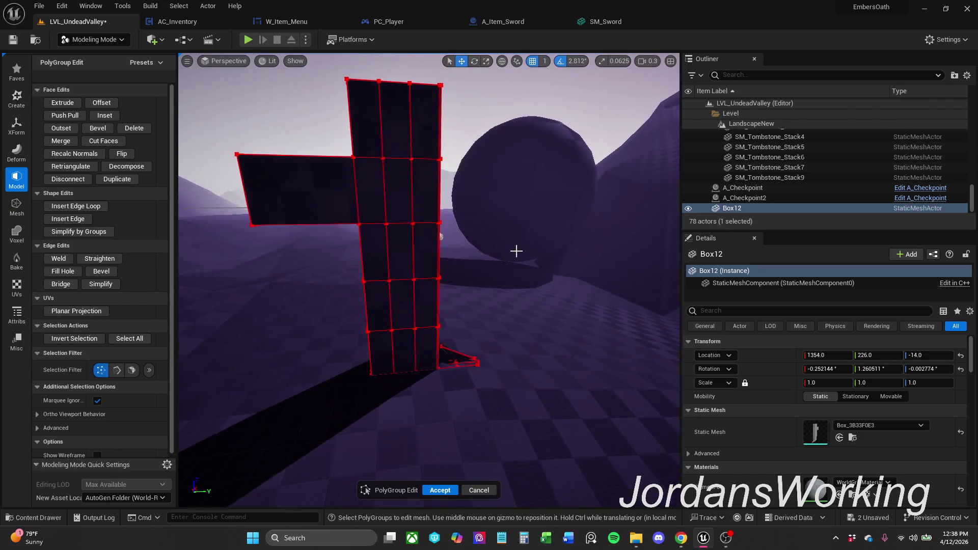
{"action": "left_click", "coordinate": [118, 370]}
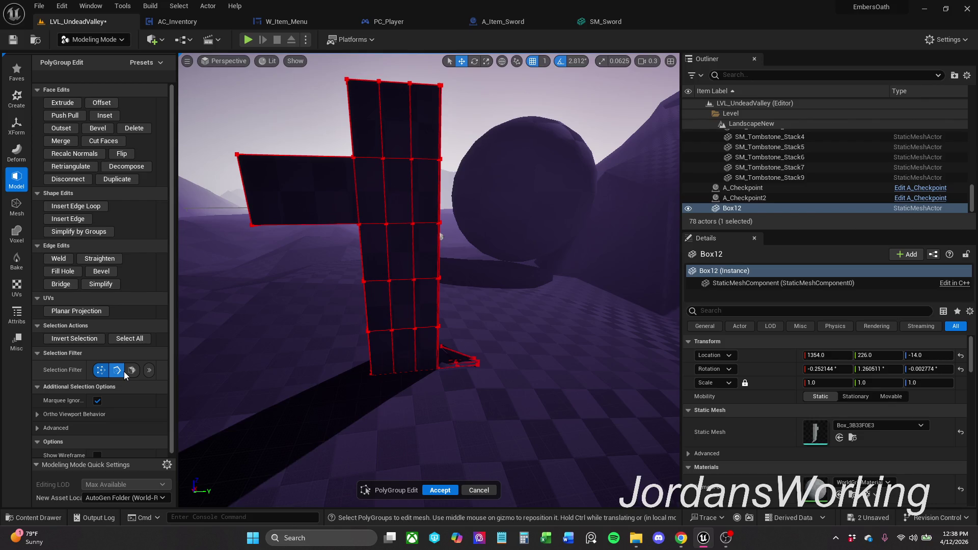
{"action": "left_click_drag", "start_coordinate": [471, 254], "coordinate": [230, 201]}
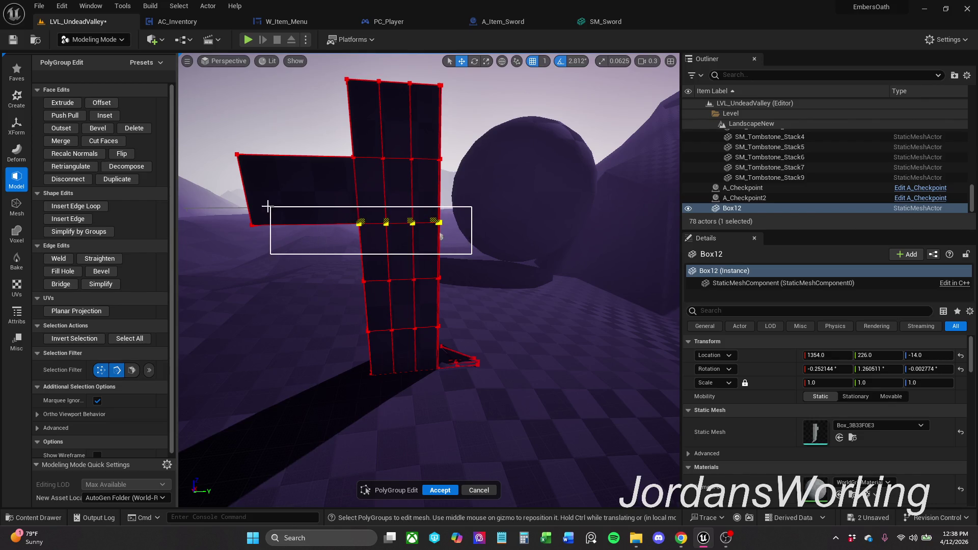
{"action": "scroll", "coordinate": [360, 225], "scroll_direction": "up", "scroll_amount": 3}
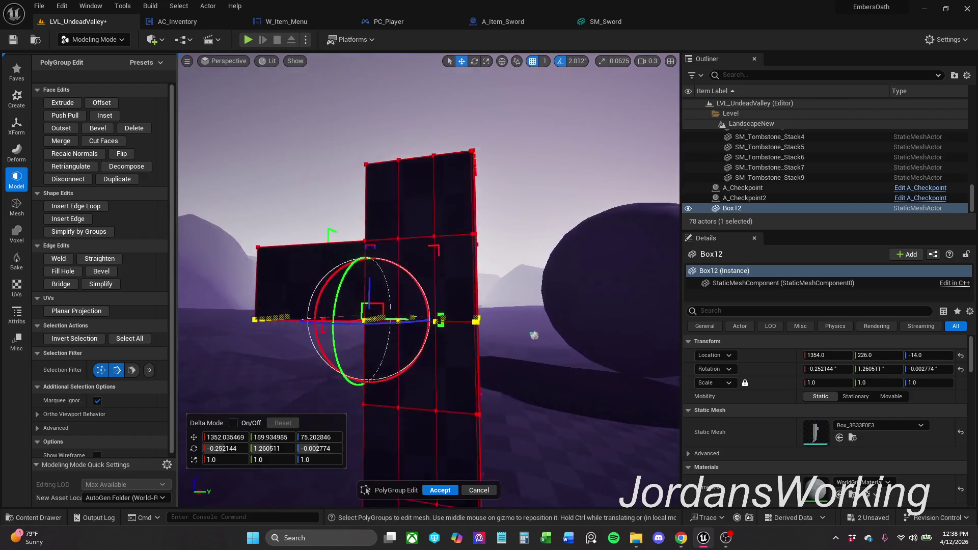
{"action": "scroll", "coordinate": [421, 252], "scroll_direction": "up", "scroll_amount": 3}
{"action": "scroll", "coordinate": [489, 290], "scroll_direction": "up", "scroll_amount": 2}
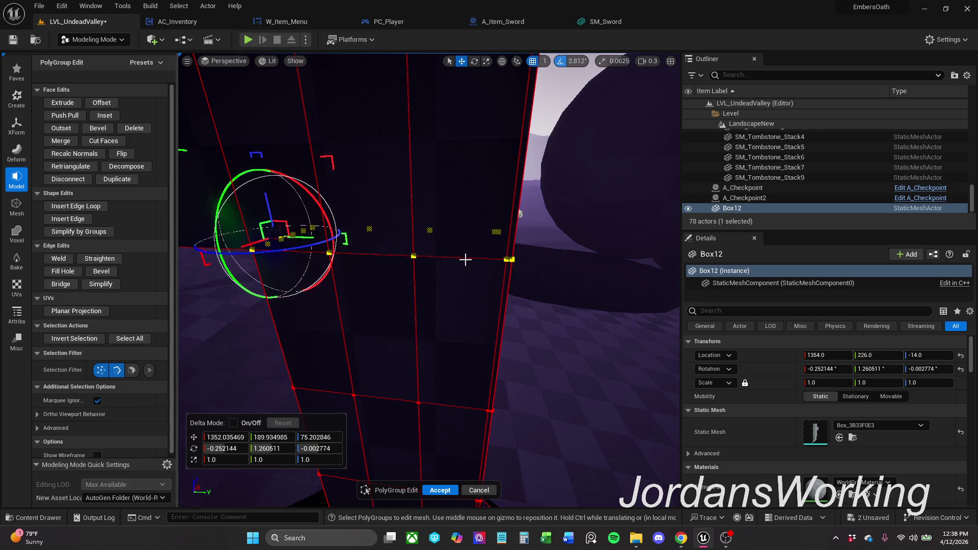
Build the crossbar edge-row selection segment by segment and raise it with the gizmo
{"action": "left_click", "coordinate": [470, 259]}
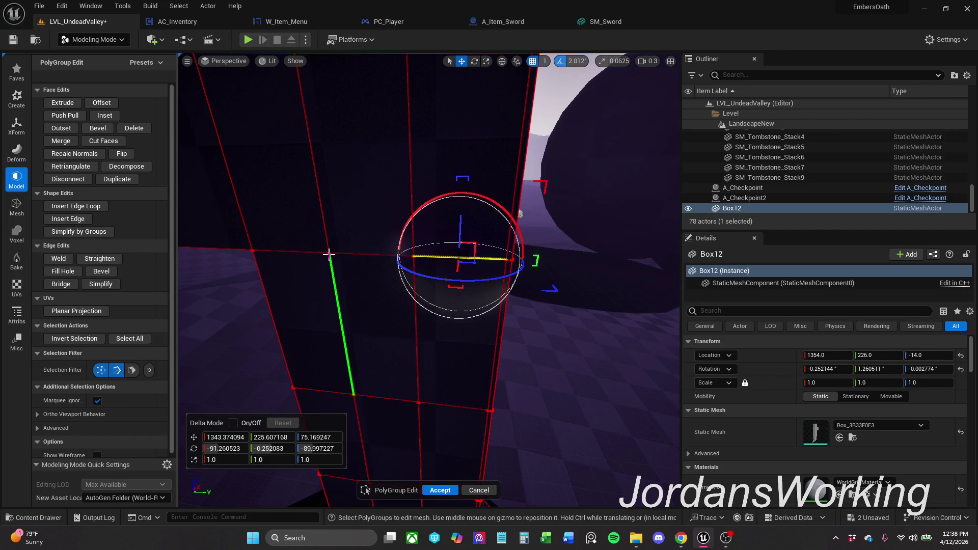
{"action": "left_click", "coordinate": [358, 251]}
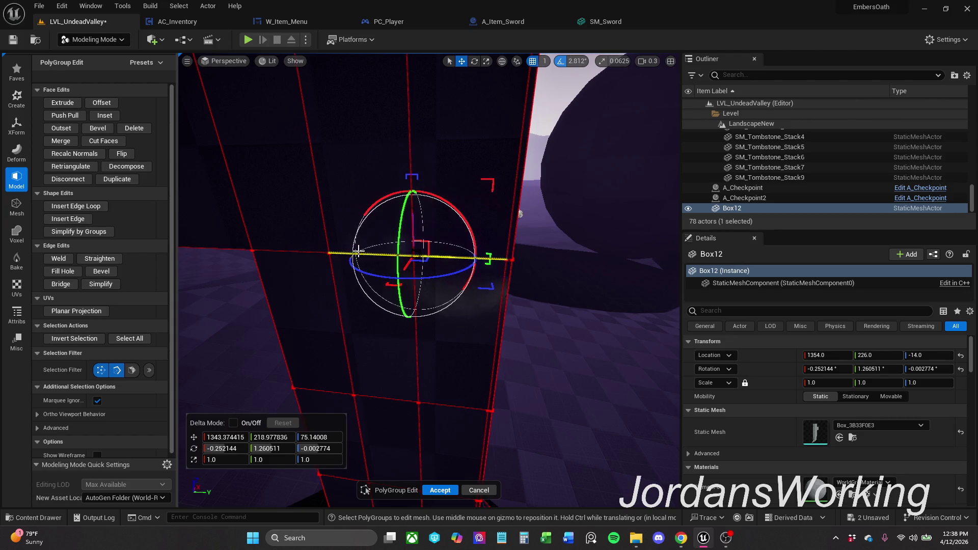
{"action": "left_click", "coordinate": [310, 255], "text": "shift"}
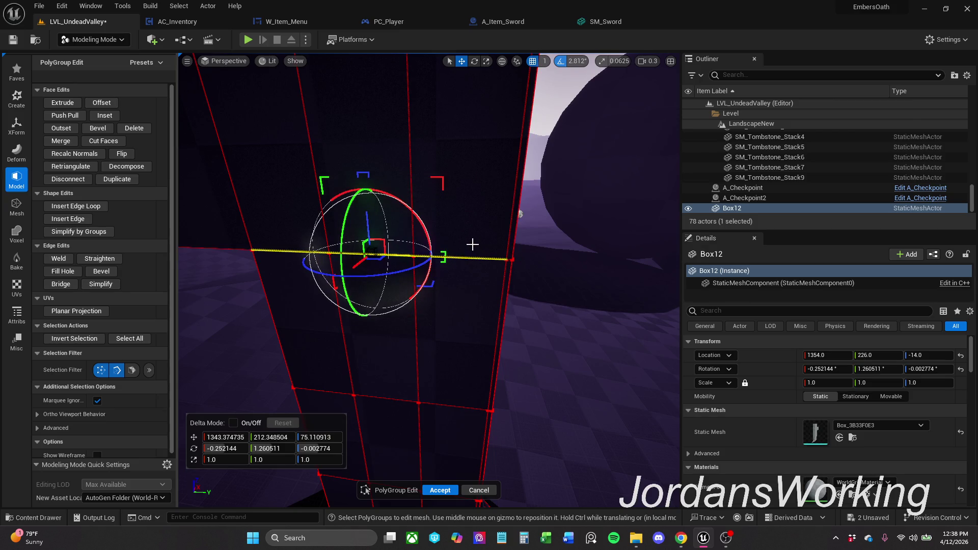
{"action": "left_click_drag", "start_coordinate": [472, 244], "coordinate": [528, 279]}
{"action": "mouse_move", "coordinate": [525, 232]}
{"action": "left_mouse_down"}
{"action": "mouse_move", "coordinate": [428, 229]}
{"action": "mouse_move", "coordinate": [520, 277]}
{"action": "left_mouse_up"}
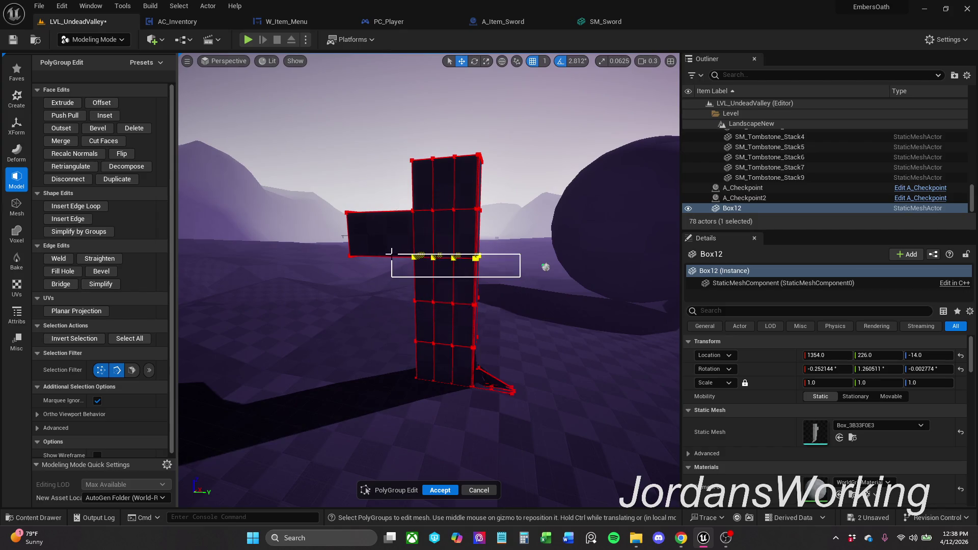
{"action": "mouse_move", "coordinate": [390, 253]}
{"action": "left_mouse_down"}
{"action": "mouse_move", "coordinate": [330, 237]}
{"action": "mouse_move", "coordinate": [446, 56]}
{"action": "left_mouse_up"}
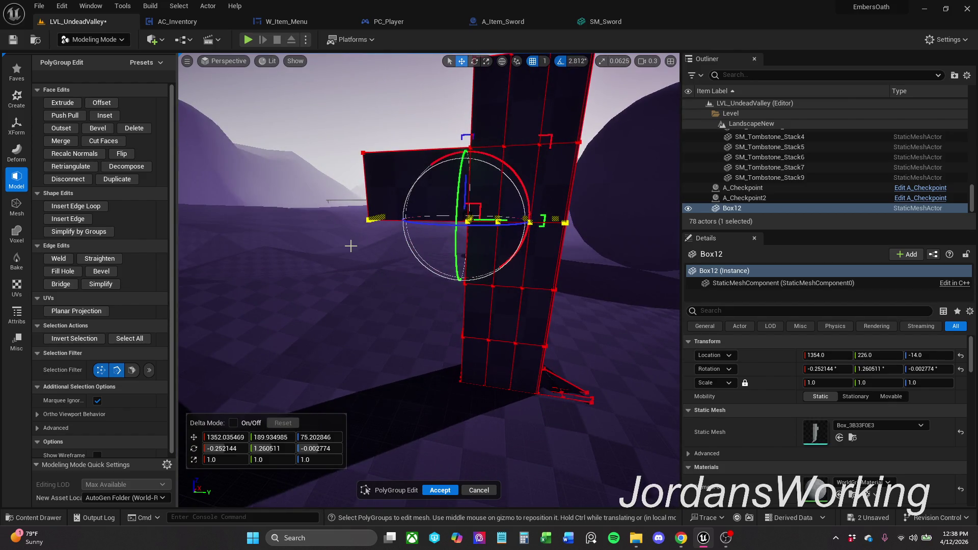
{"action": "left_click_drag", "start_coordinate": [350, 245], "coordinate": [522, 240]}
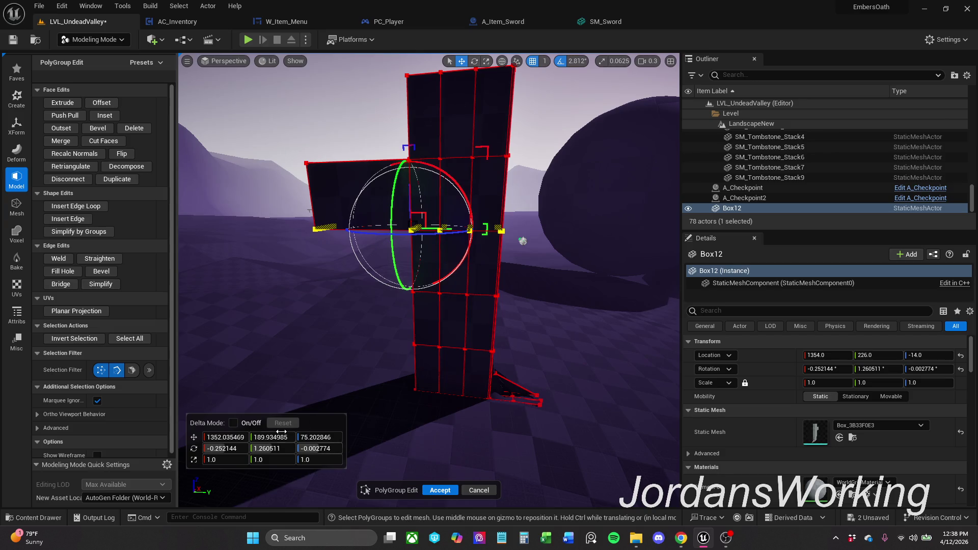
{"action": "mouse_move", "coordinate": [414, 195]}
{"action": "left_mouse_down"}
{"action": "mouse_move", "coordinate": [411, 173]}
{"action": "mouse_move", "coordinate": [409, 193]}
{"action": "mouse_move", "coordinate": [411, 182]}
{"action": "left_mouse_up"}
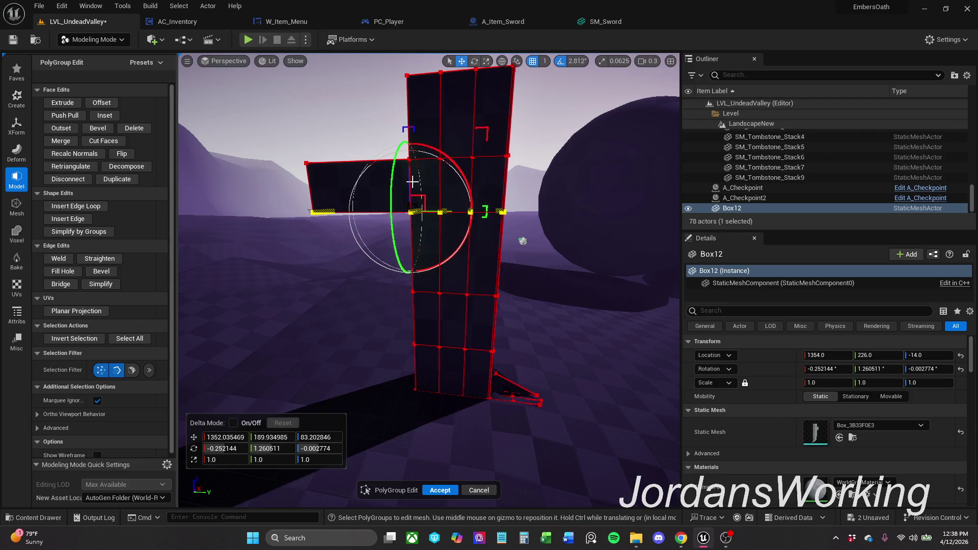
Raise the lower edge row slightly, recheck the crossbar row, and accept the polygroup edits
{"action": "left_click_drag", "start_coordinate": [387, 318], "coordinate": [560, 256]}
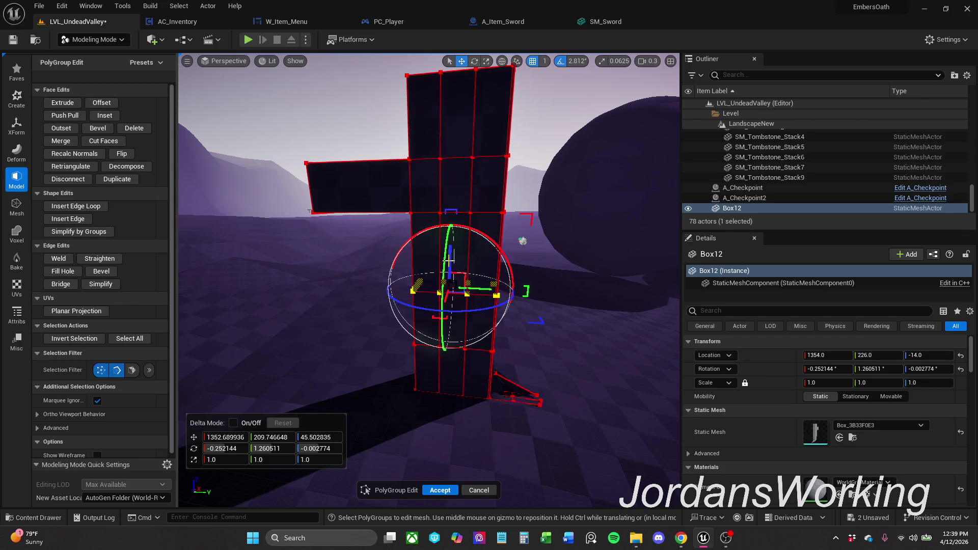
{"action": "left_click_drag", "start_coordinate": [457, 263], "coordinate": [453, 252]}
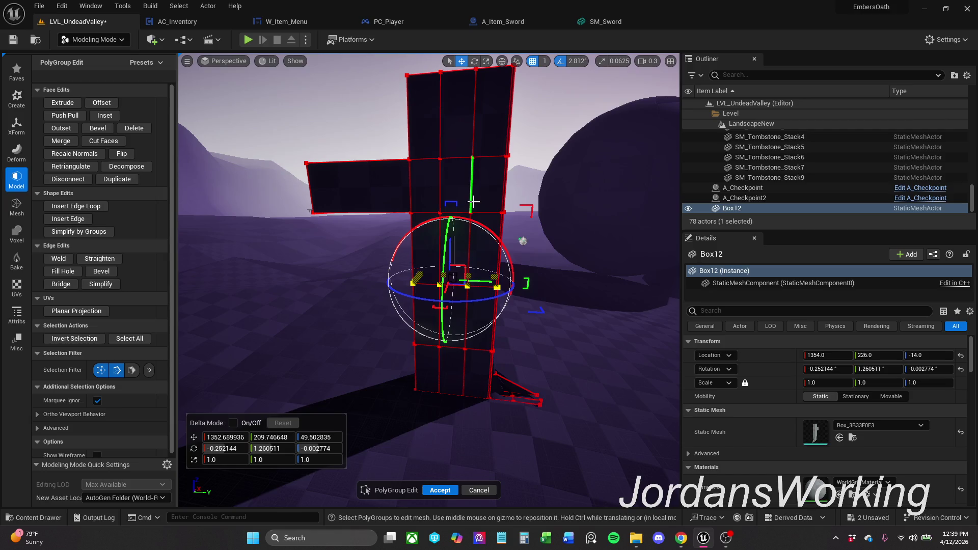
{"action": "left_click", "coordinate": [534, 182]}
{"action": "scroll", "coordinate": [550, 222], "scroll_direction": "down", "scroll_amount": 2}
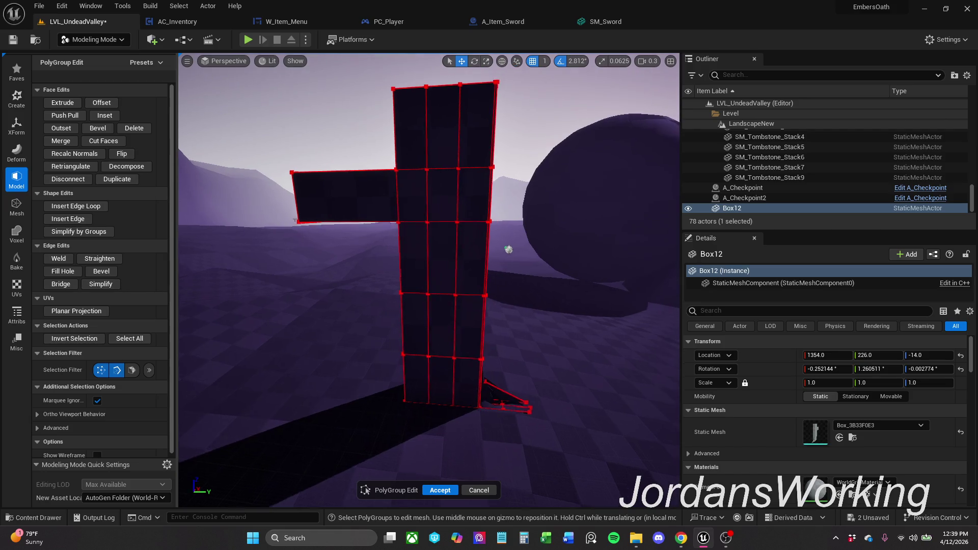
{"action": "scroll", "coordinate": [550, 222], "scroll_direction": "down", "scroll_amount": 2}
{"action": "scroll", "coordinate": [550, 222], "scroll_direction": "down", "scroll_amount": 2}
{"action": "scroll", "coordinate": [550, 223], "scroll_direction": "down", "scroll_amount": 1}
{"action": "scroll", "coordinate": [429, 279], "scroll_direction": "up", "scroll_amount": 1}
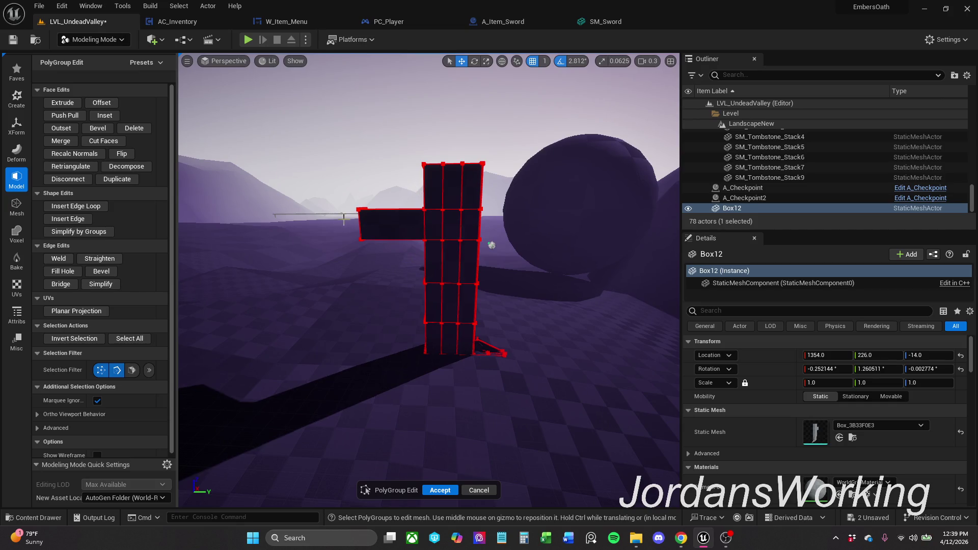
{"action": "left_click", "coordinate": [359, 210]}
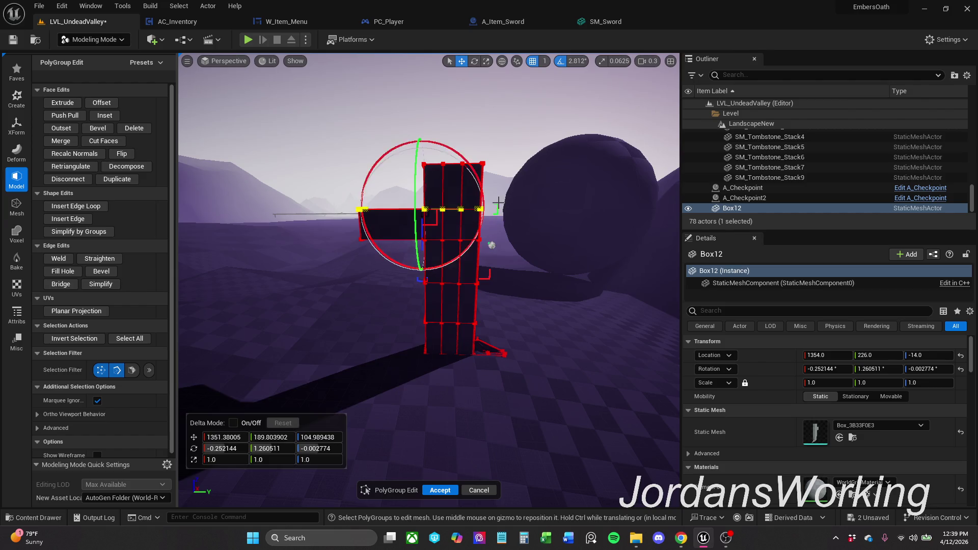
{"action": "left_click", "coordinate": [417, 189]}
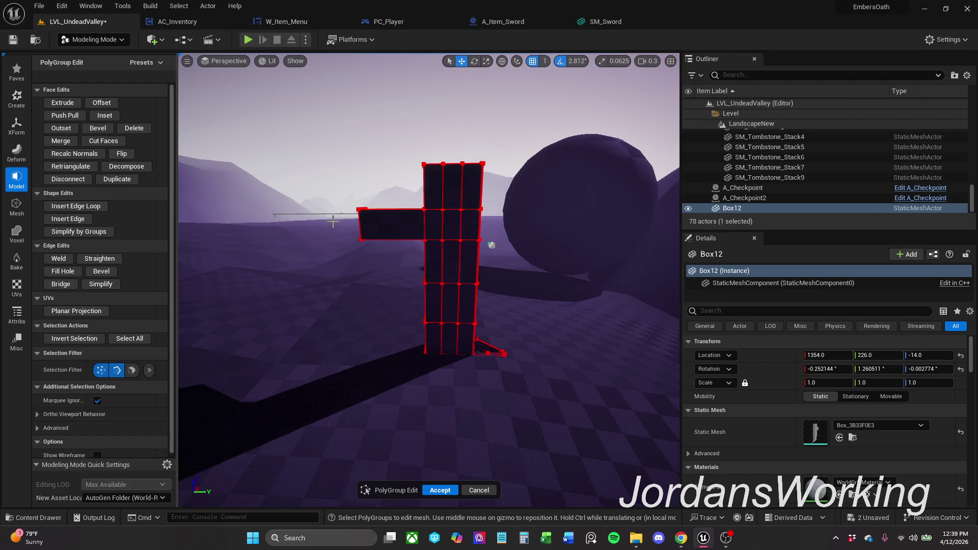
{"action": "left_click", "coordinate": [445, 208]}
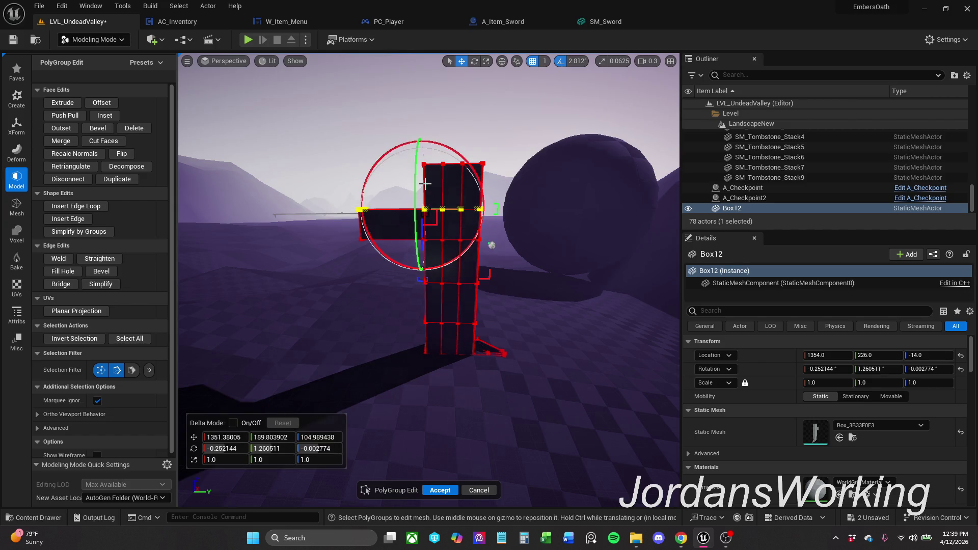
{"action": "left_click_drag", "start_coordinate": [519, 229], "coordinate": [465, 234]}
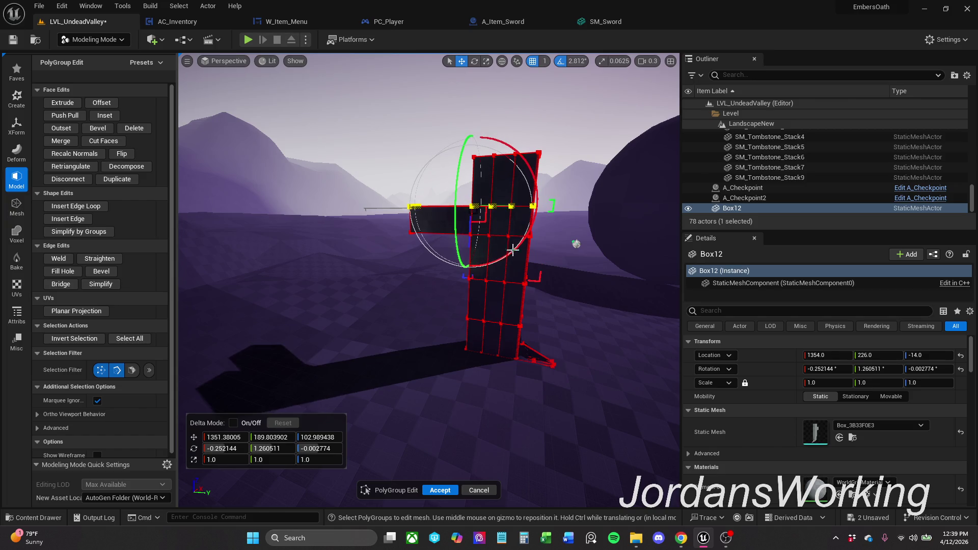
{"action": "left_click", "coordinate": [459, 490]}
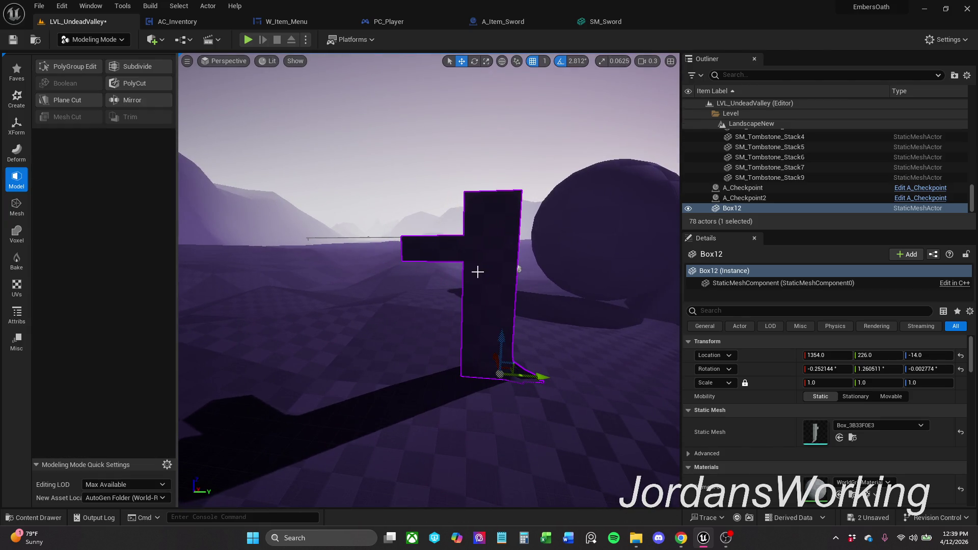
Nudge the crossbar's top edge loop slightly upward in PolyGroup Edit and accept
{"action": "left_click", "coordinate": [90, 67]}
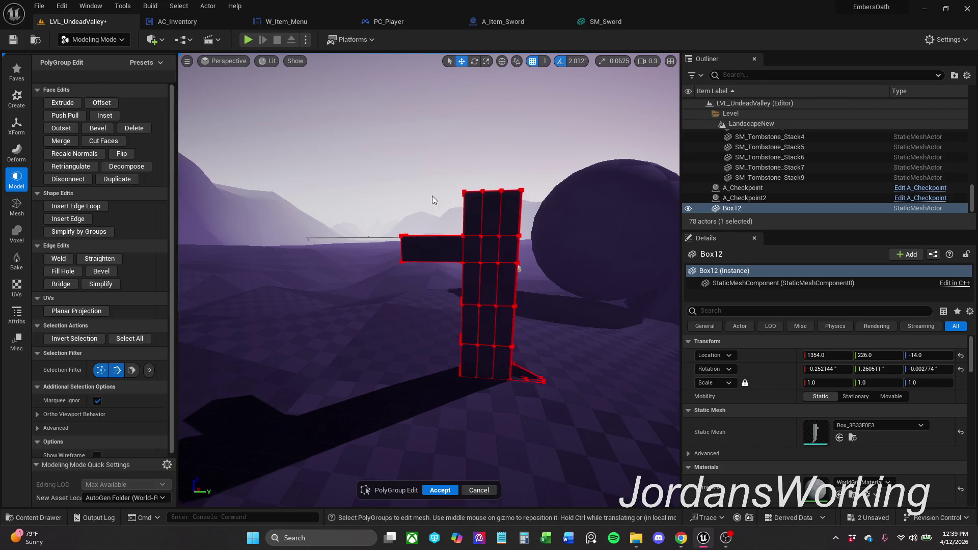
{"action": "left_click", "coordinate": [468, 235]}
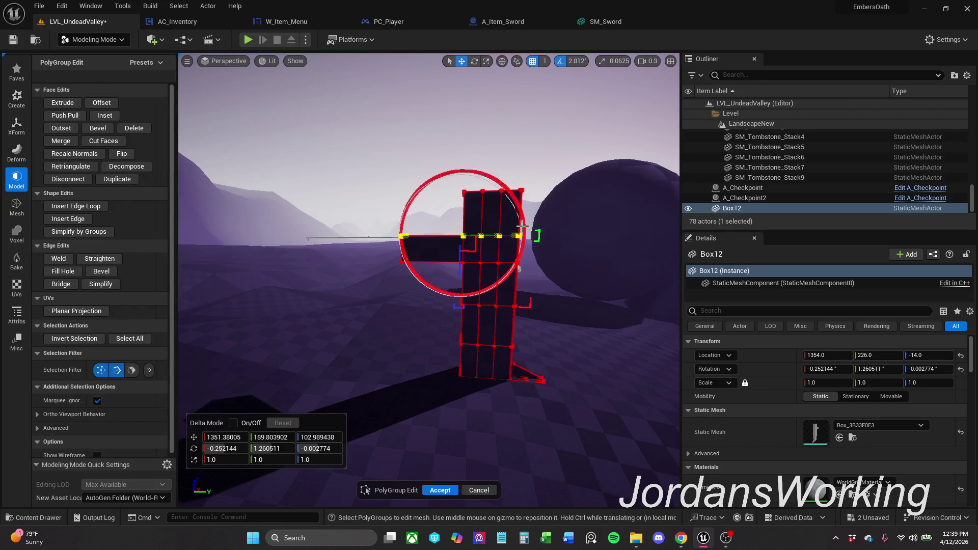
{"action": "left_click_drag", "start_coordinate": [459, 254], "coordinate": [461, 264]}
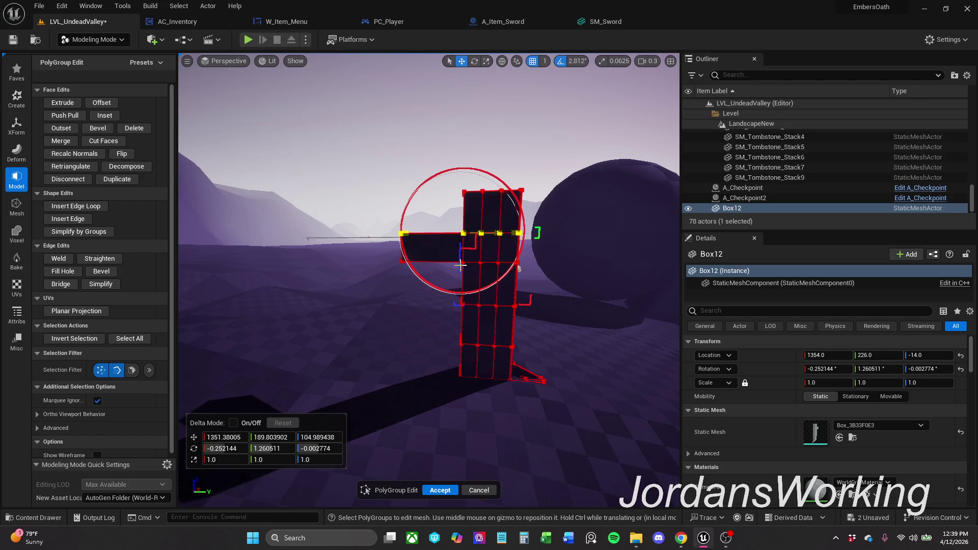
{"action": "left_click", "coordinate": [442, 490]}
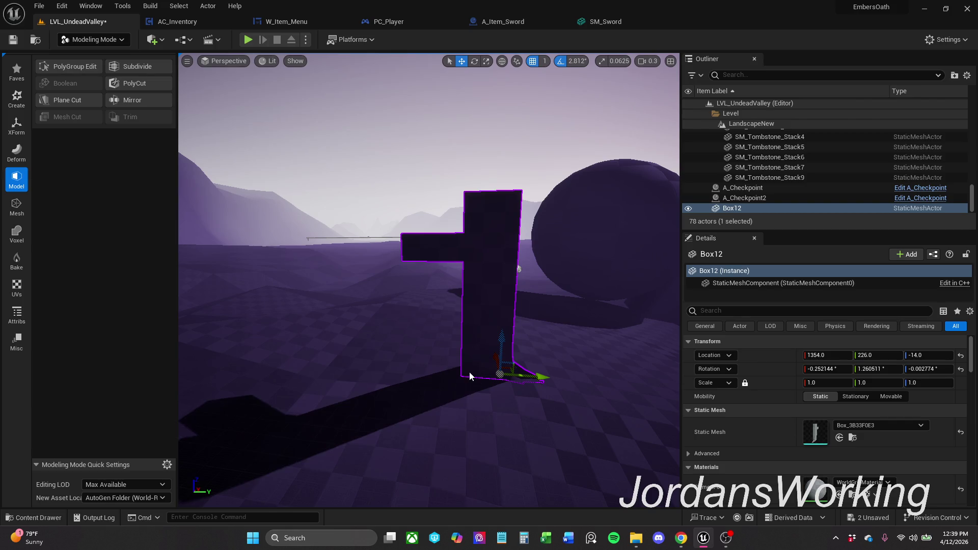
Reopen PolyGroup Edit, select an upper-right edge, attempt Extrude, inspect from below, and accept
{"action": "left_click", "coordinate": [92, 73]}
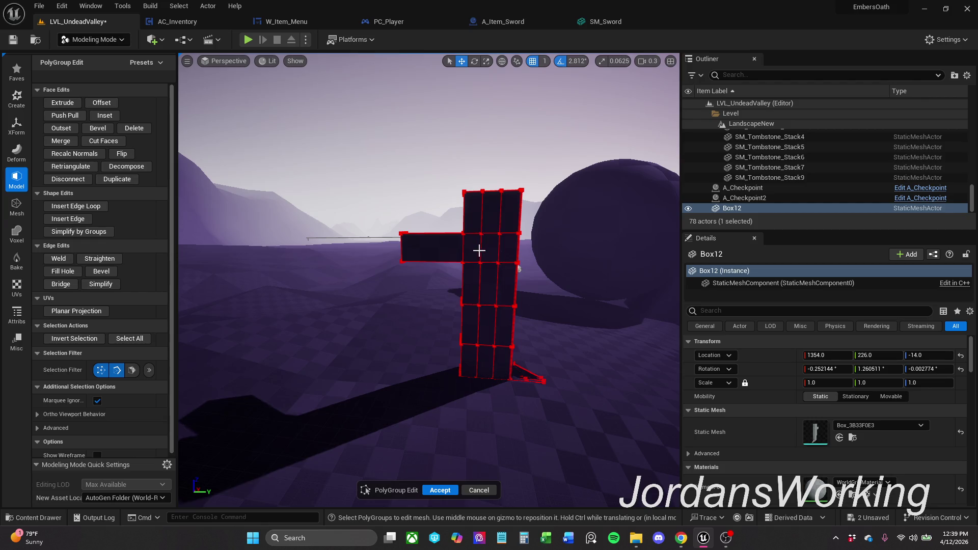
{"action": "left_click", "coordinate": [546, 224]}
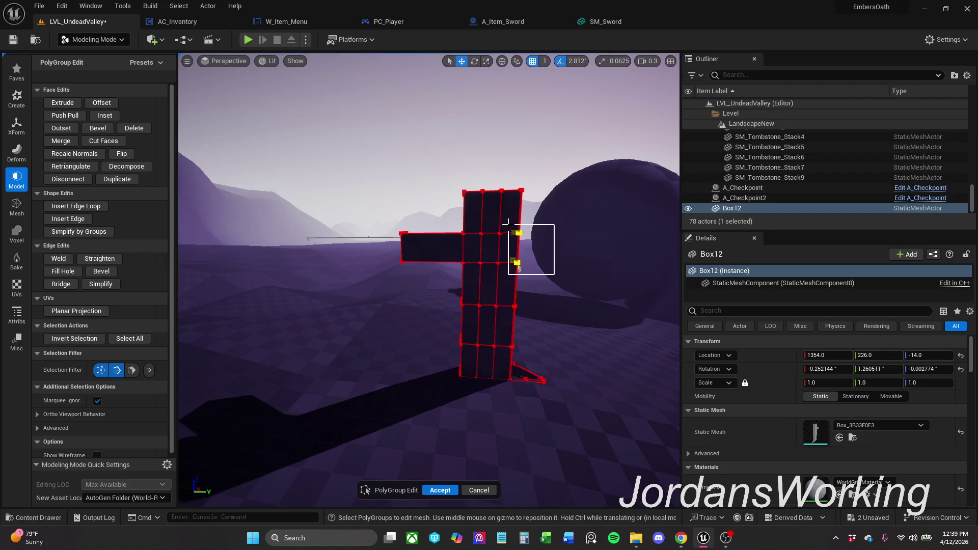
{"action": "left_click_drag", "start_coordinate": [552, 273], "coordinate": [512, 227]}
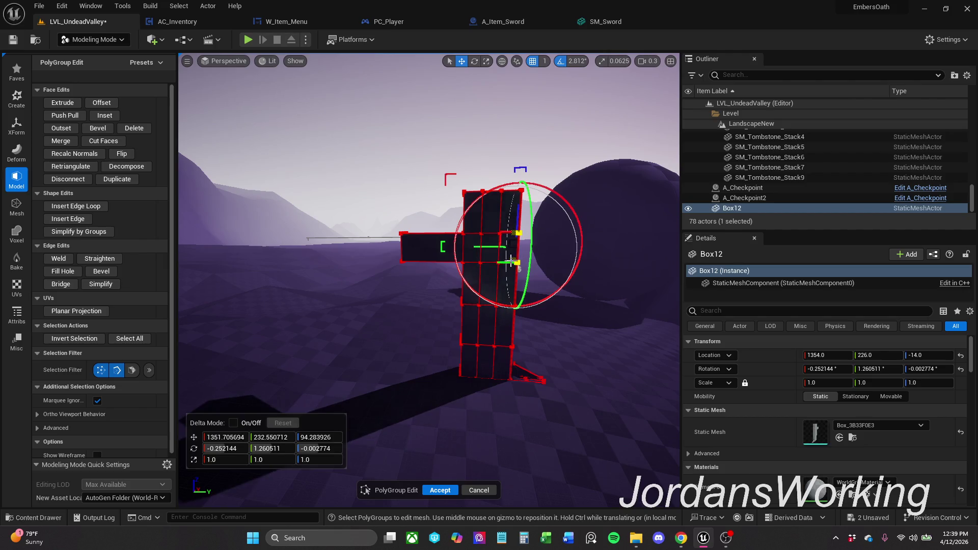
{"action": "key", "text": "f"}
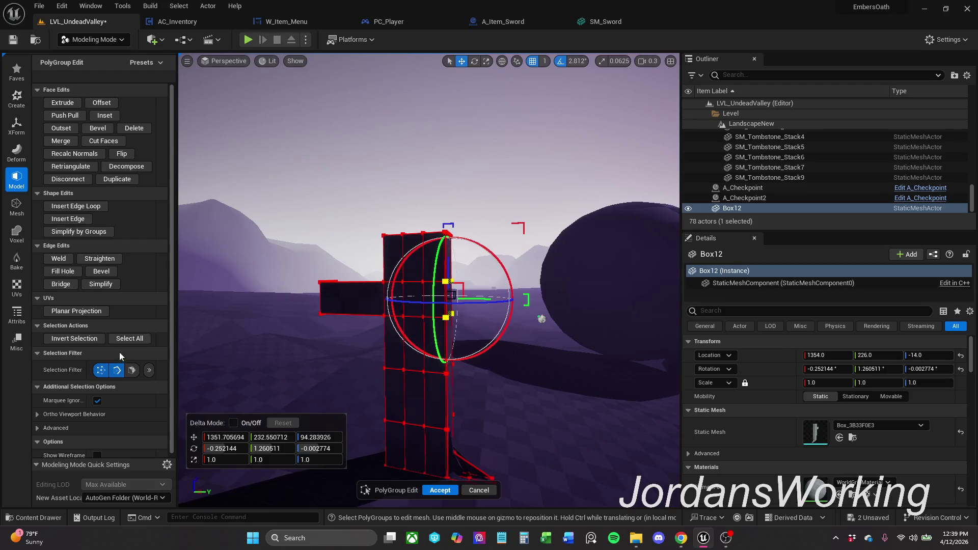
{"action": "left_click", "coordinate": [101, 371]}
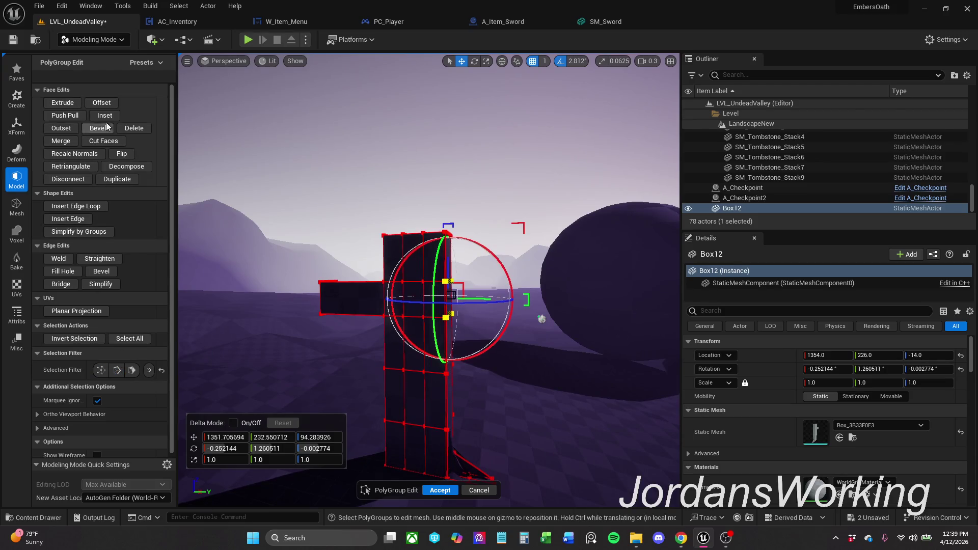
{"action": "left_click", "coordinate": [61, 107]}
{"action": "left_click_drag", "start_coordinate": [464, 312], "coordinate": [456, 318]}
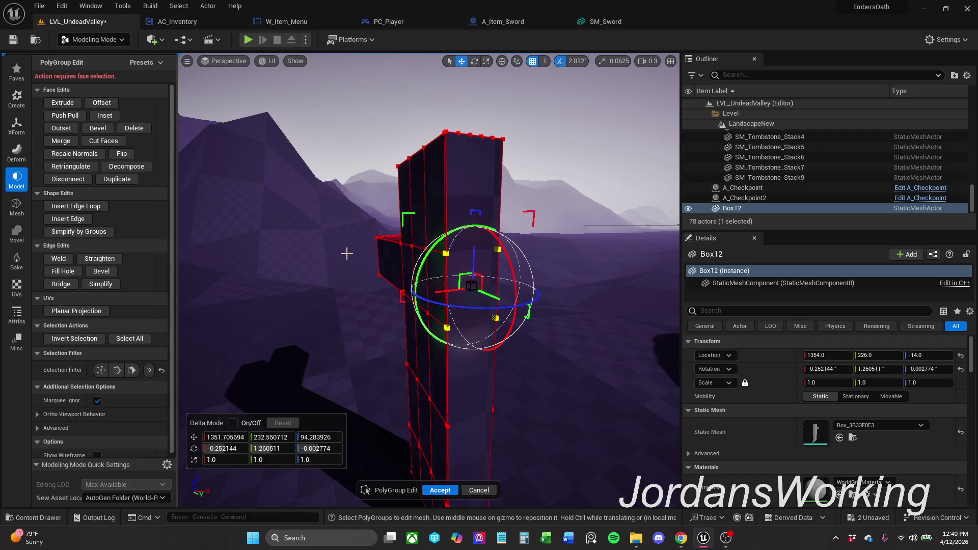
{"action": "mouse_move", "coordinate": [384, 255]}
{"action": "left_mouse_down"}
{"action": "mouse_move", "coordinate": [386, 275]}
{"action": "mouse_move", "coordinate": [428, 253]}
{"action": "left_mouse_up"}
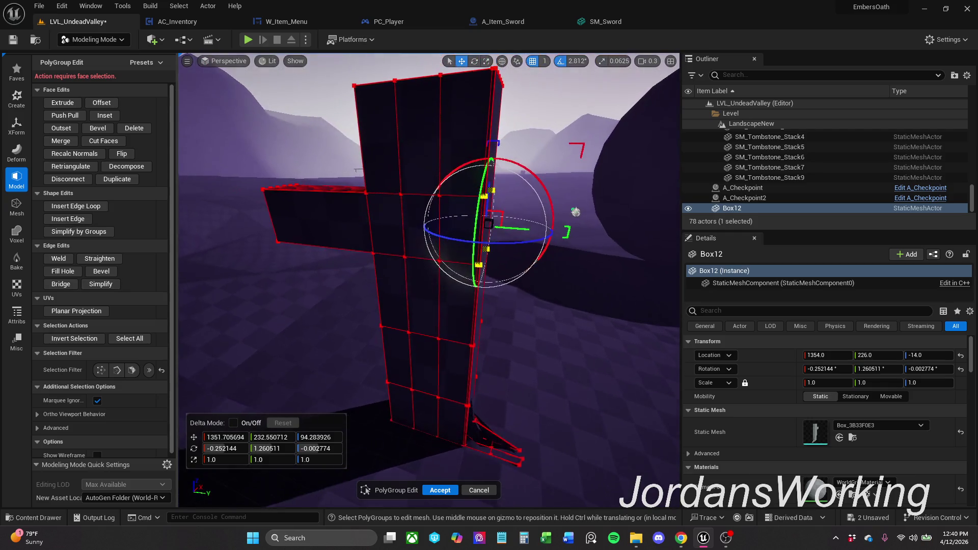
{"action": "mouse_move", "coordinate": [480, 275]}
{"action": "left_mouse_down"}
{"action": "mouse_move", "coordinate": [456, 276]}
{"action": "mouse_move", "coordinate": [516, 278]}
{"action": "left_mouse_up"}
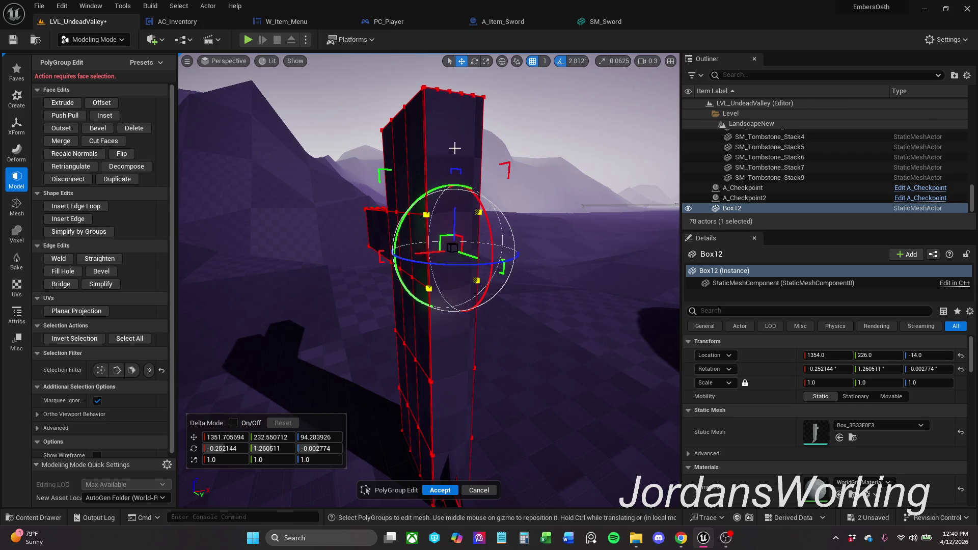
{"action": "left_click", "coordinate": [440, 489]}
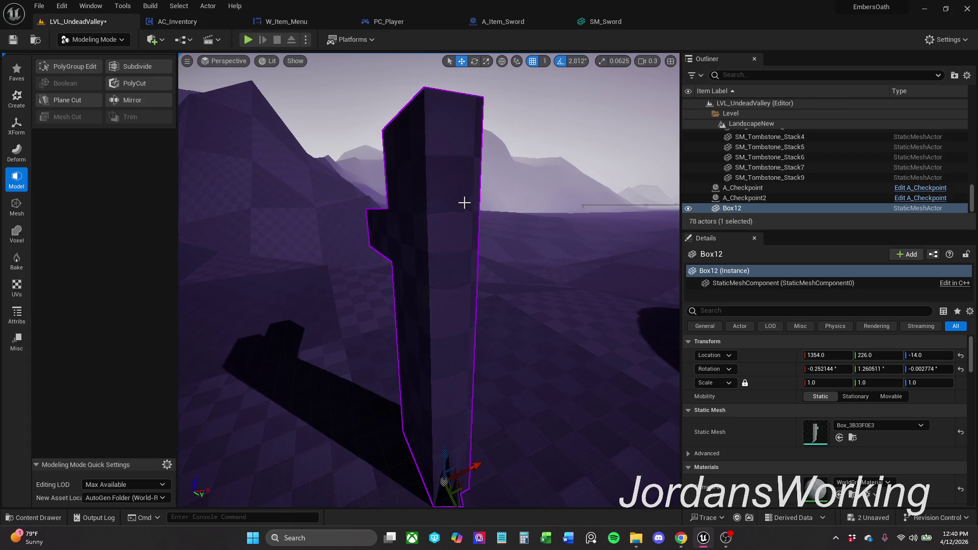
Cut the post's front face twice with two horizontal cut lines and accept the edits
{"action": "left_click", "coordinate": [71, 66]}
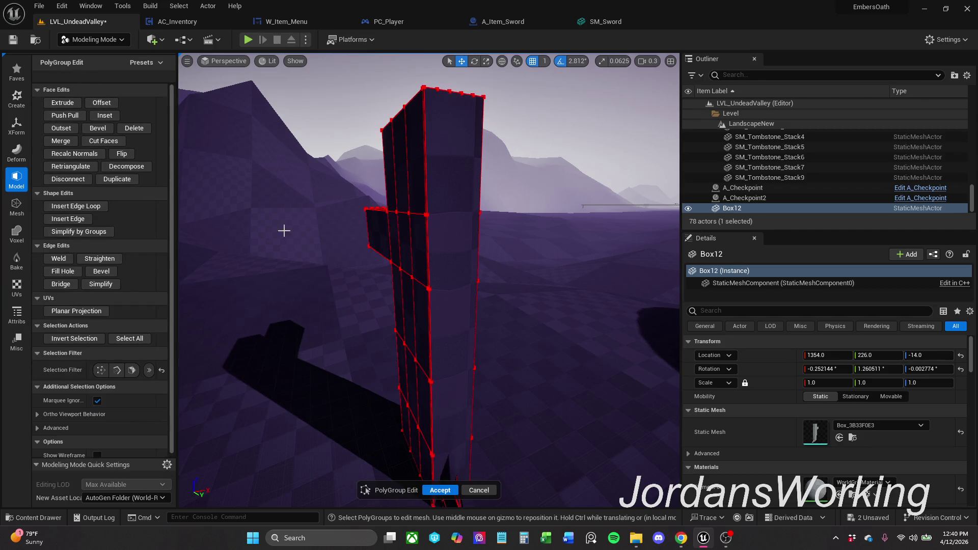
{"action": "left_click", "coordinate": [132, 370]}
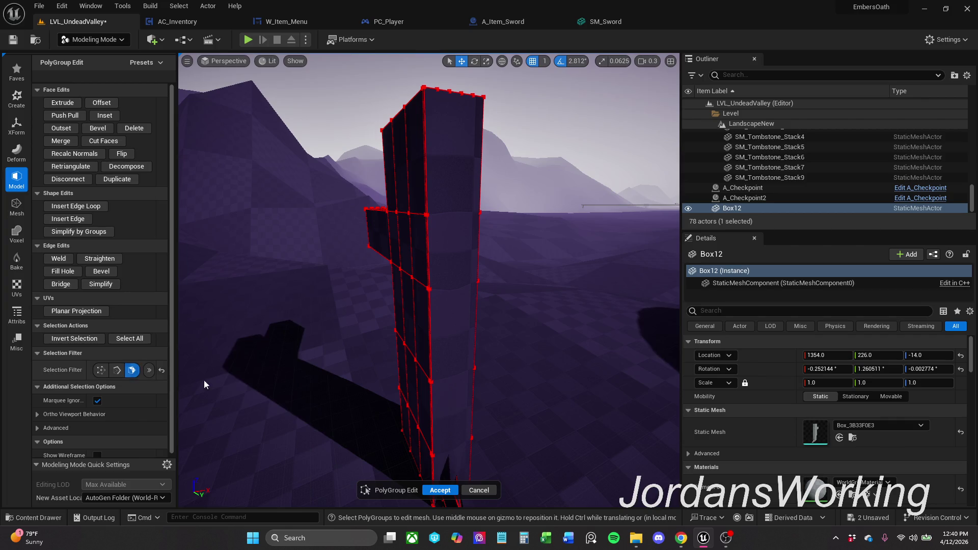
{"action": "left_click", "coordinate": [458, 258]}
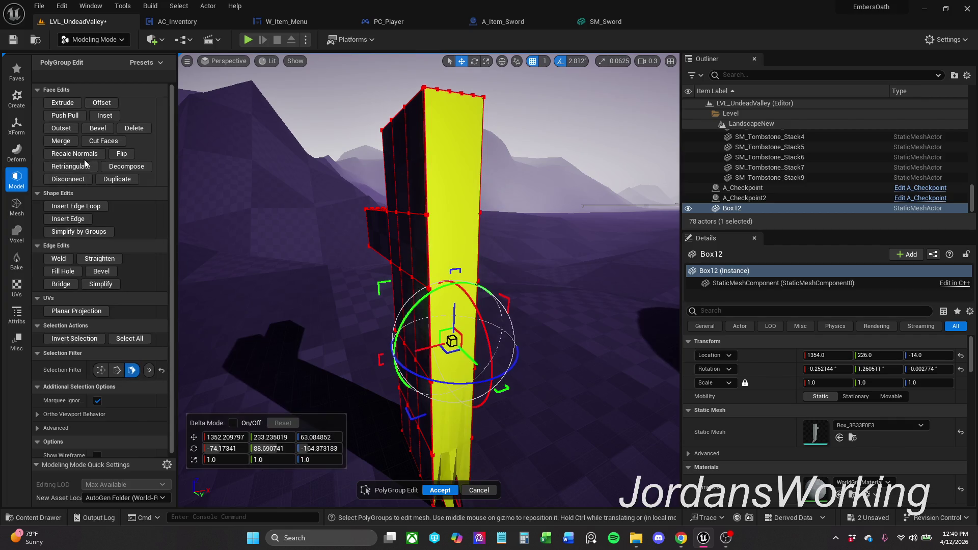
{"action": "left_click", "coordinate": [104, 141]}
{"action": "left_click_drag", "start_coordinate": [429, 217], "coordinate": [480, 214]}
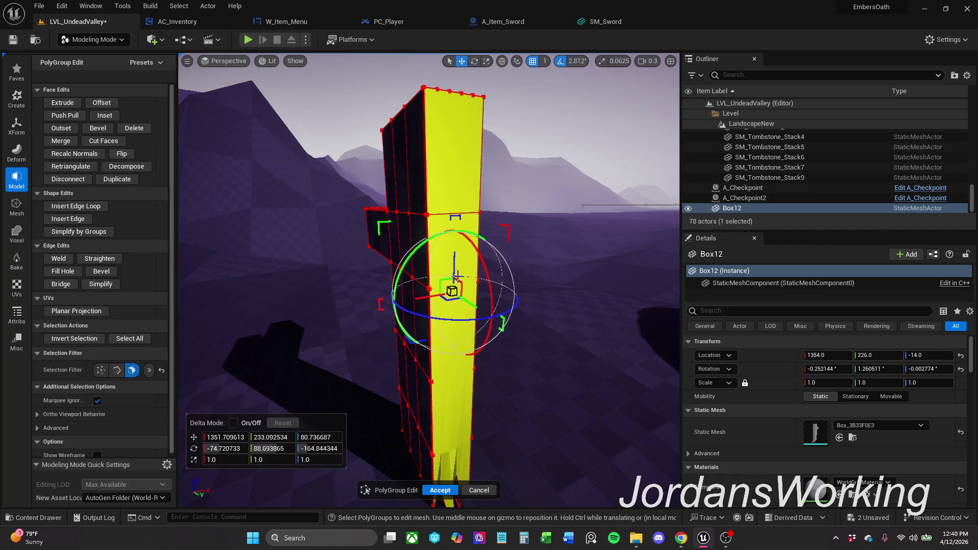
{"action": "left_click", "coordinate": [103, 141]}
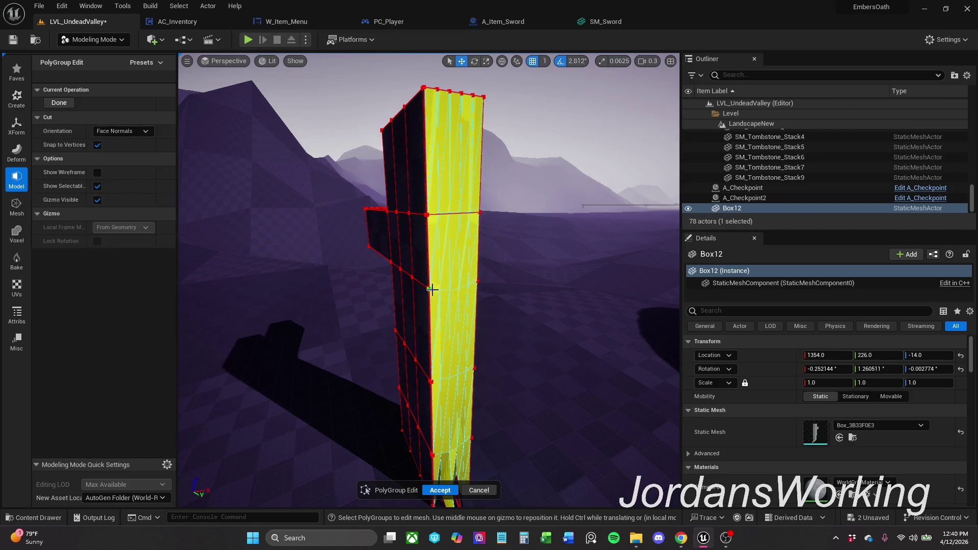
{"action": "left_click_drag", "start_coordinate": [437, 289], "coordinate": [476, 282]}
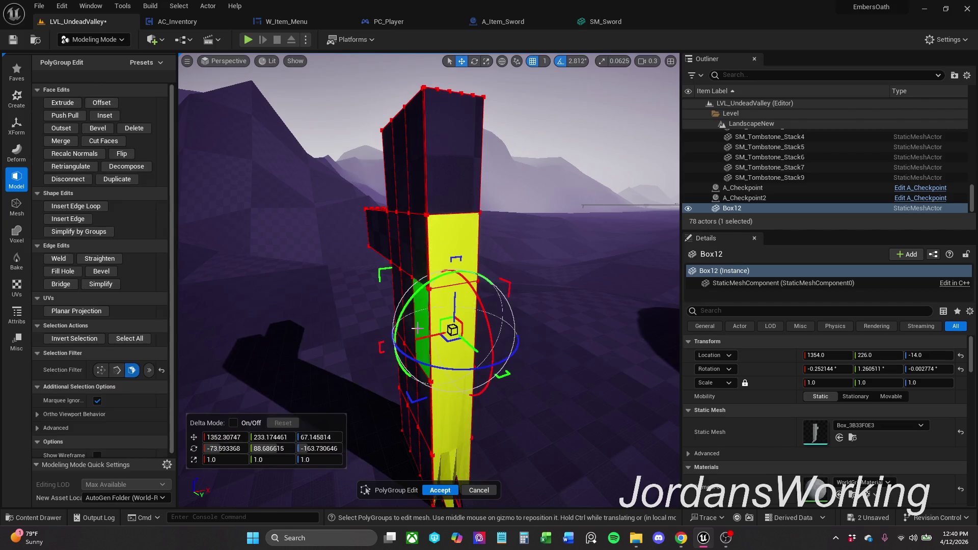
{"action": "left_click", "coordinate": [440, 490]}
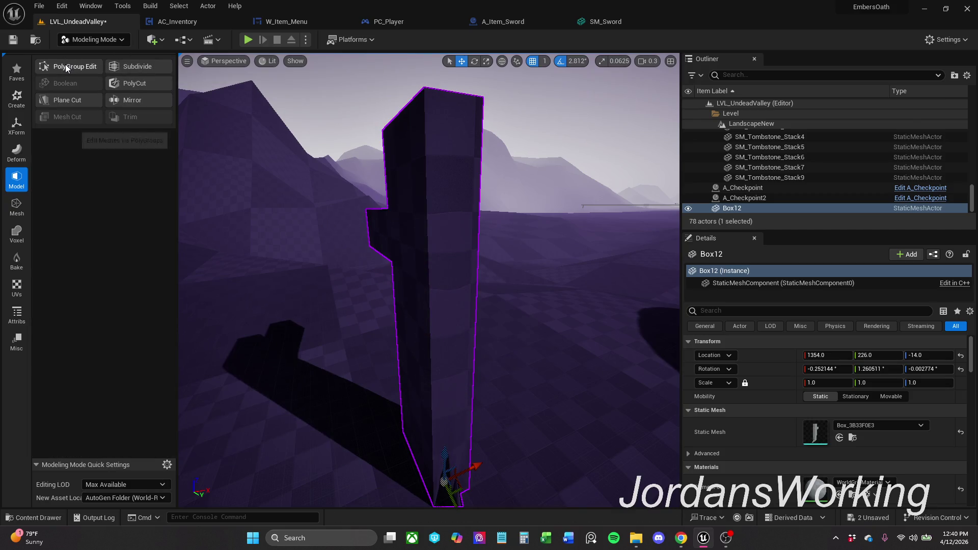
Reopen PolyGroup Edit, select the pillar's right side face and start an Extrude on it
{"action": "left_click", "coordinate": [66, 66]}
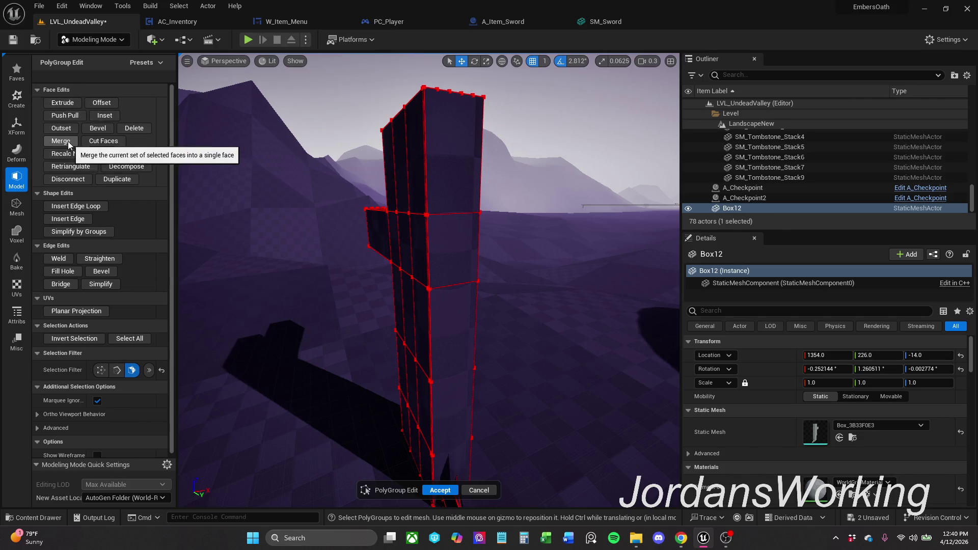
{"action": "left_click", "coordinate": [72, 111]}
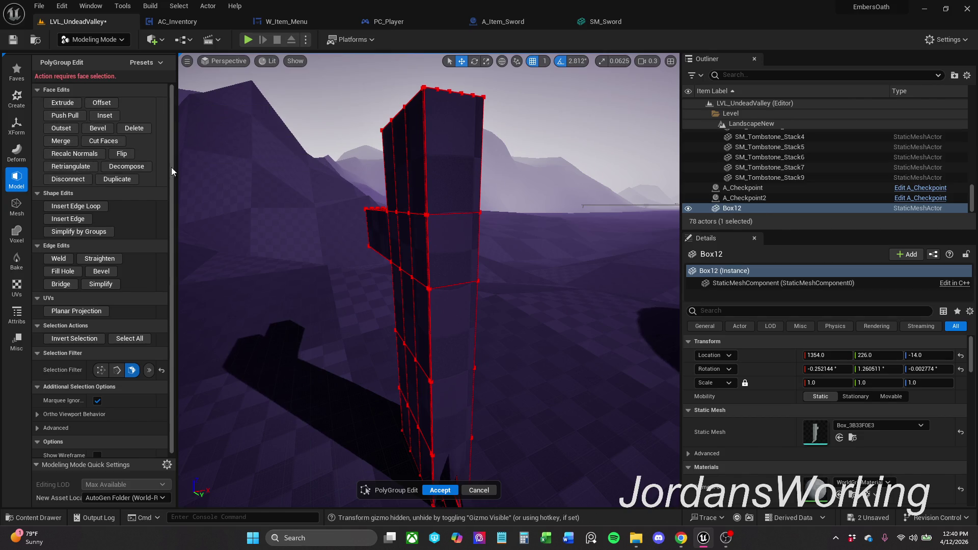
{"action": "left_click", "coordinate": [458, 256]}
{"action": "left_click_drag", "start_coordinate": [468, 260], "coordinate": [475, 517]}
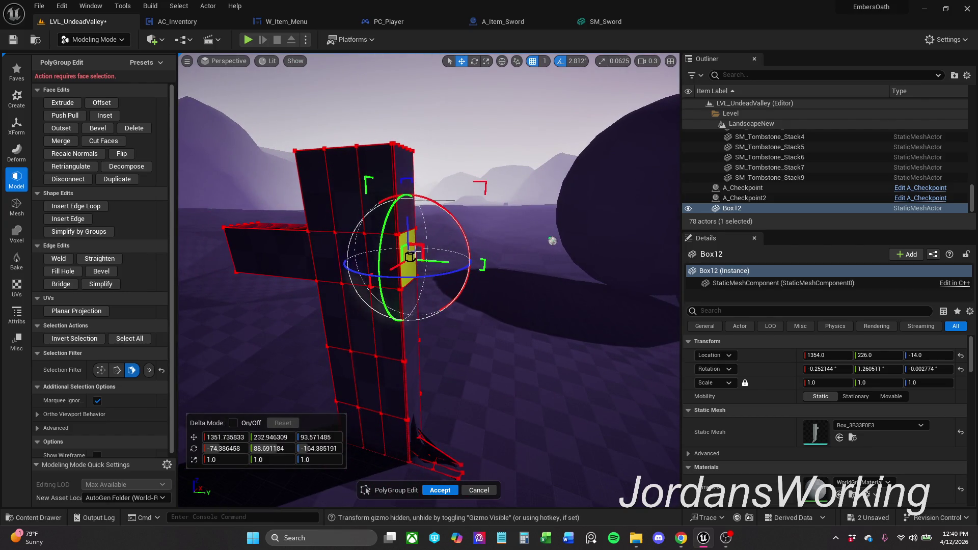
{"action": "left_click", "coordinate": [63, 103]}
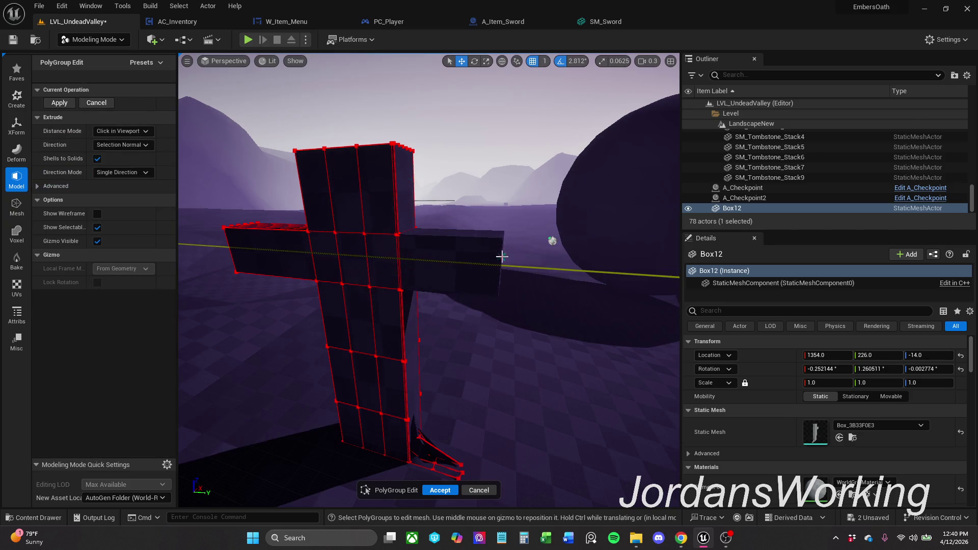
{"action": "scroll", "coordinate": [516, 257], "scroll_direction": "up", "scroll_amount": 2}
{"action": "scroll", "coordinate": [516, 257], "scroll_direction": "down", "scroll_amount": 3}
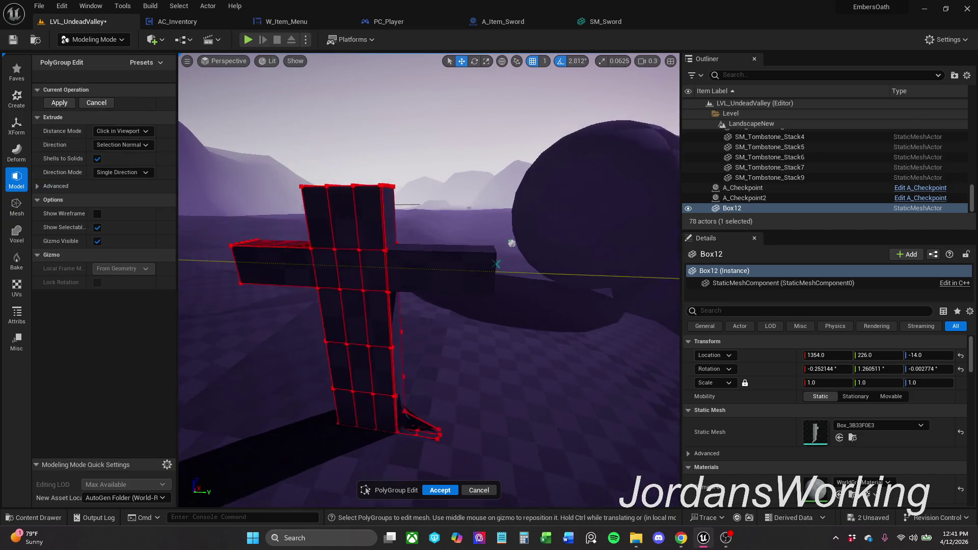
{"action": "scroll", "coordinate": [521, 261], "scroll_direction": "up", "scroll_amount": 2}
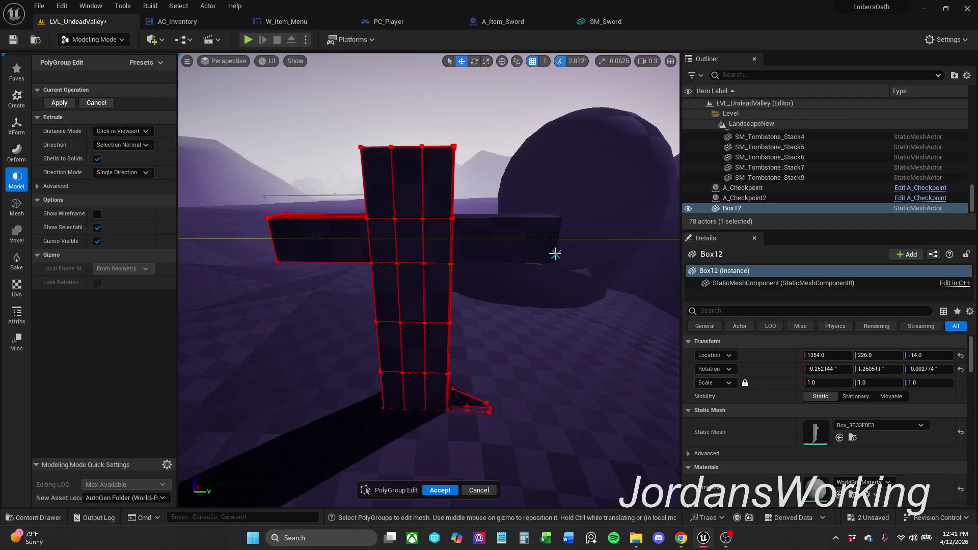
{"action": "scroll", "coordinate": [603, 251], "scroll_direction": "up", "scroll_amount": 2}
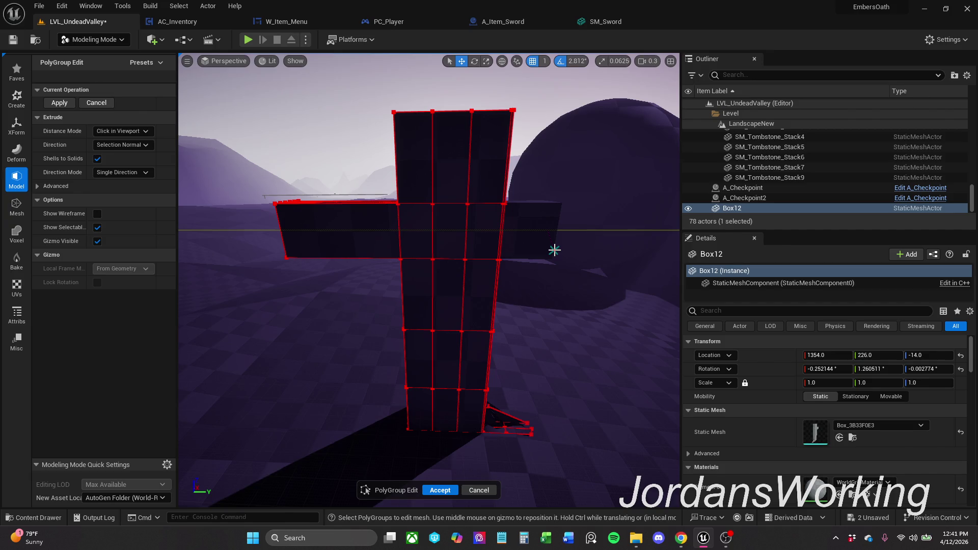
{"action": "scroll", "coordinate": [554, 249], "scroll_direction": "up", "scroll_amount": 5}
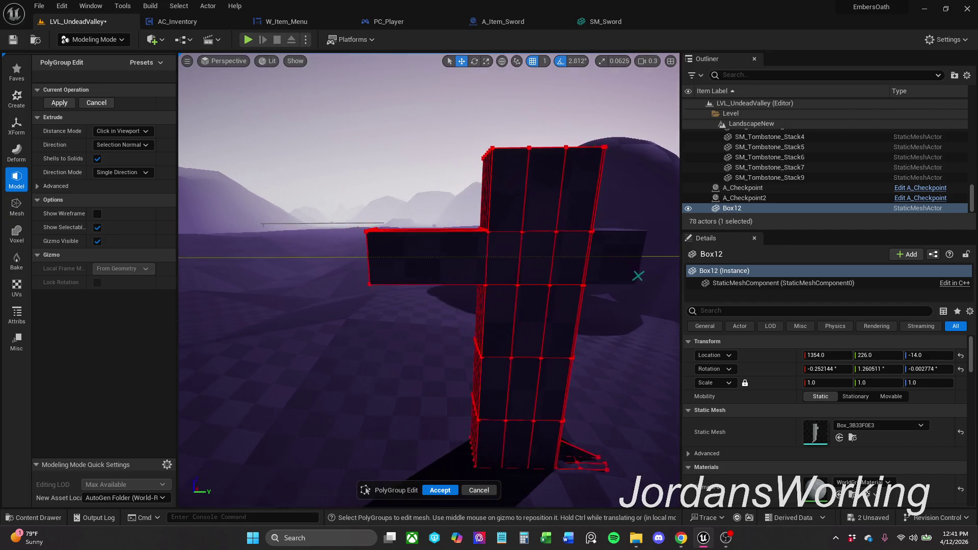
{"action": "scroll", "coordinate": [427, 283], "scroll_direction": "up", "scroll_amount": 3}
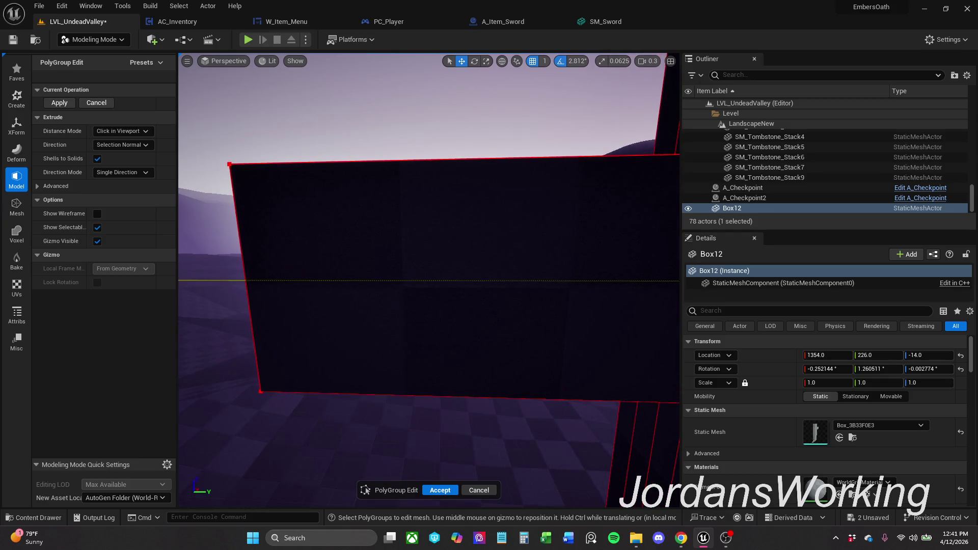
{"action": "scroll", "coordinate": [428, 283], "scroll_direction": "down", "scroll_amount": 2}
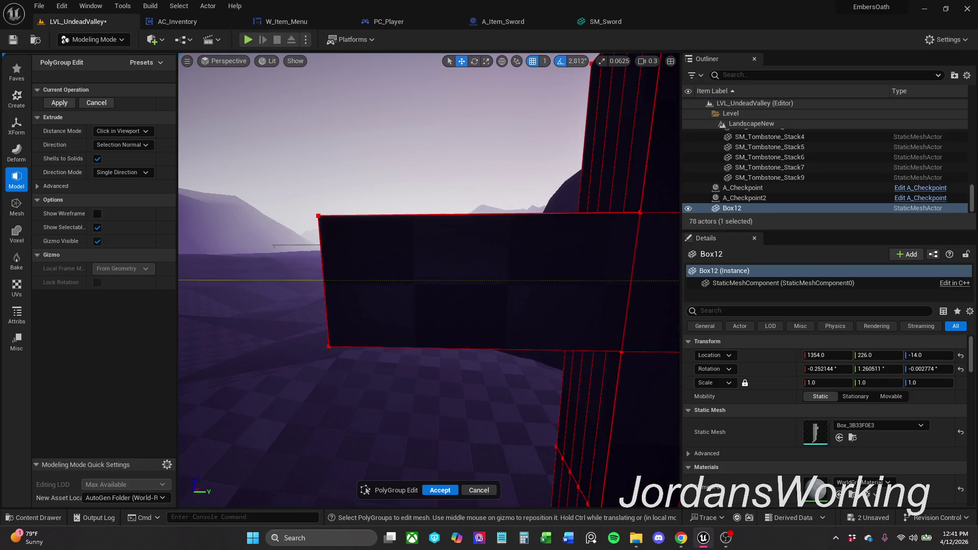
Inspect the pending extruded arm from several angles, dismissing the actor context menu twice
{"action": "left_click_drag", "start_coordinate": [344, 312], "coordinate": [491, 312]}
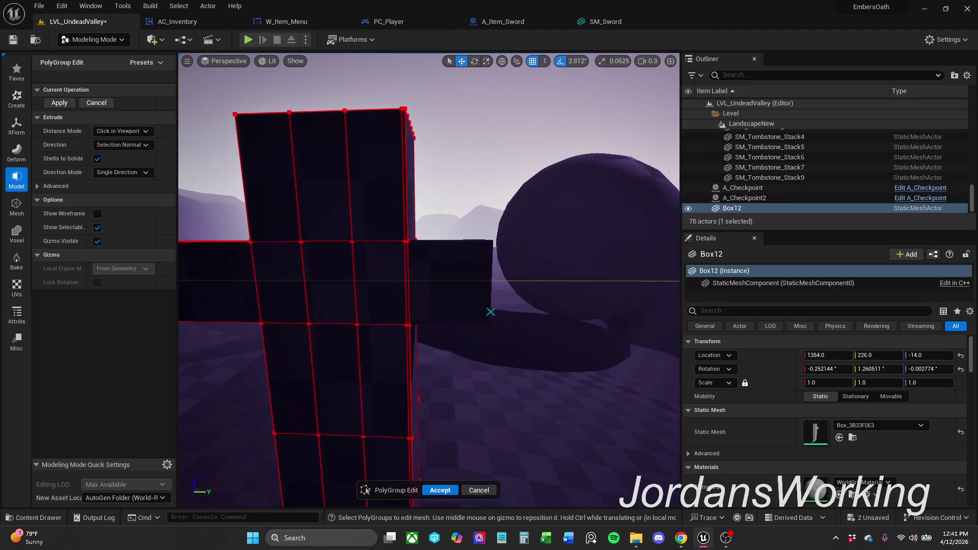
{"action": "left_click_drag", "start_coordinate": [490, 312], "coordinate": [479, 274]}
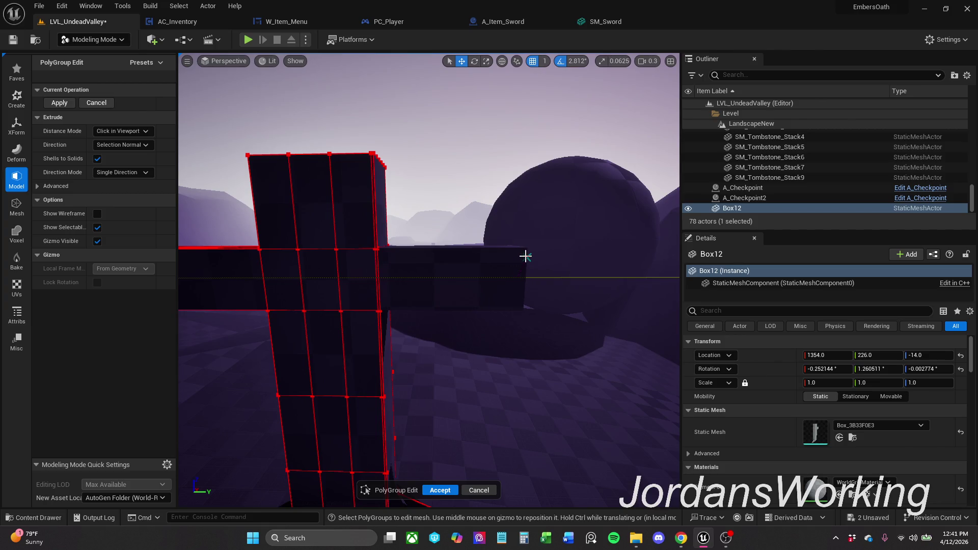
{"action": "right_click", "coordinate": [527, 256]}
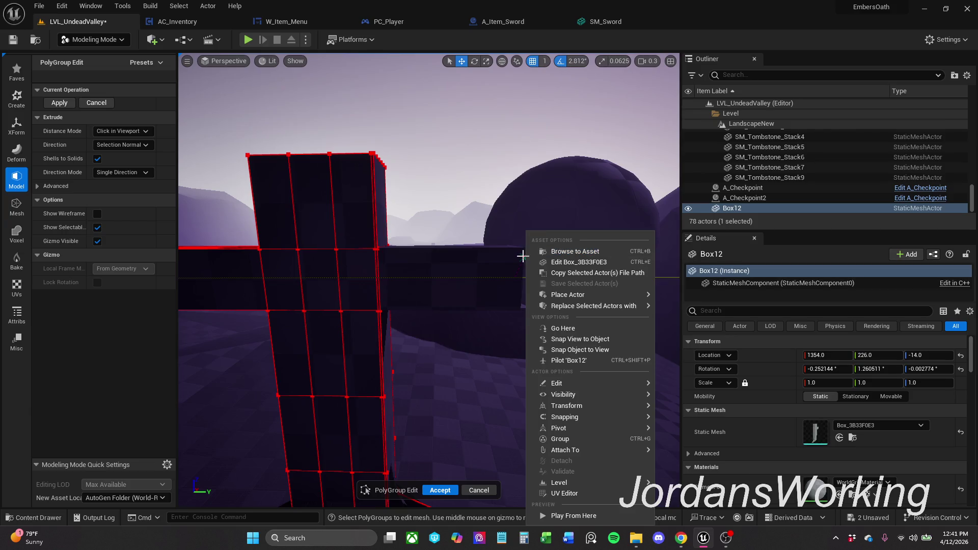
{"action": "left_click", "coordinate": [522, 256]}
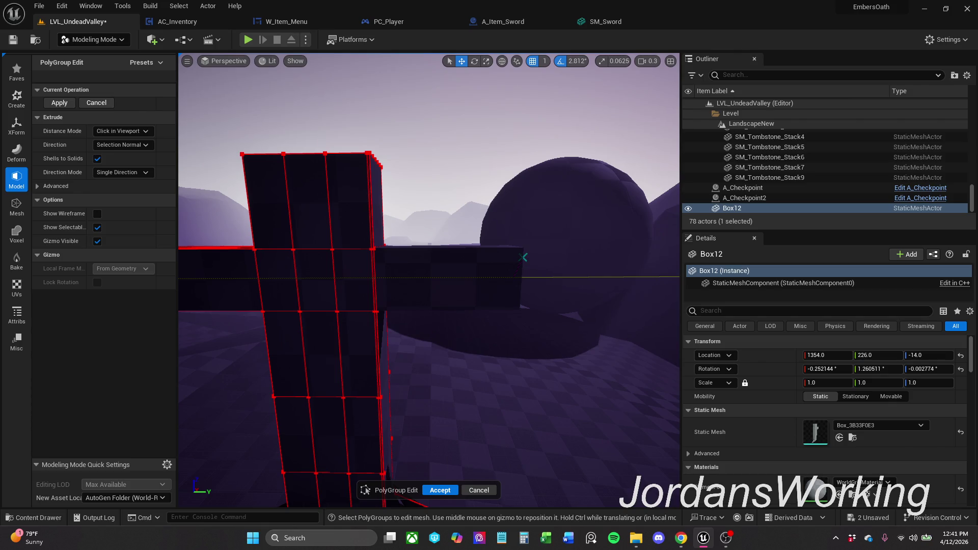
{"action": "left_click_drag", "start_coordinate": [523, 257], "coordinate": [575, 253]}
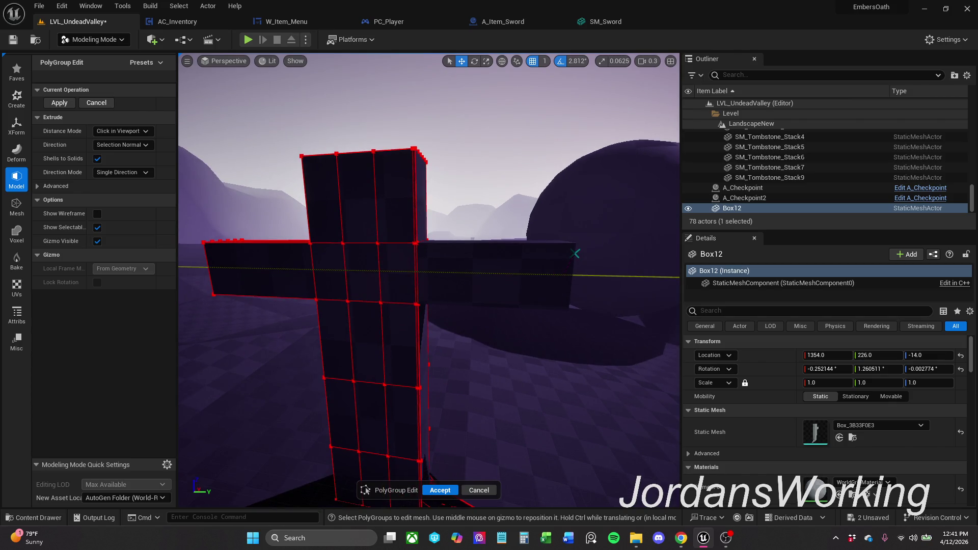
{"action": "right_click", "coordinate": [510, 256]}
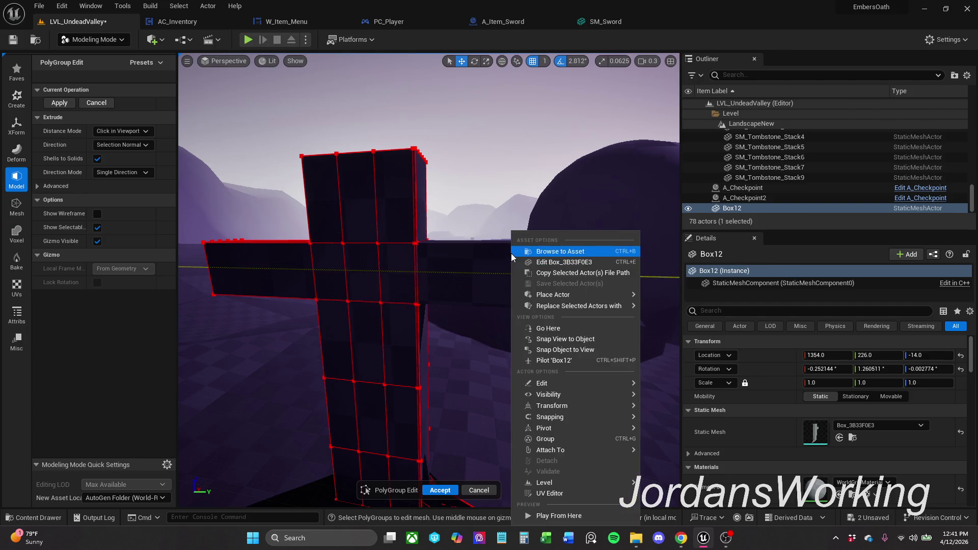
{"action": "mouse_move", "coordinate": [589, 219]}
{"action": "left_mouse_down"}
{"action": "mouse_move", "coordinate": [554, 218]}
{"action": "mouse_move", "coordinate": [583, 221]}
{"action": "left_mouse_up"}
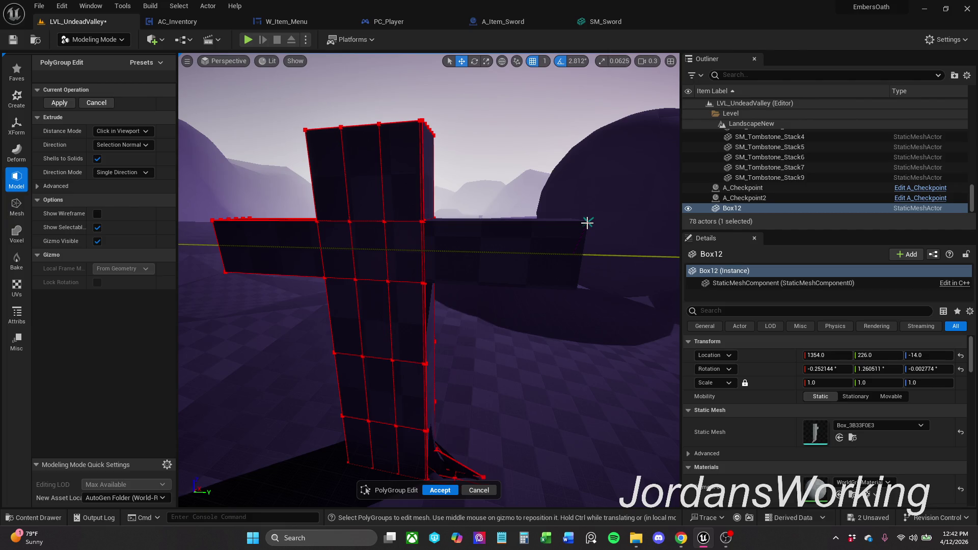
Apply the extruded right arm and accept PolyGroup Edit, completing the cross
{"action": "left_click", "coordinate": [586, 223]}
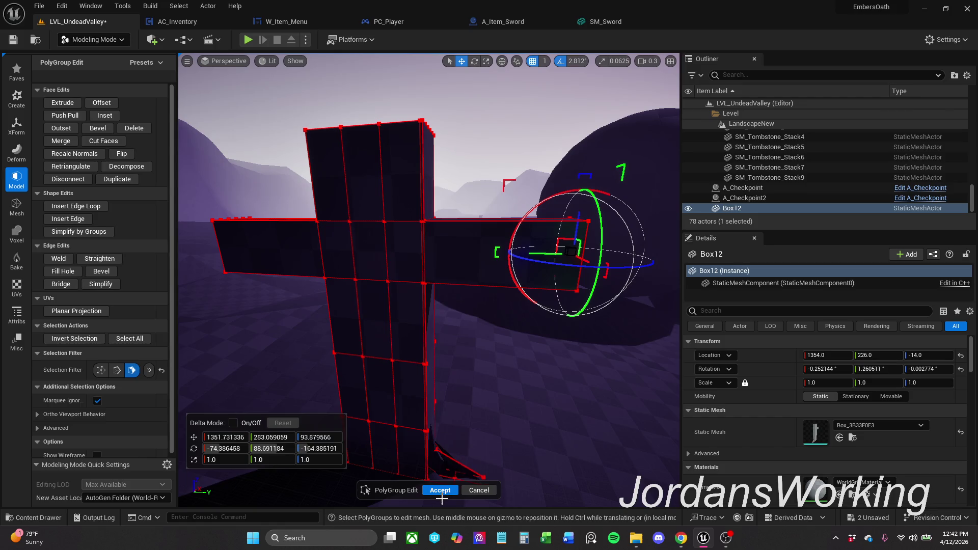
{"action": "left_click", "coordinate": [441, 490]}
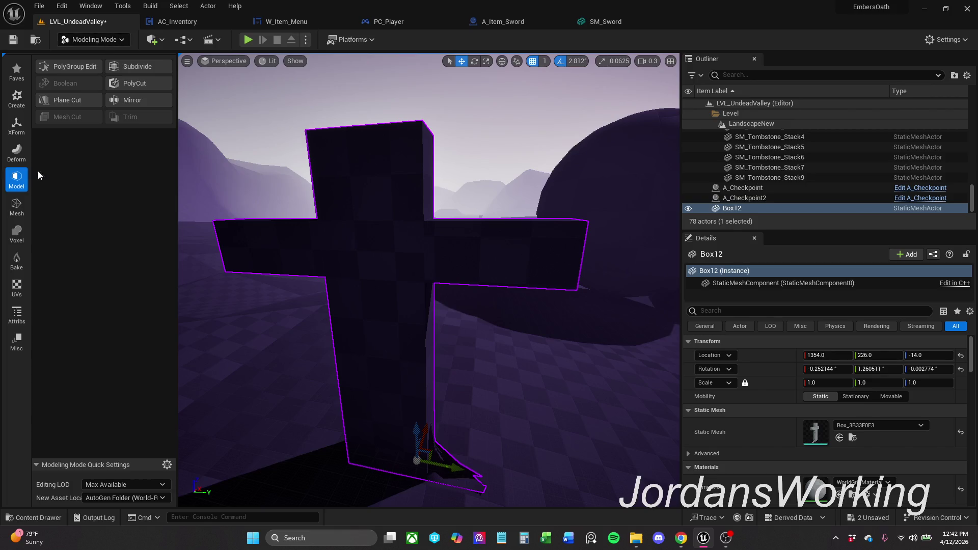
{"action": "left_click_drag", "start_coordinate": [261, 224], "coordinate": [423, 222]}
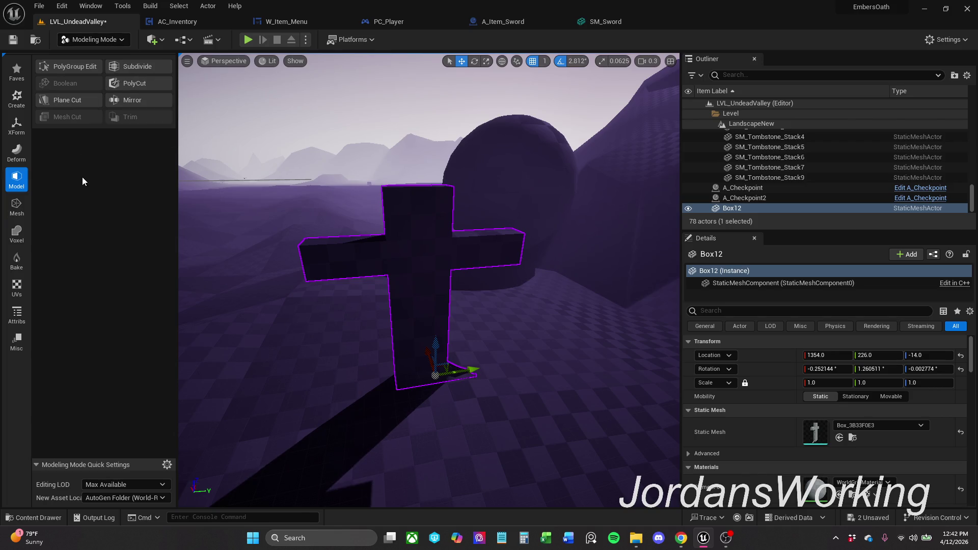
Browse the Deform, XForm and Create tool categories in the Modeling panel
{"action": "left_click", "coordinate": [23, 155]}
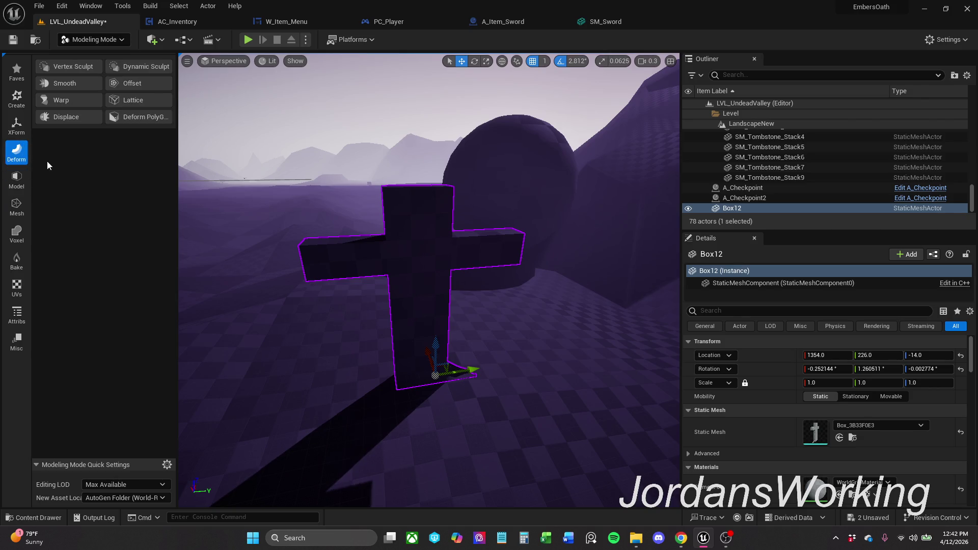
{"action": "left_click", "coordinate": [25, 132]}
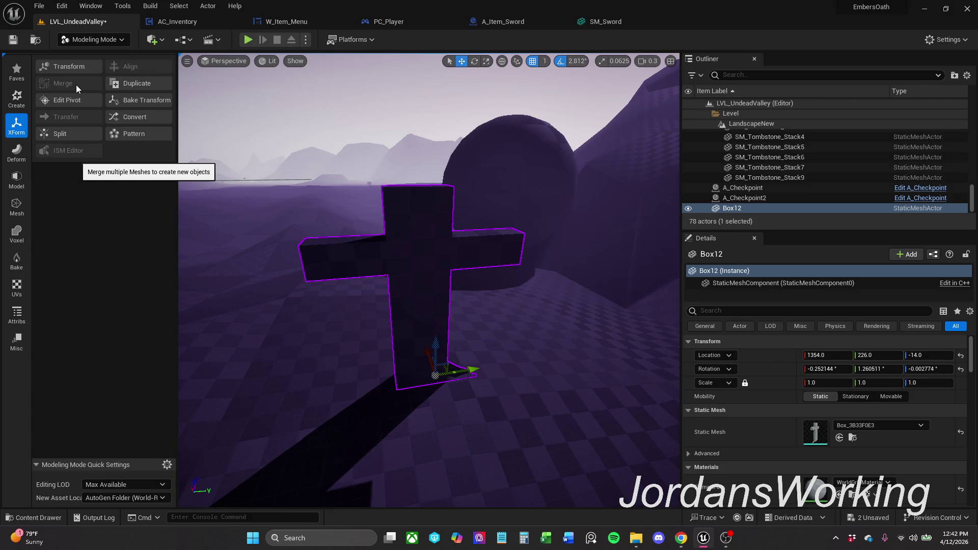
{"action": "left_click", "coordinate": [18, 103]}
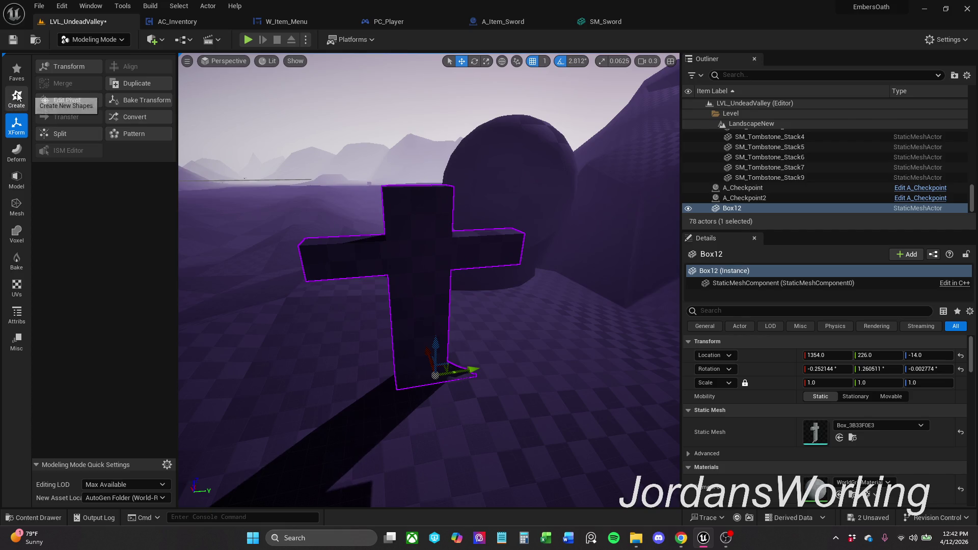
Place a new Cone beside the cross with Height Subdivisions set to 9 and accept it
{"action": "left_click", "coordinate": [145, 83]}
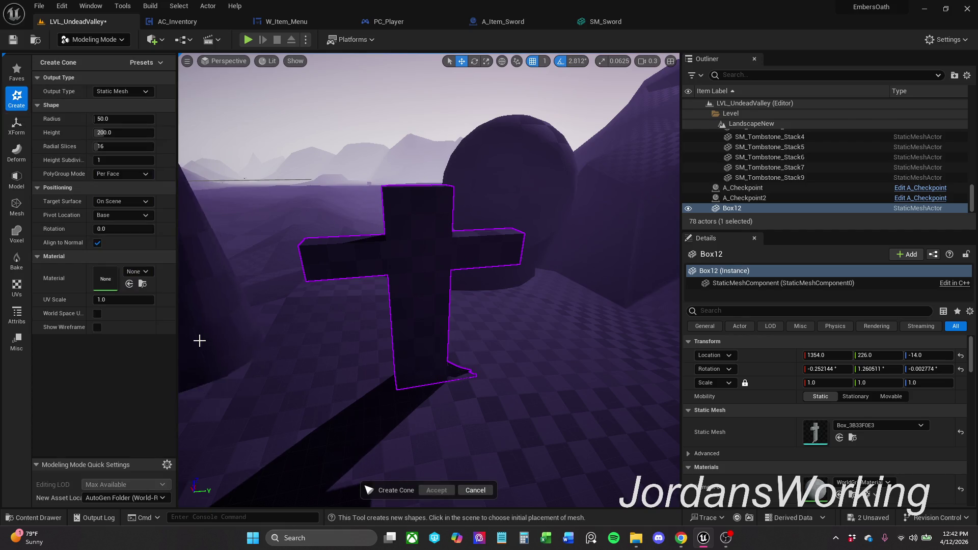
{"action": "left_click", "coordinate": [223, 346]}
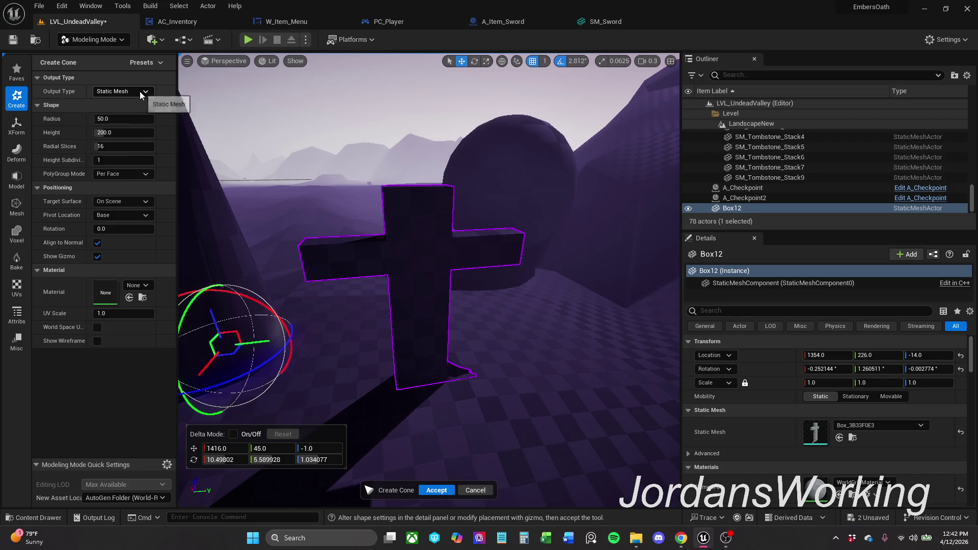
{"action": "left_click", "coordinate": [111, 161]}
{"action": "type", "text": "22"}
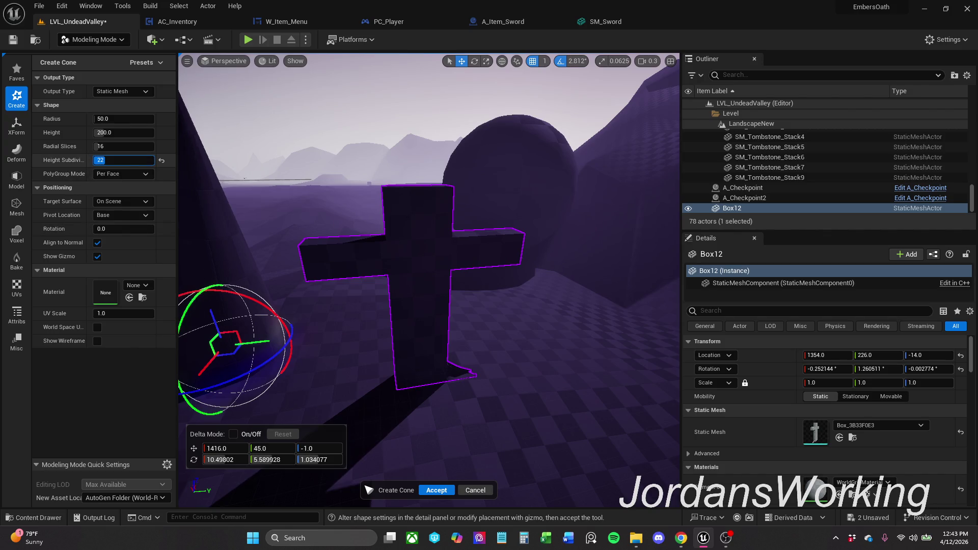
{"action": "type", "text": "12"}
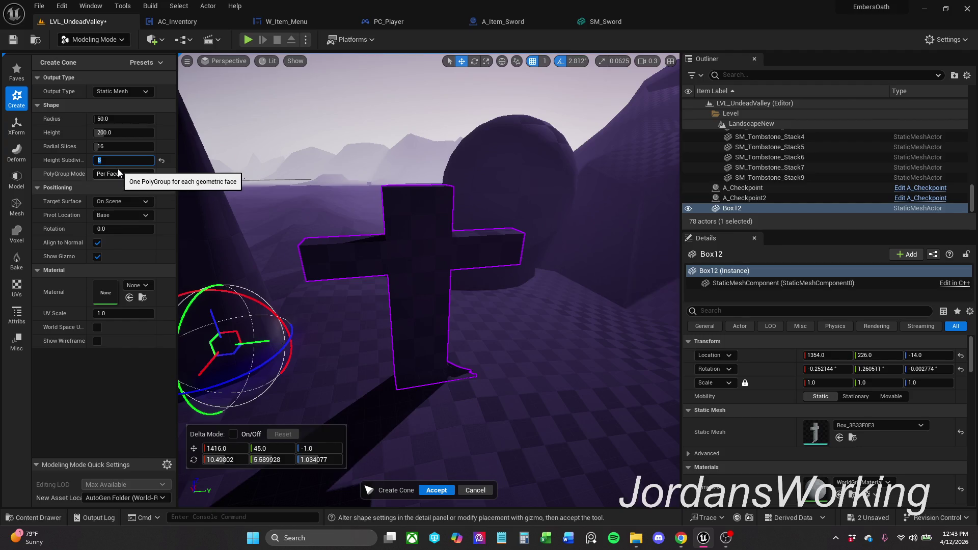
{"action": "mouse_move", "coordinate": [343, 229]}
{"action": "left_mouse_down"}
{"action": "mouse_move", "coordinate": [291, 230]}
{"action": "mouse_move", "coordinate": [306, 237]}
{"action": "left_mouse_up"}
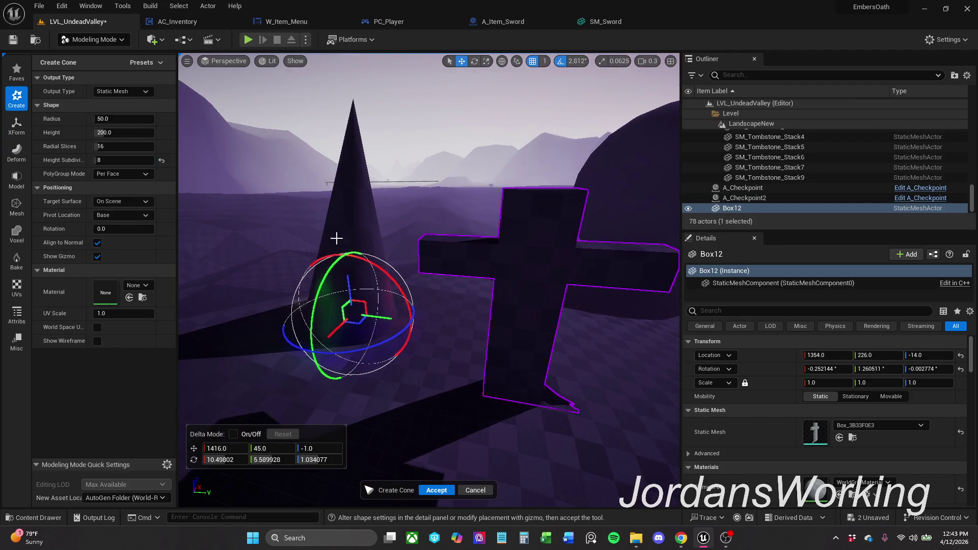
{"action": "left_click", "coordinate": [142, 159]}
{"action": "type", "text": "10"}
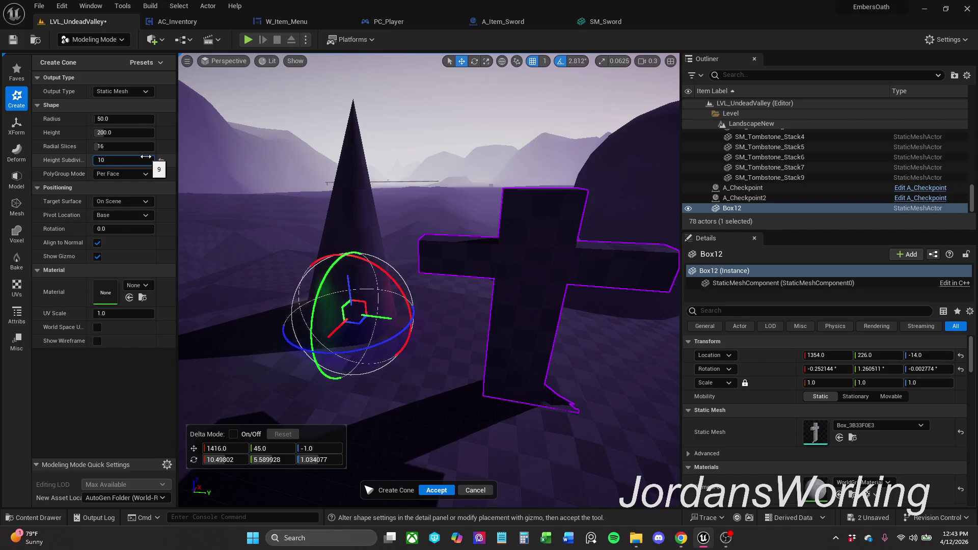
{"action": "left_click", "coordinate": [145, 159]}
{"action": "type", "text": "9"}
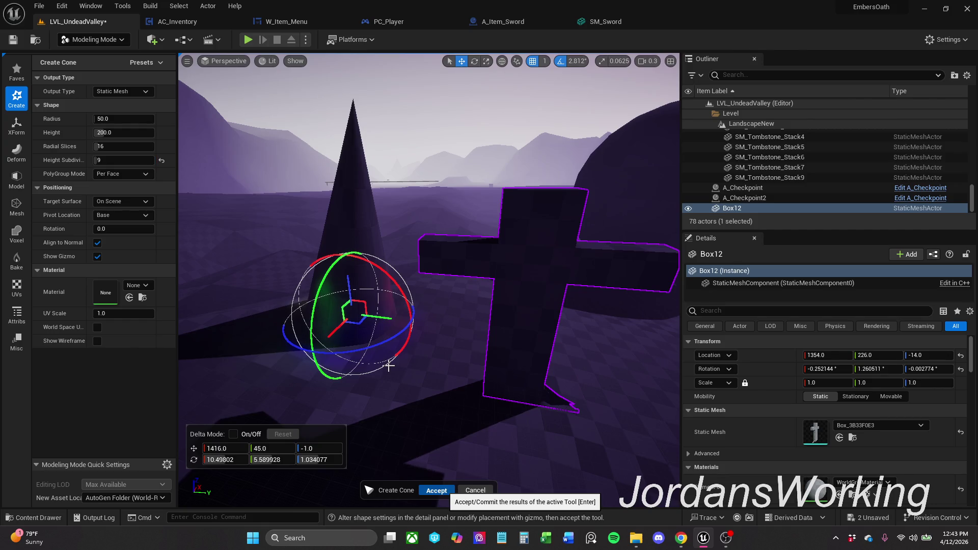
{"action": "key", "text": "Return"}
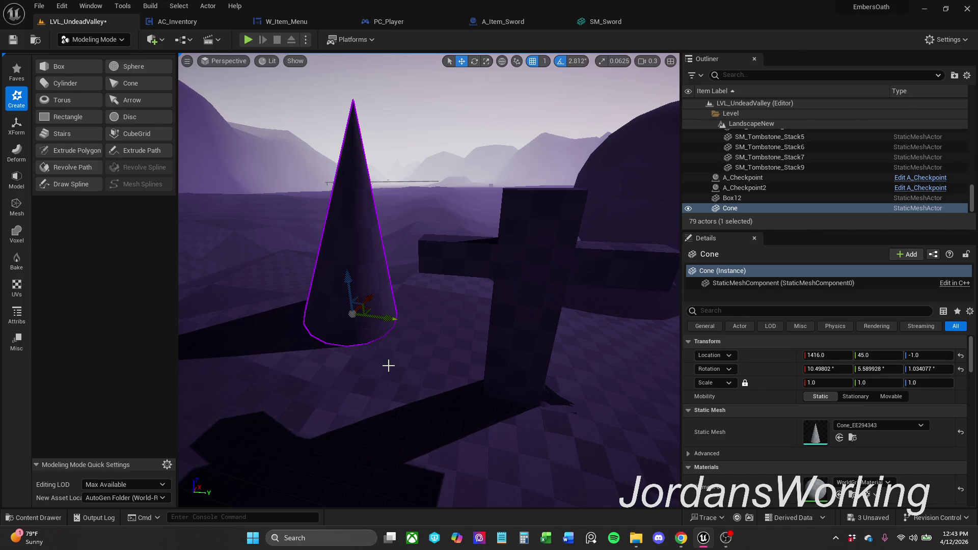
Move the cone near the cross, scale its height down to about a third, and tip it onto its side
{"action": "mouse_move", "coordinate": [371, 308]}
{"action": "left_mouse_down"}
{"action": "mouse_move", "coordinate": [433, 343]}
{"action": "mouse_move", "coordinate": [550, 344]}
{"action": "mouse_move", "coordinate": [563, 359]}
{"action": "left_mouse_up"}
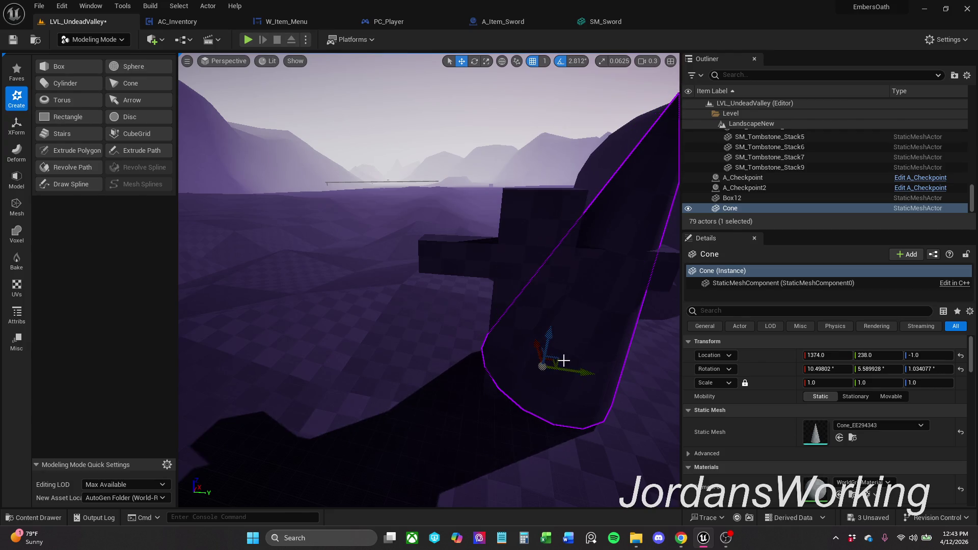
{"action": "key", "text": "f"}
{"action": "key", "text": "e"}
{"action": "key", "text": "r"}
{"action": "left_click_drag", "start_coordinate": [445, 288], "coordinate": [447, 309]}
{"action": "key", "text": "w"}
{"action": "key", "text": "e"}
{"action": "mouse_move", "coordinate": [439, 269]}
{"action": "left_mouse_down"}
{"action": "mouse_move", "coordinate": [497, 307]}
{"action": "mouse_move", "coordinate": [423, 277]}
{"action": "left_mouse_up"}
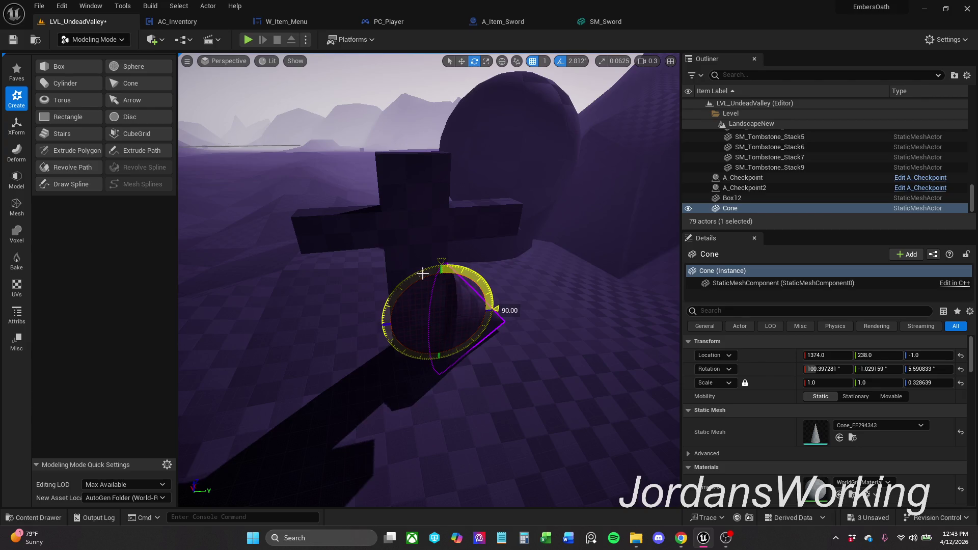
Raise the tipped cone up beside the cross and fine-tune its tilt
{"action": "key", "text": "w"}
{"action": "mouse_move", "coordinate": [462, 309]}
{"action": "left_mouse_down"}
{"action": "mouse_move", "coordinate": [513, 237]}
{"action": "mouse_move", "coordinate": [511, 186]}
{"action": "left_mouse_up"}
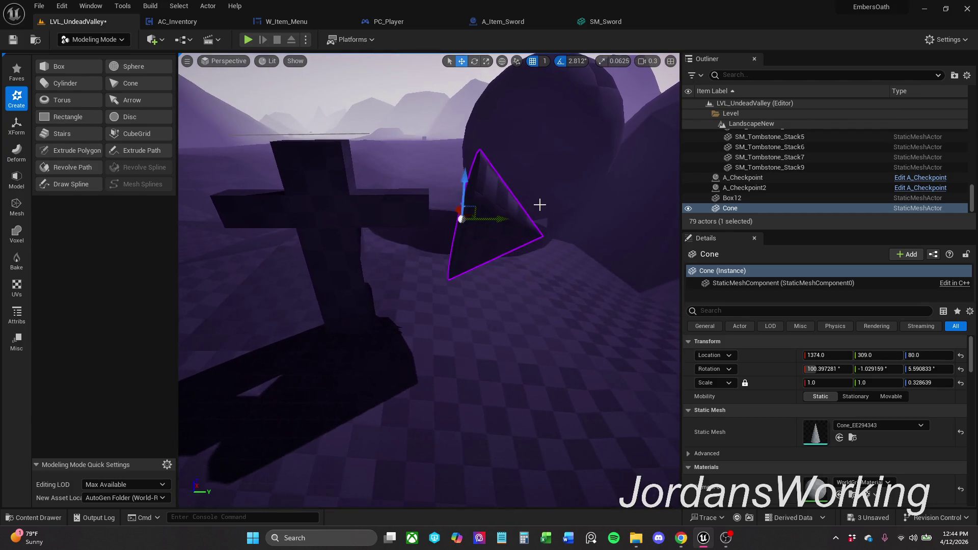
{"action": "key", "text": "e"}
{"action": "mouse_move", "coordinate": [456, 191]}
{"action": "left_mouse_down"}
{"action": "mouse_move", "coordinate": [458, 164]}
{"action": "mouse_move", "coordinate": [470, 199]}
{"action": "mouse_move", "coordinate": [445, 185]}
{"action": "left_mouse_up"}
{"action": "key", "text": "w"}
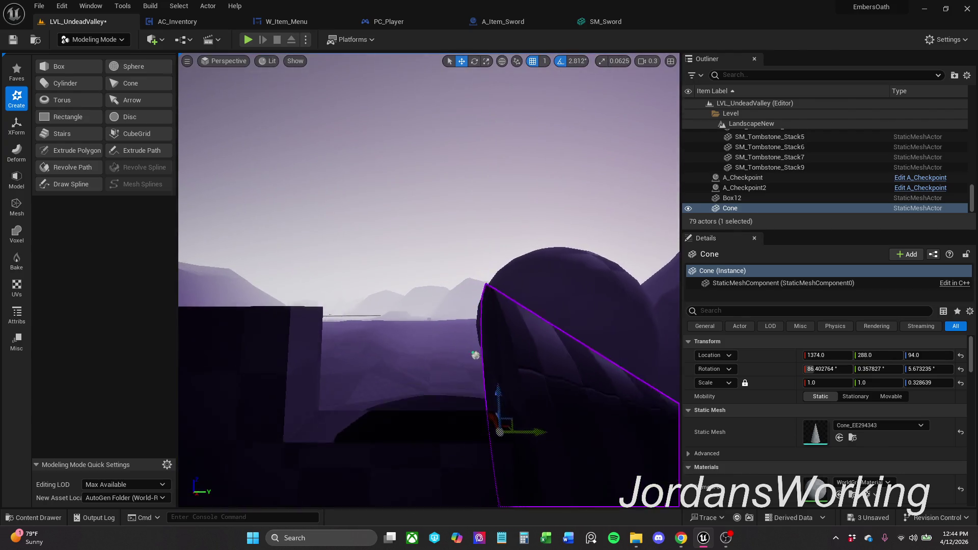
{"action": "mouse_move", "coordinate": [476, 355]}
{"action": "left_mouse_down"}
{"action": "mouse_move", "coordinate": [362, 223]}
{"action": "mouse_move", "coordinate": [403, 216]}
{"action": "mouse_move", "coordinate": [352, 227]}
{"action": "mouse_move", "coordinate": [454, 245]}
{"action": "mouse_move", "coordinate": [359, 275]}
{"action": "mouse_move", "coordinate": [427, 253]}
{"action": "mouse_move", "coordinate": [398, 283]}
{"action": "mouse_move", "coordinate": [412, 298]}
{"action": "mouse_move", "coordinate": [412, 286]}
{"action": "mouse_move", "coordinate": [397, 294]}
{"action": "mouse_move", "coordinate": [413, 283]}
{"action": "mouse_move", "coordinate": [383, 282]}
{"action": "mouse_move", "coordinate": [412, 267]}
{"action": "mouse_move", "coordinate": [426, 242]}
{"action": "mouse_move", "coordinate": [408, 224]}
{"action": "mouse_move", "coordinate": [423, 217]}
{"action": "mouse_move", "coordinate": [415, 214]}
{"action": "left_mouse_up"}
{"action": "key", "text": "e"}
{"action": "key", "text": "w"}
{"action": "key", "text": "e"}
{"action": "mouse_move", "coordinate": [341, 174]}
{"action": "left_mouse_down"}
{"action": "mouse_move", "coordinate": [370, 157]}
{"action": "mouse_move", "coordinate": [387, 186]}
{"action": "left_mouse_up"}
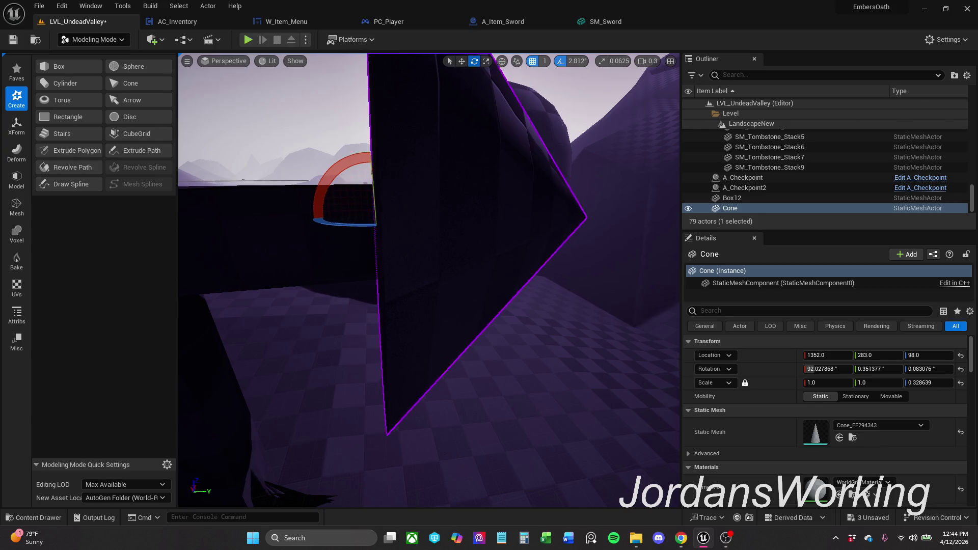
{"action": "left_click_drag", "start_coordinate": [428, 252], "coordinate": [534, 244]}
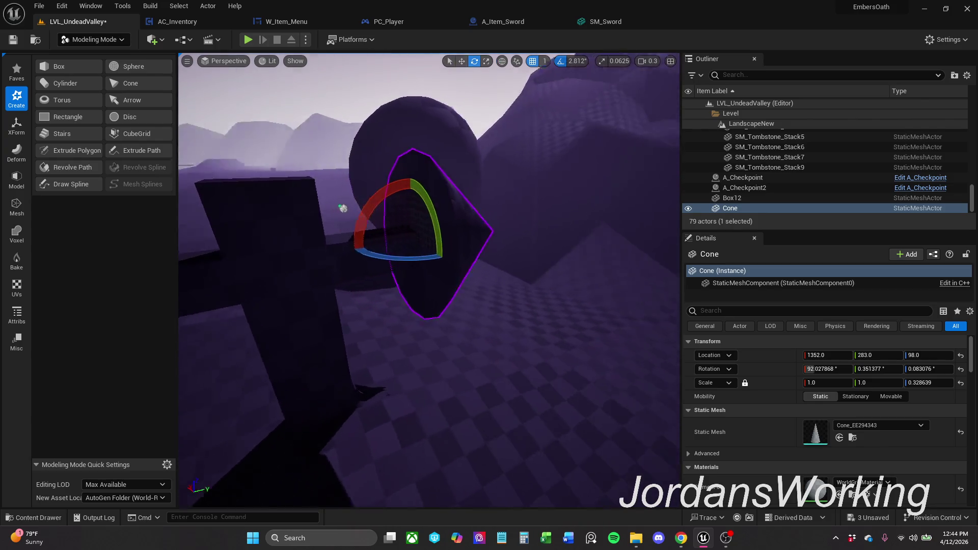
Scale the cone's base narrower in X/Y and stretch it slightly along one axis
{"action": "key", "text": "w"}
{"action": "key", "text": "e"}
{"action": "key", "text": "r"}
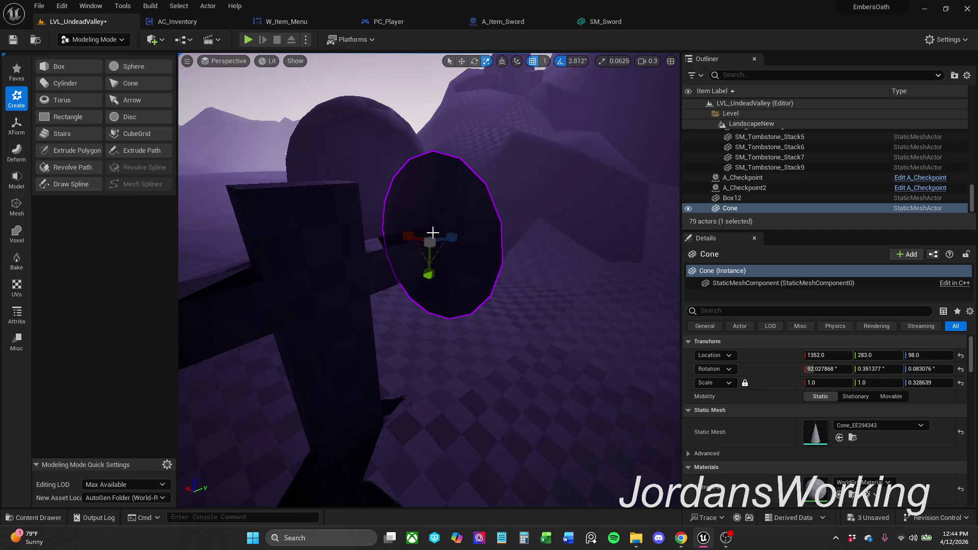
{"action": "left_click_drag", "start_coordinate": [420, 254], "coordinate": [413, 264]}
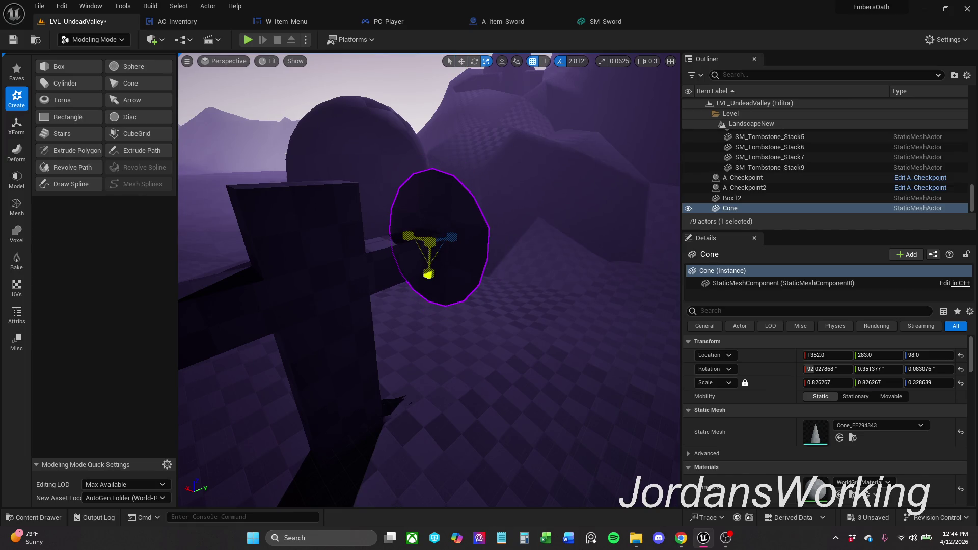
{"action": "left_click_drag", "start_coordinate": [421, 256], "coordinate": [416, 260]}
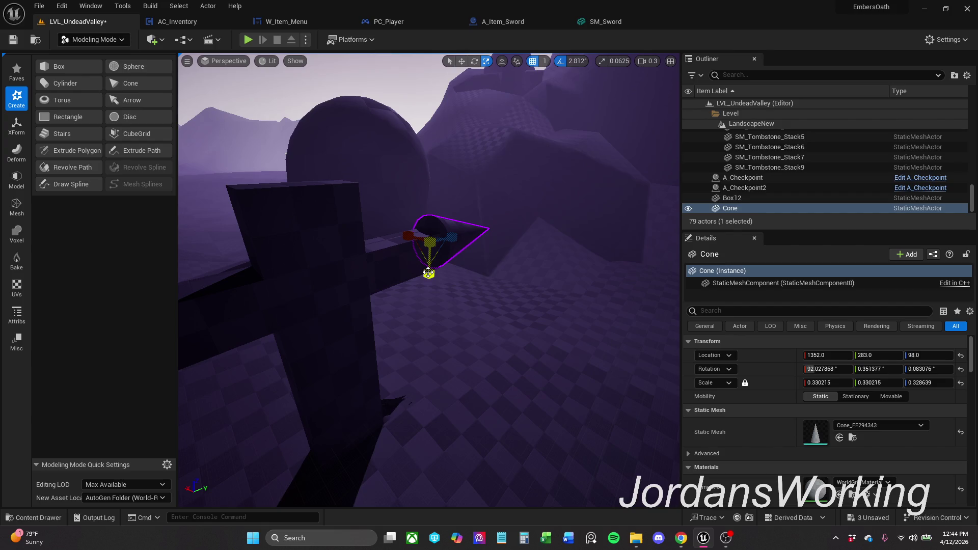
{"action": "key", "text": "w"}
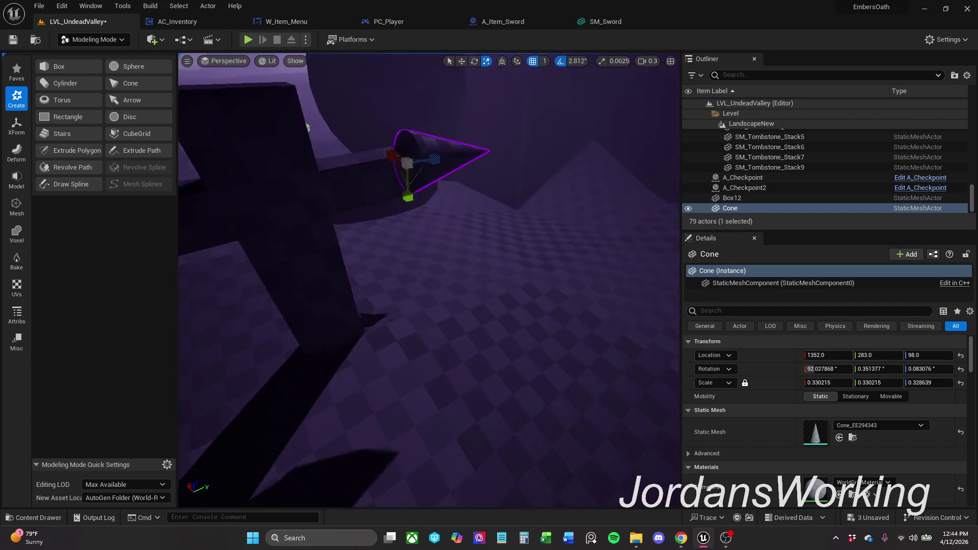
{"action": "left_click_drag", "start_coordinate": [448, 196], "coordinate": [449, 193]}
Lower the cone slightly, widen its base a touch, and check it from around the cross
{"action": "key", "text": "w"}
{"action": "left_click_drag", "start_coordinate": [449, 127], "coordinate": [449, 143]}
{"action": "key", "text": "e"}
{"action": "key", "text": "r"}
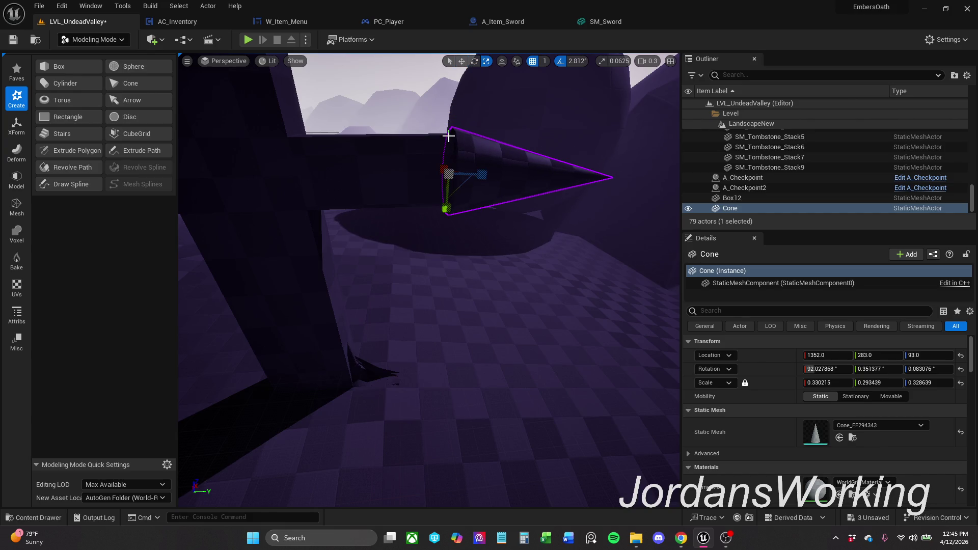
{"action": "left_click_drag", "start_coordinate": [447, 210], "coordinate": [448, 208]}
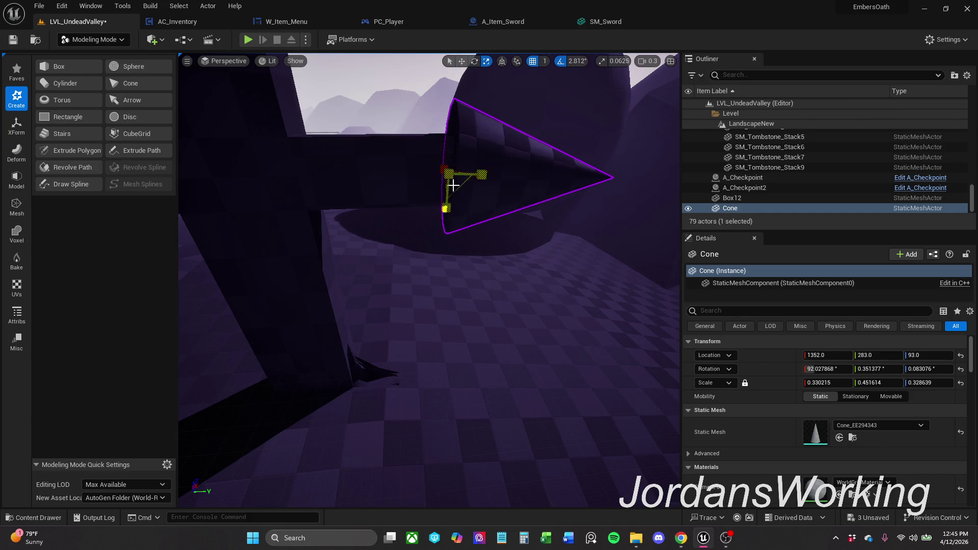
{"action": "key", "text": "w"}
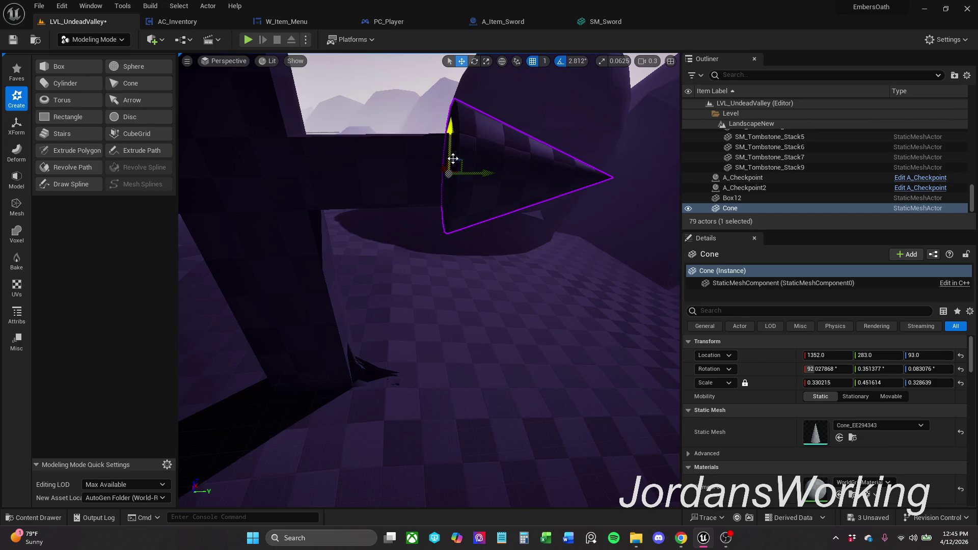
{"action": "mouse_move", "coordinate": [283, 163]}
{"action": "left_mouse_down"}
{"action": "mouse_move", "coordinate": [473, 392]}
{"action": "mouse_move", "coordinate": [299, 315]}
{"action": "mouse_move", "coordinate": [464, 227]}
{"action": "left_mouse_up"}
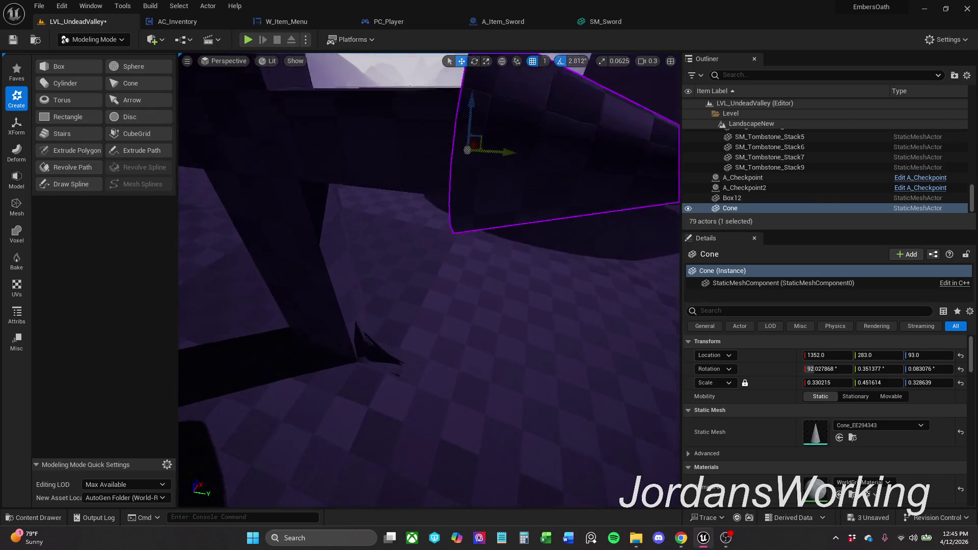
{"action": "mouse_move", "coordinate": [465, 227]}
{"action": "left_mouse_down"}
{"action": "mouse_move", "coordinate": [415, 221]}
{"action": "mouse_move", "coordinate": [508, 176]}
{"action": "left_mouse_up"}
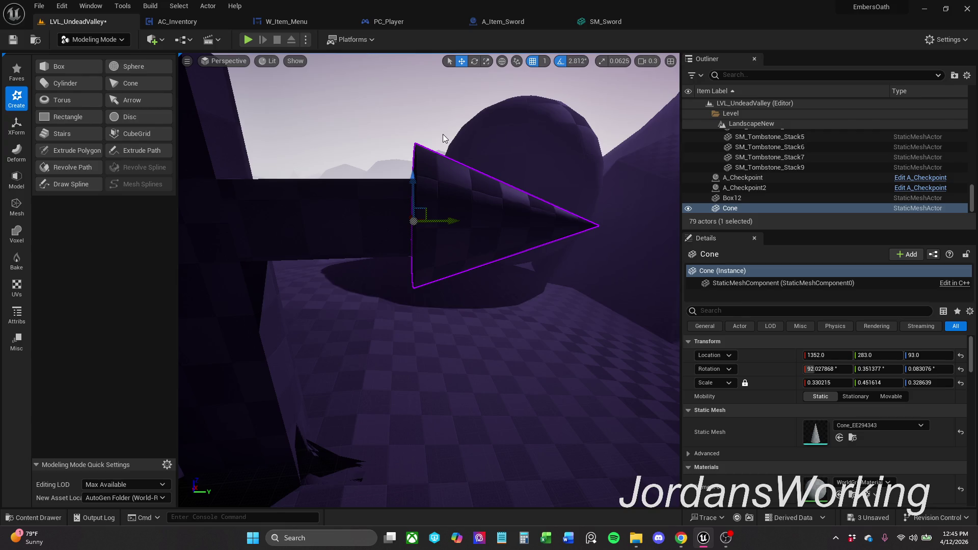
Straighten the cone's tilt and sink it a little into the cross's right arm as a spike
{"action": "left_click", "coordinate": [602, 107]}
{"action": "mouse_move", "coordinate": [591, 120]}
{"action": "left_mouse_down"}
{"action": "mouse_move", "coordinate": [535, 130]}
{"action": "mouse_move", "coordinate": [585, 119]}
{"action": "left_mouse_up"}
{"action": "left_click", "coordinate": [439, 221]}
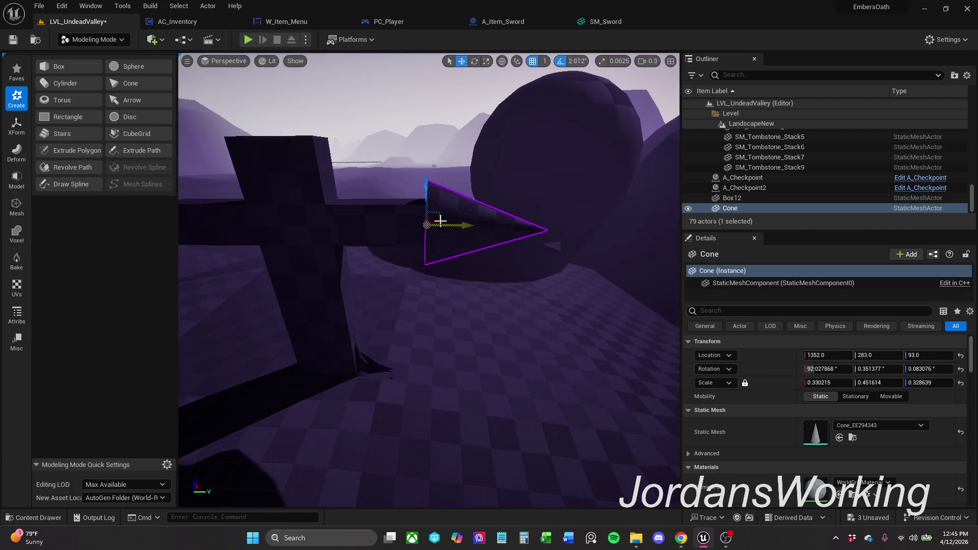
{"action": "key", "text": "e"}
{"action": "left_click_drag", "start_coordinate": [458, 184], "coordinate": [452, 178]}
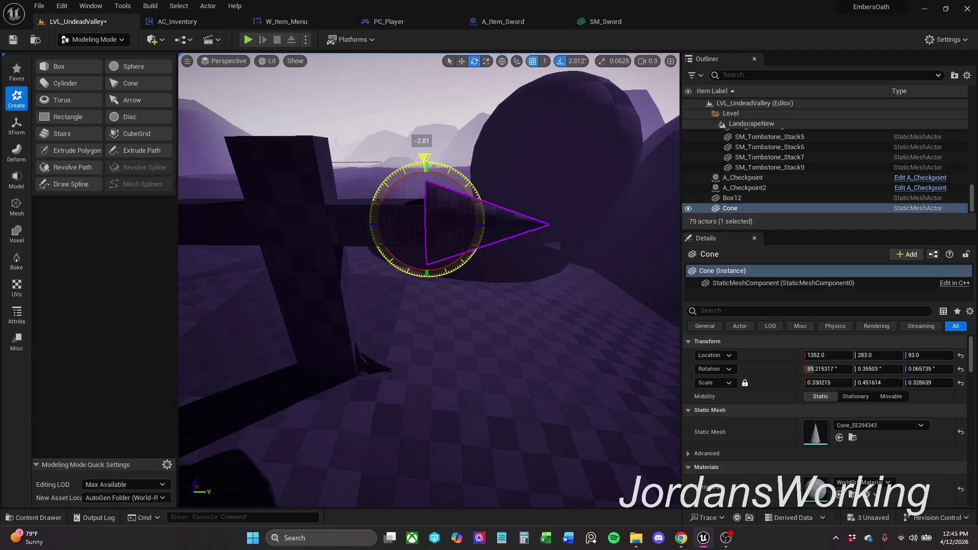
{"action": "key", "text": "w"}
{"action": "left_click_drag", "start_coordinate": [425, 194], "coordinate": [469, 160]}
{"action": "left_click", "coordinate": [468, 159]}
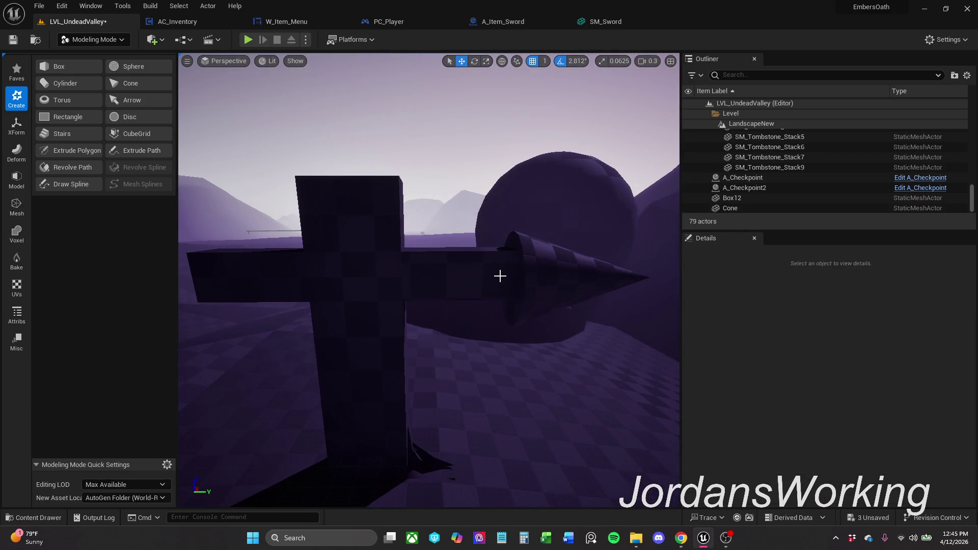
Select the cone and start PolyGroup Edit on it from the Modeling tools
{"action": "left_click", "coordinate": [564, 261]}
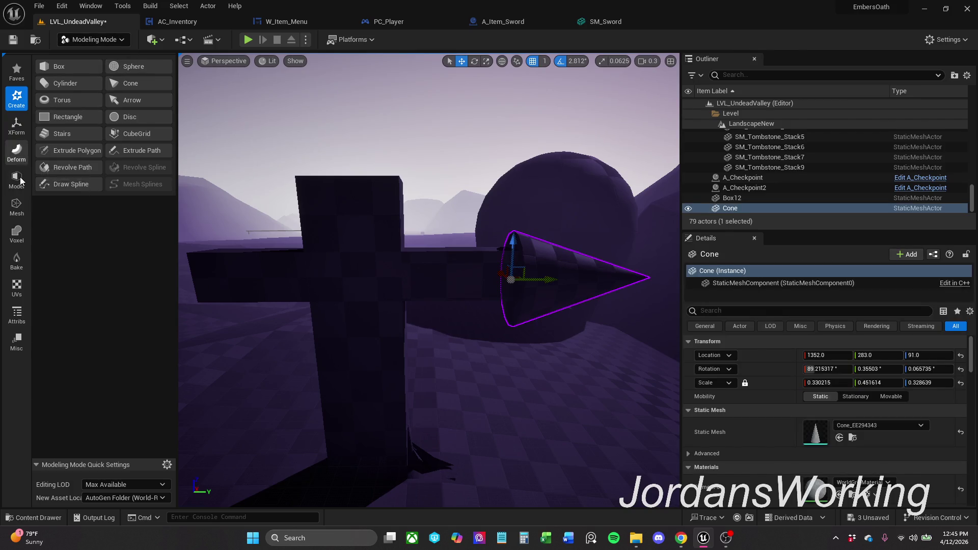
{"action": "left_click", "coordinate": [16, 180]}
{"action": "left_click", "coordinate": [65, 111]}
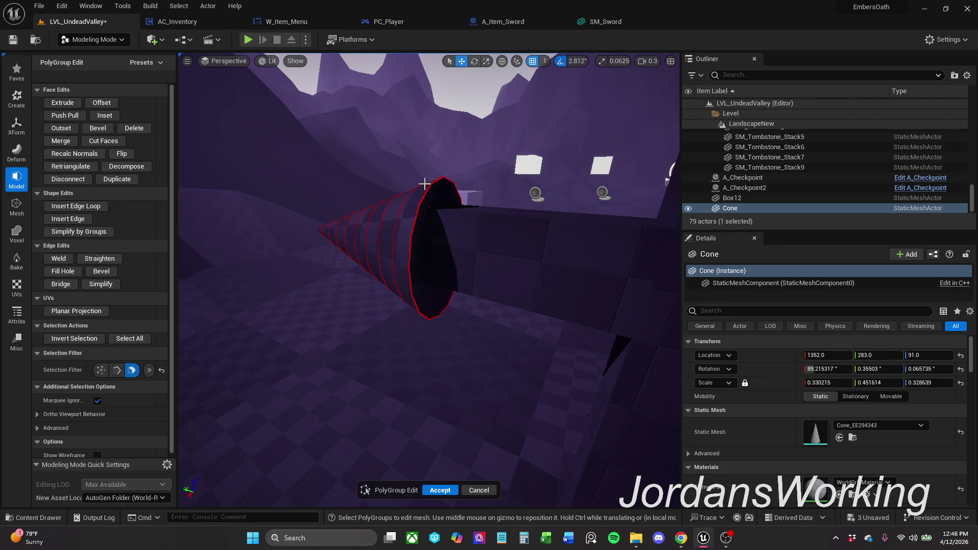
Re-enable Realtime viewport updates and select the cone's flat base face in PolyGroup Edit
{"action": "key", "text": "ctrl+r"}
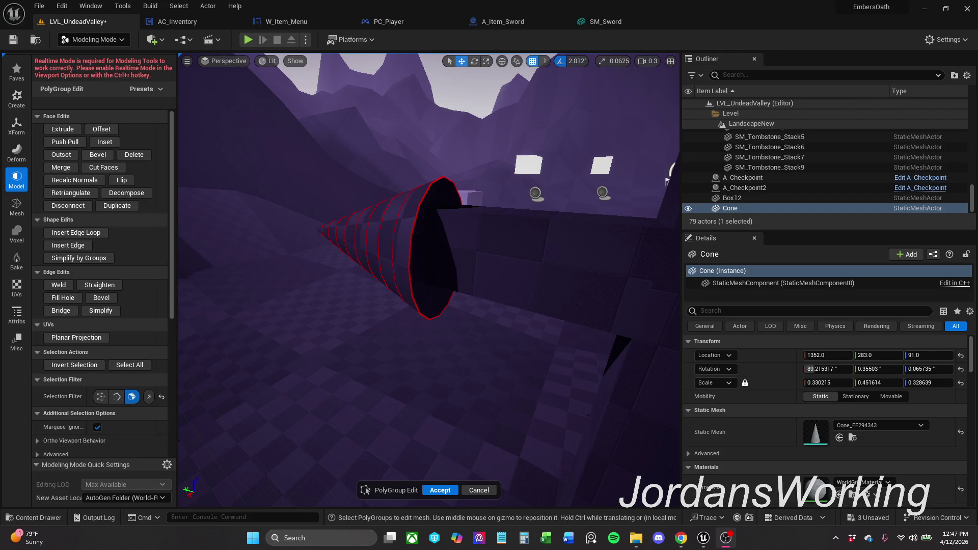
{"action": "key", "text": "ctrl+r"}
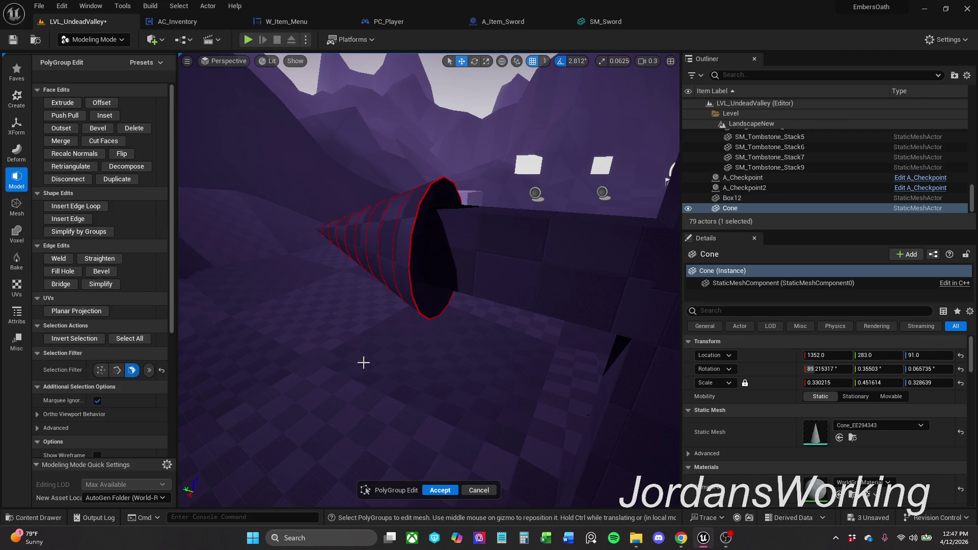
{"action": "left_click", "coordinate": [426, 240]}
{"action": "left_click", "coordinate": [427, 240]}
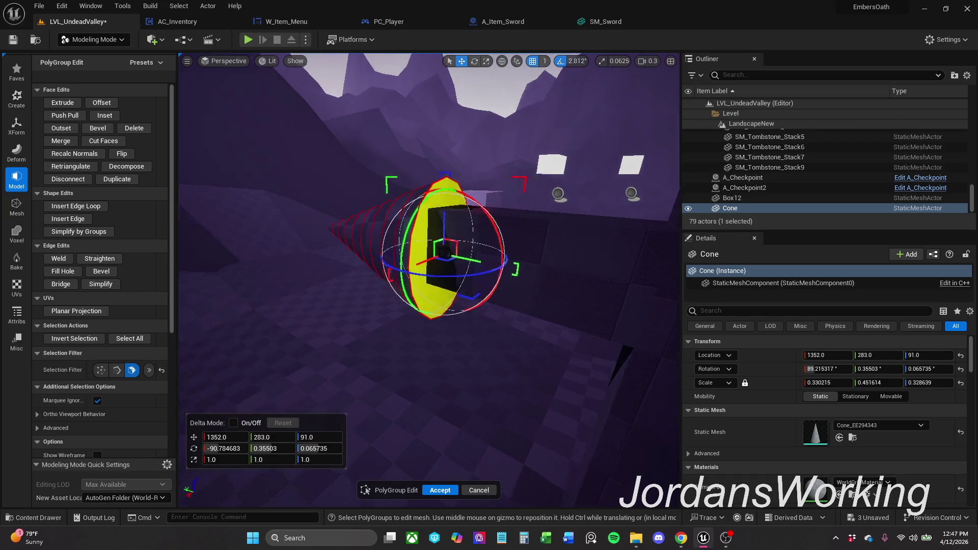
Focus on the base face and make two Cut Faces slices across it
{"action": "key", "text": "f"}
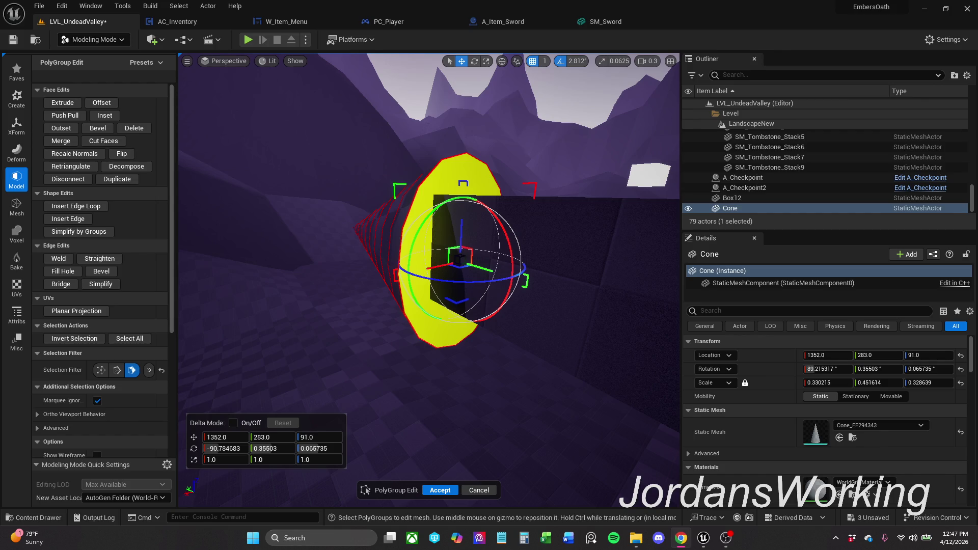
{"action": "left_click", "coordinate": [106, 141]}
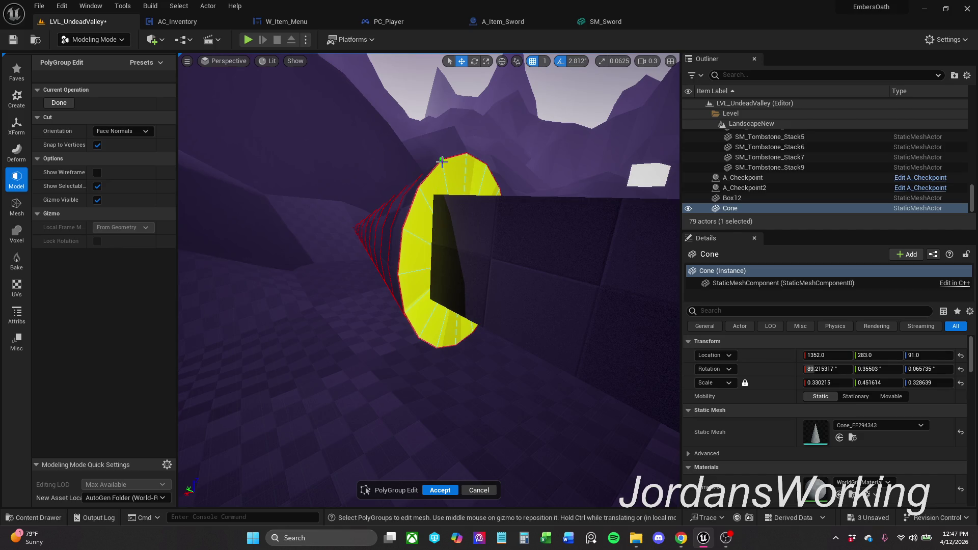
{"action": "left_click", "coordinate": [402, 229]}
{"action": "left_click", "coordinate": [498, 282]}
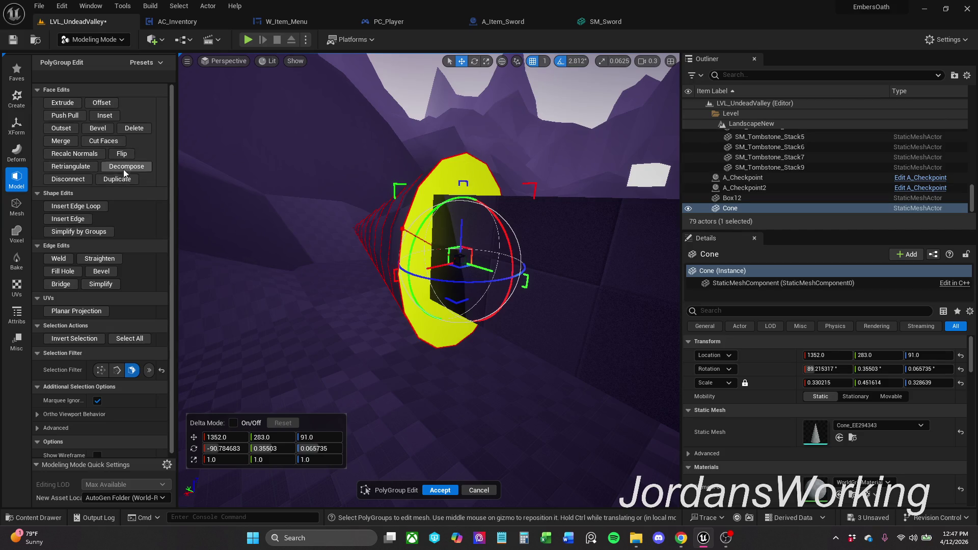
{"action": "left_click", "coordinate": [103, 141]}
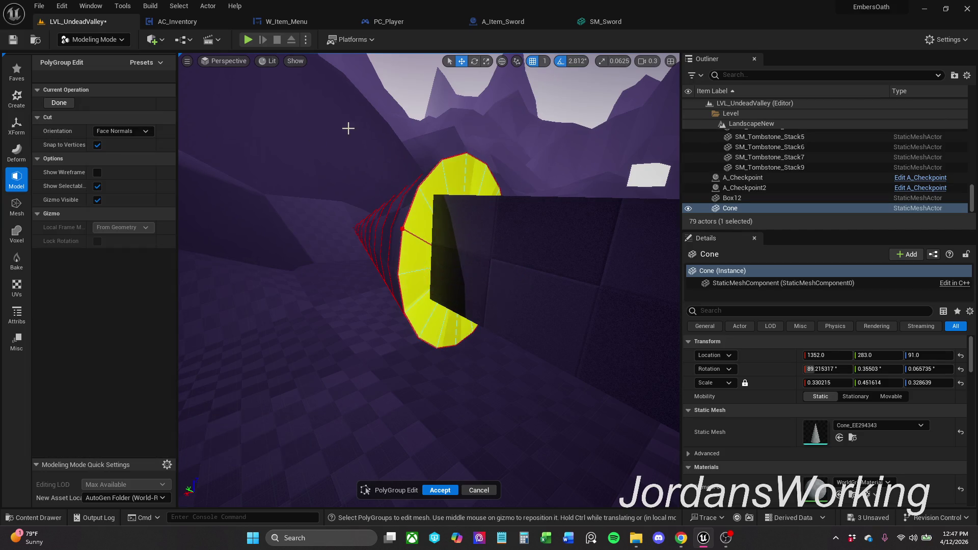
{"action": "left_click", "coordinate": [464, 156]}
{"action": "left_click", "coordinate": [447, 343]}
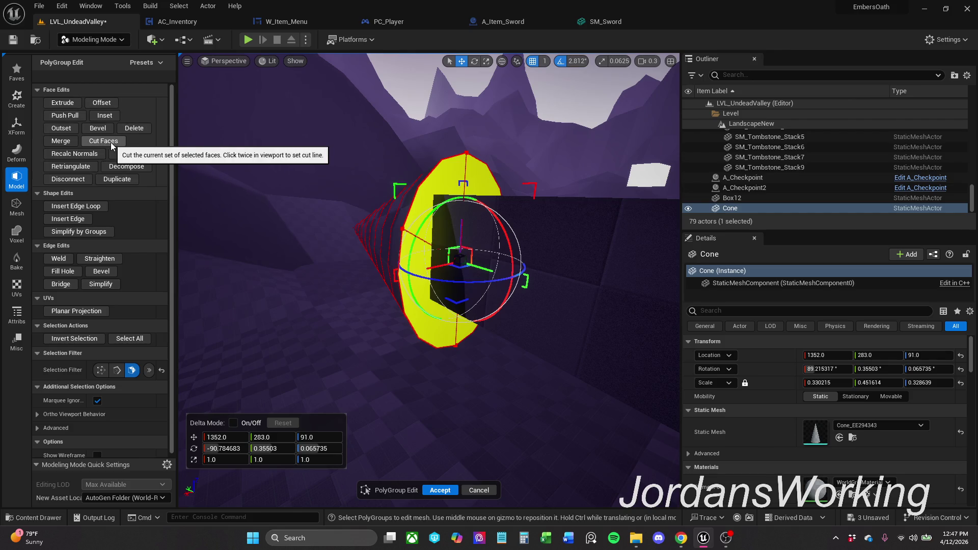
Make a third cut across the cone's base and Accept the wedge-shaped polygroups
{"action": "left_click", "coordinate": [103, 141]}
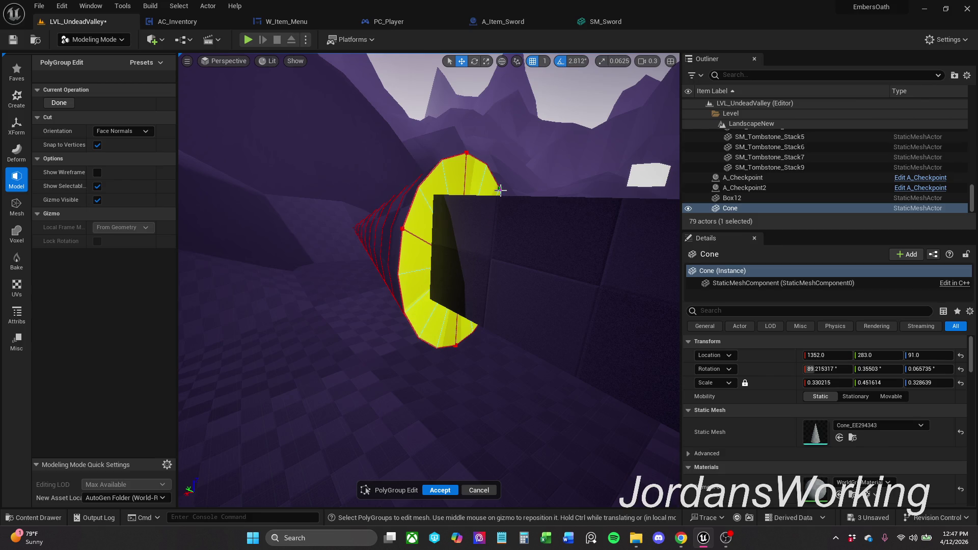
{"action": "mouse_move", "coordinate": [505, 211]}
{"action": "left_mouse_down"}
{"action": "mouse_move", "coordinate": [677, 187]}
{"action": "mouse_move", "coordinate": [434, 245]}
{"action": "left_mouse_up"}
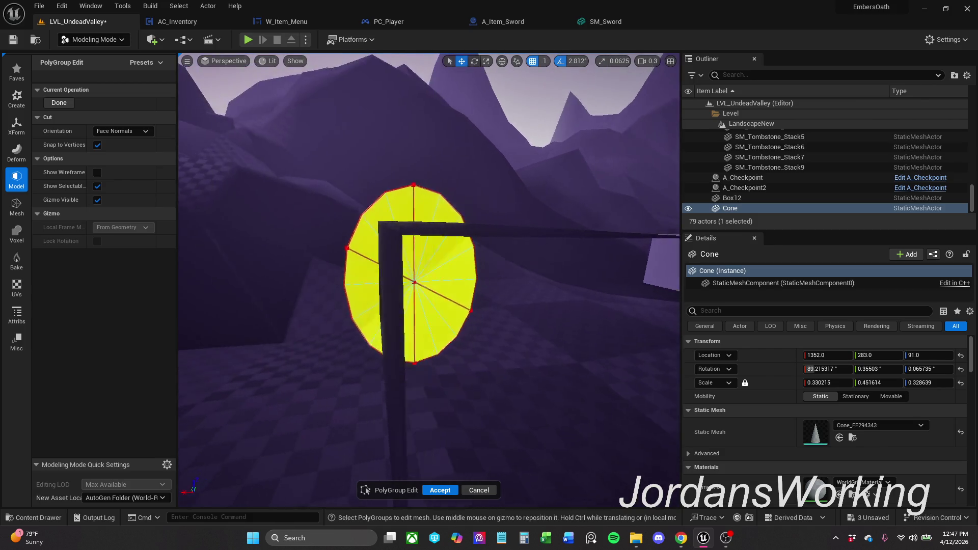
{"action": "left_click", "coordinate": [434, 245]}
{"action": "left_click", "coordinate": [318, 313]}
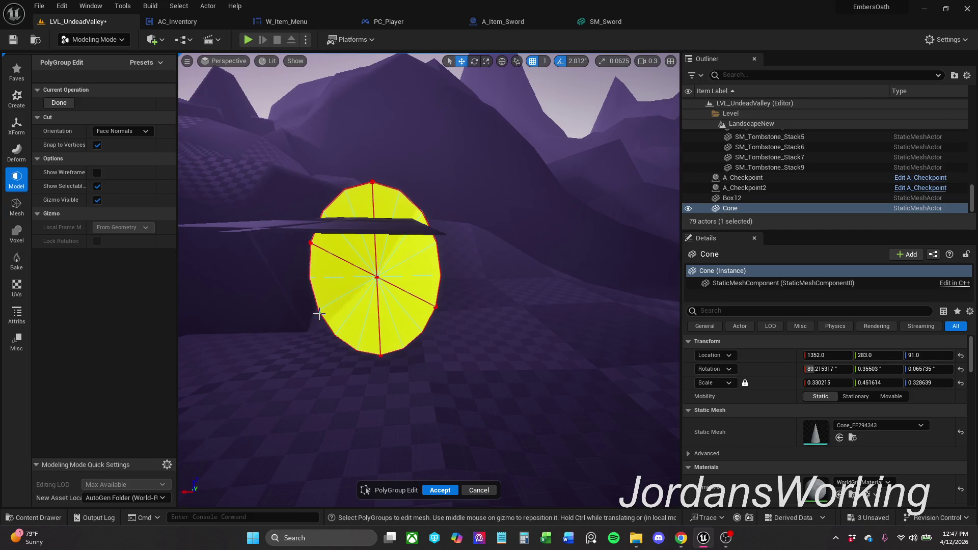
{"action": "left_click", "coordinate": [318, 308]}
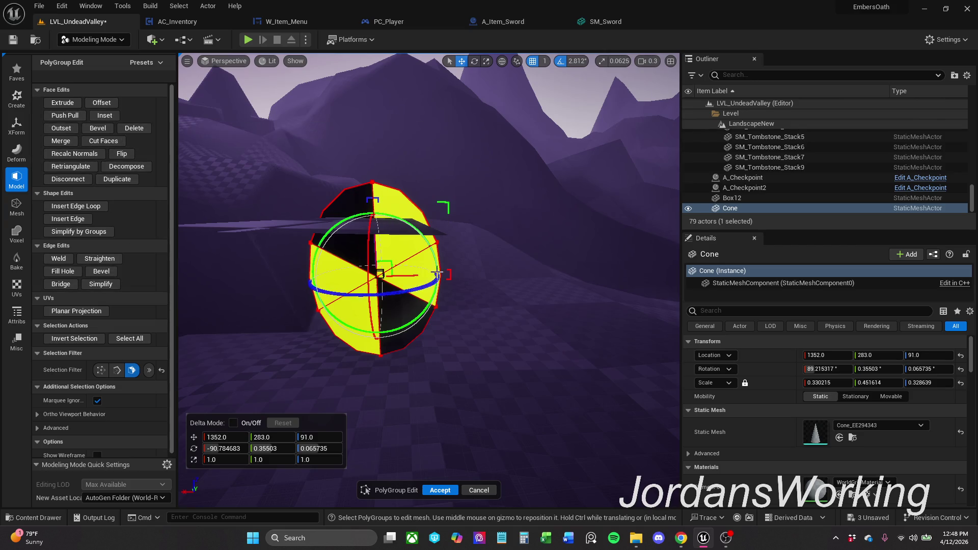
{"action": "scroll", "coordinate": [437, 274], "scroll_direction": "up", "scroll_amount": 3}
{"action": "scroll", "coordinate": [437, 274], "scroll_direction": "up", "scroll_amount": 3}
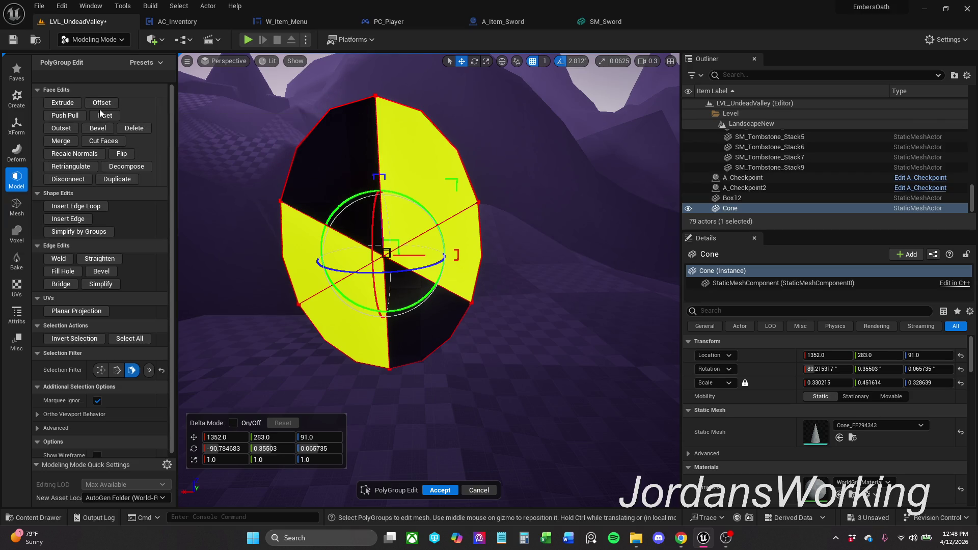
{"action": "left_click", "coordinate": [440, 490]}
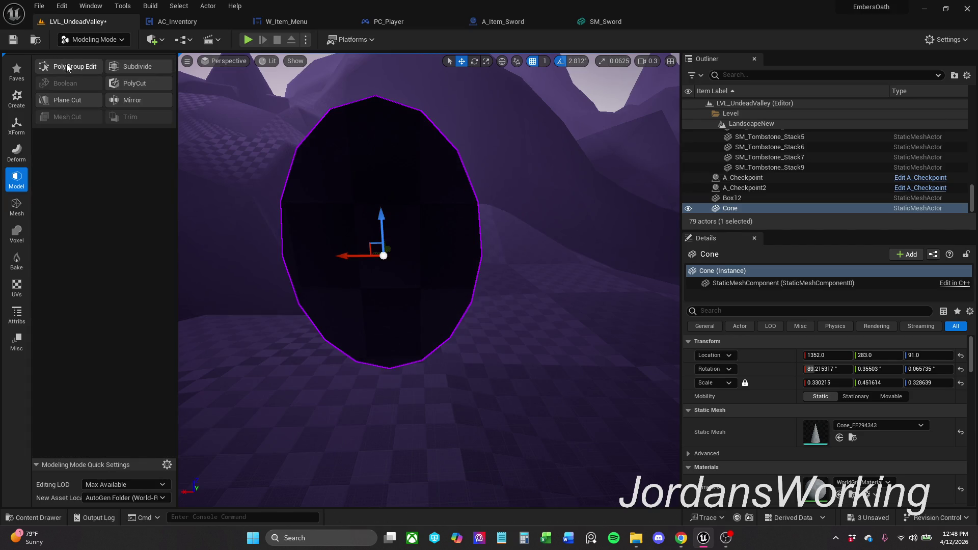
Reopen PolyGroup Edit on the cone and restrict the selection filter to vertices
{"action": "left_click", "coordinate": [75, 66]}
{"action": "key", "text": "alt+Tab"}
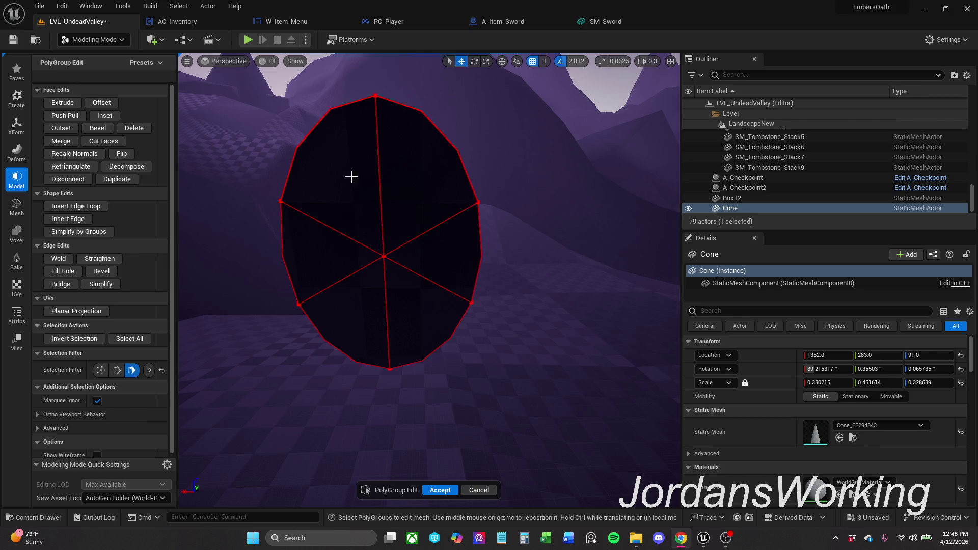
{"action": "mouse_move", "coordinate": [296, 270]}
{"action": "left_mouse_down"}
{"action": "mouse_move", "coordinate": [299, 236]}
{"action": "mouse_move", "coordinate": [365, 331]}
{"action": "left_mouse_up"}
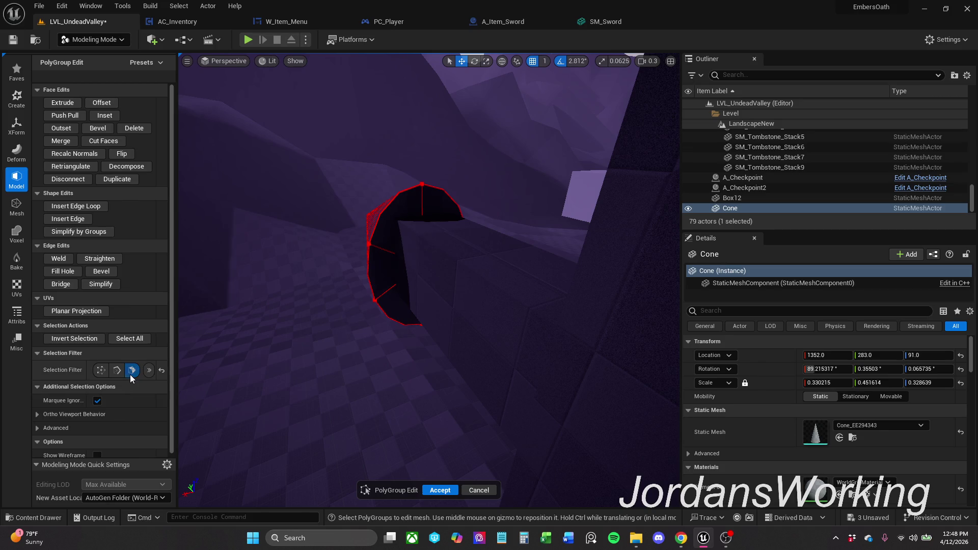
{"action": "left_click", "coordinate": [101, 369]}
Marquee-select a couple of vertices on the cone's base, reselecting from different angles
{"action": "left_click_drag", "start_coordinate": [369, 284], "coordinate": [392, 263]}
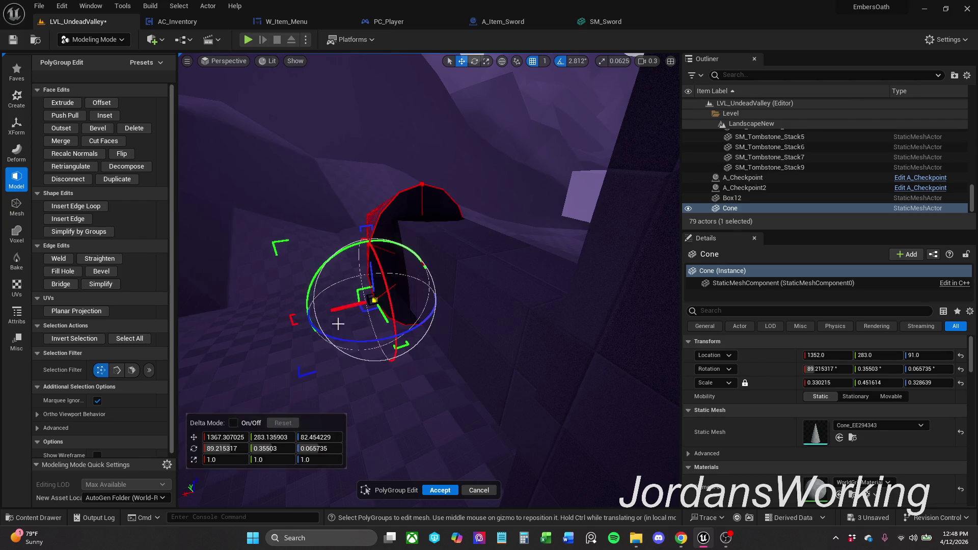
{"action": "left_click", "coordinate": [346, 359]}
{"action": "left_click_drag", "start_coordinate": [392, 314], "coordinate": [352, 260]}
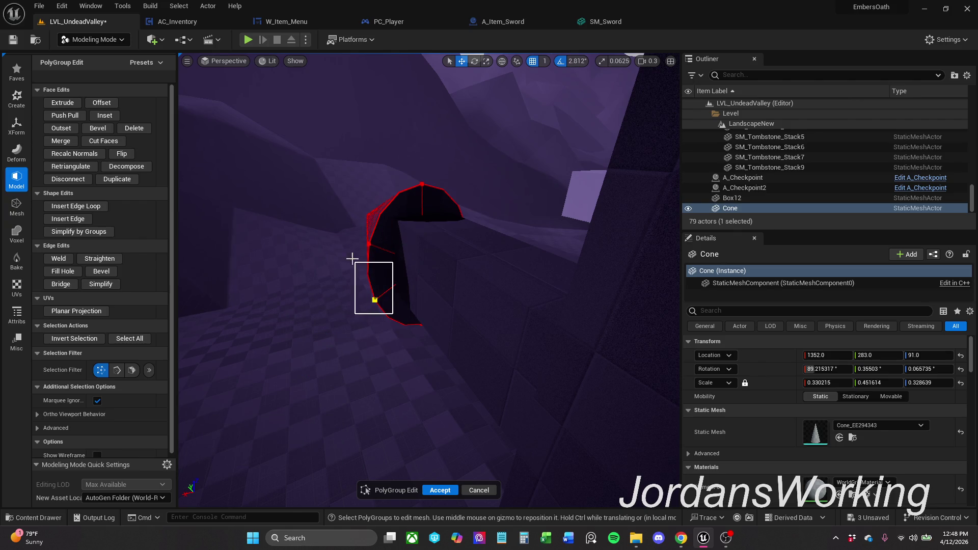
{"action": "scroll", "coordinate": [351, 259], "scroll_direction": "up", "scroll_amount": 3}
{"action": "scroll", "coordinate": [428, 229], "scroll_direction": "down", "scroll_amount": 2}
{"action": "scroll", "coordinate": [428, 229], "scroll_direction": "down", "scroll_amount": 1}
{"action": "scroll", "coordinate": [428, 229], "scroll_direction": "down", "scroll_amount": 1}
{"action": "scroll", "coordinate": [427, 229], "scroll_direction": "down", "scroll_amount": 1}
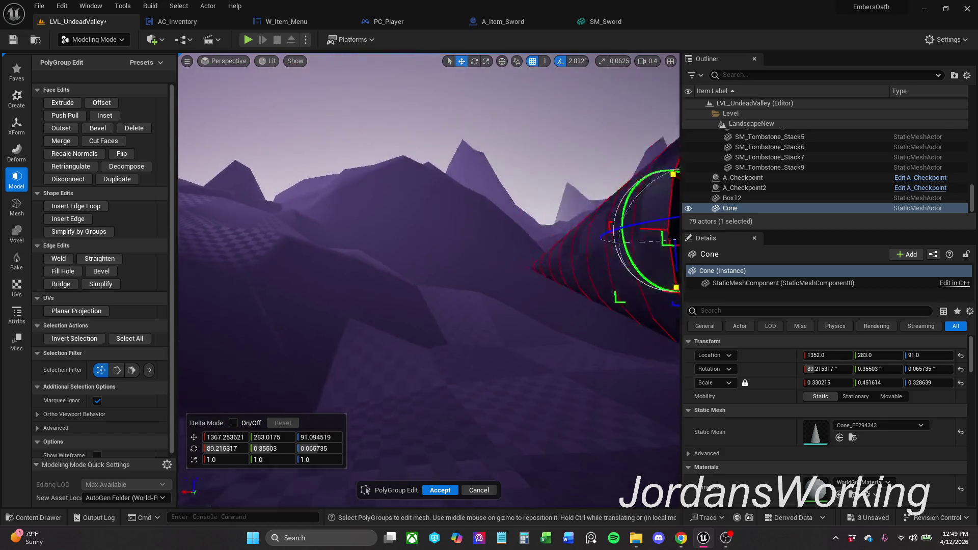
{"action": "mouse_move", "coordinate": [428, 229]}
{"action": "left_mouse_down"}
{"action": "mouse_move", "coordinate": [396, 153]}
{"action": "mouse_move", "coordinate": [589, 339]}
{"action": "left_mouse_up"}
{"action": "left_click_drag", "start_coordinate": [630, 287], "coordinate": [604, 259]}
{"action": "mouse_move", "coordinate": [428, 229]}
{"action": "left_mouse_down"}
{"action": "mouse_move", "coordinate": [367, 229]}
{"action": "mouse_move", "coordinate": [377, 232]}
{"action": "left_mouse_up"}
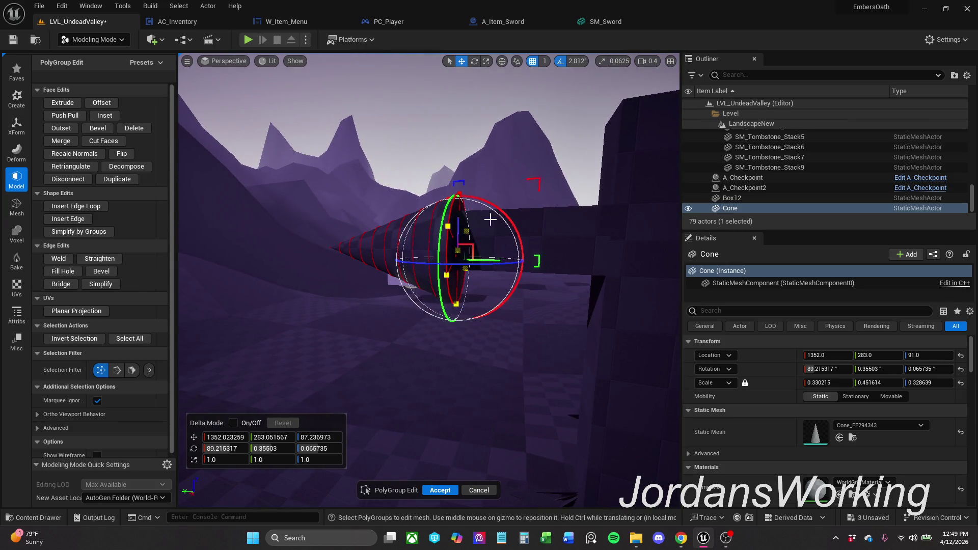
{"action": "left_click", "coordinate": [523, 229]}
{"action": "left_click_drag", "start_coordinate": [524, 228], "coordinate": [500, 230]}
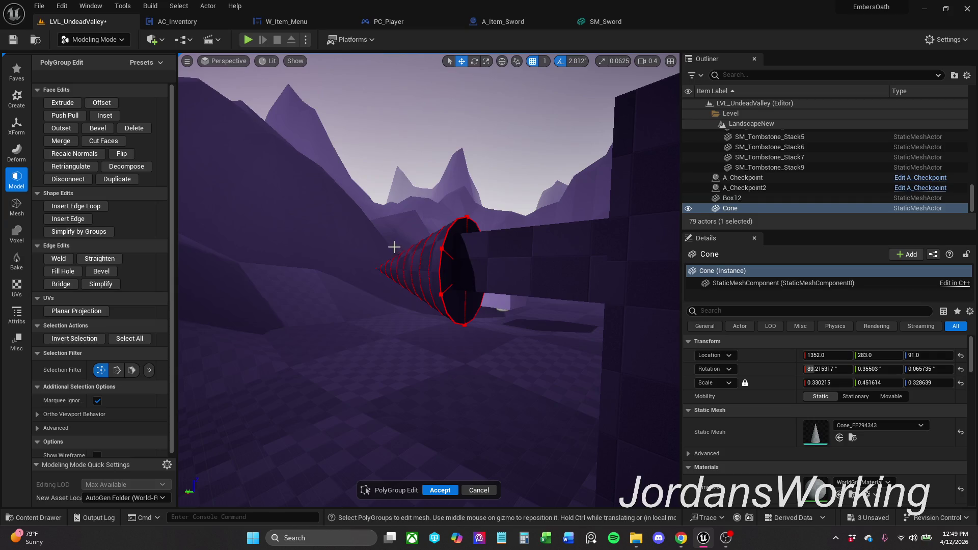
{"action": "mouse_move", "coordinate": [445, 309]}
{"action": "left_mouse_down"}
{"action": "mouse_move", "coordinate": [361, 290]}
{"action": "mouse_move", "coordinate": [412, 291]}
{"action": "left_mouse_up"}
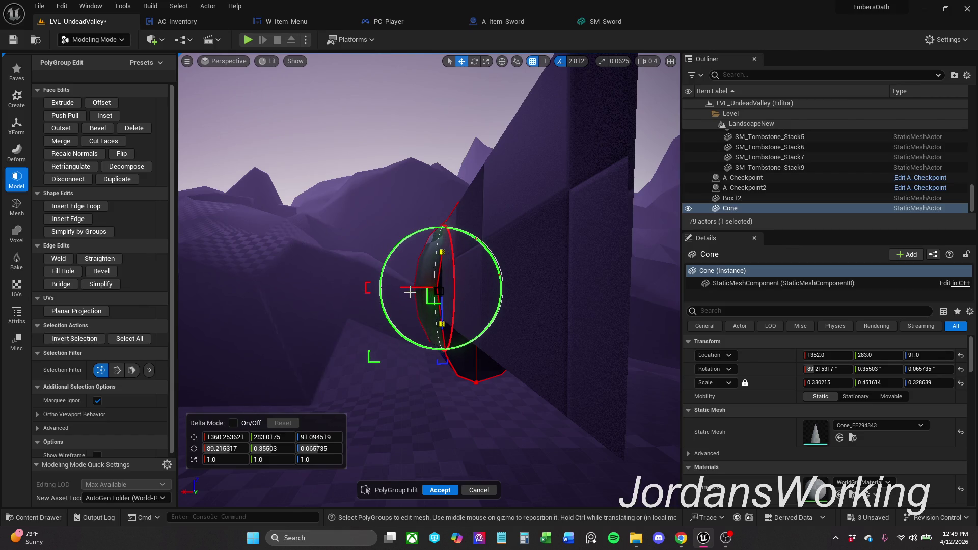
Rotate and nudge the chosen vertices slightly along X, then switch the filter to edges
{"action": "left_click_drag", "start_coordinate": [435, 239], "coordinate": [424, 229]}
{"action": "left_click_drag", "start_coordinate": [417, 287], "coordinate": [427, 297]}
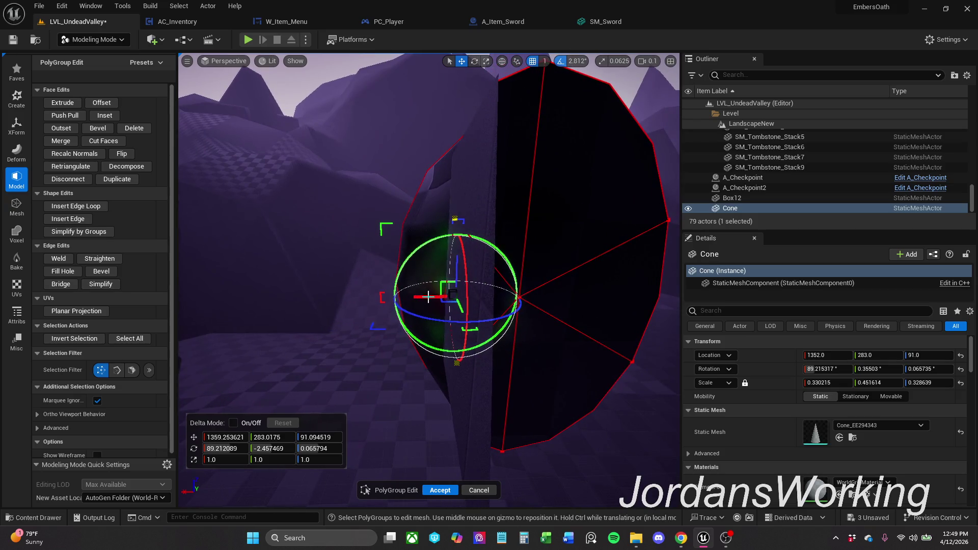
{"action": "mouse_move", "coordinate": [423, 296]}
{"action": "left_mouse_down"}
{"action": "mouse_move", "coordinate": [428, 306]}
{"action": "mouse_move", "coordinate": [410, 287]}
{"action": "left_mouse_up"}
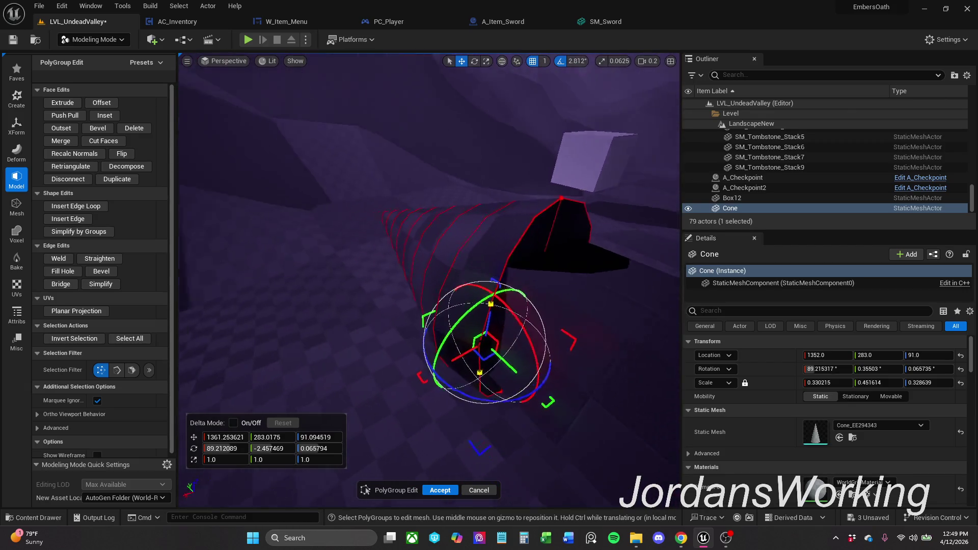
{"action": "left_click", "coordinate": [455, 283]}
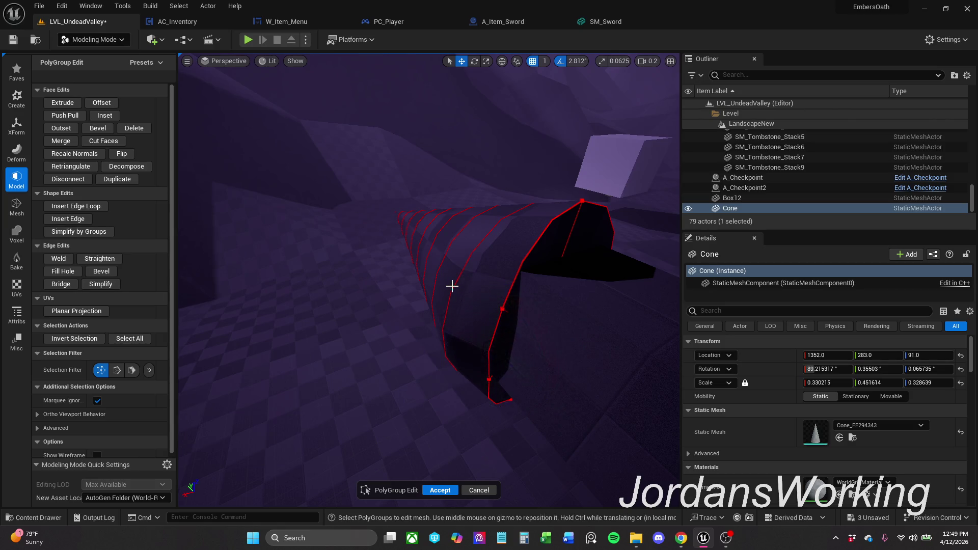
{"action": "left_click", "coordinate": [115, 372]}
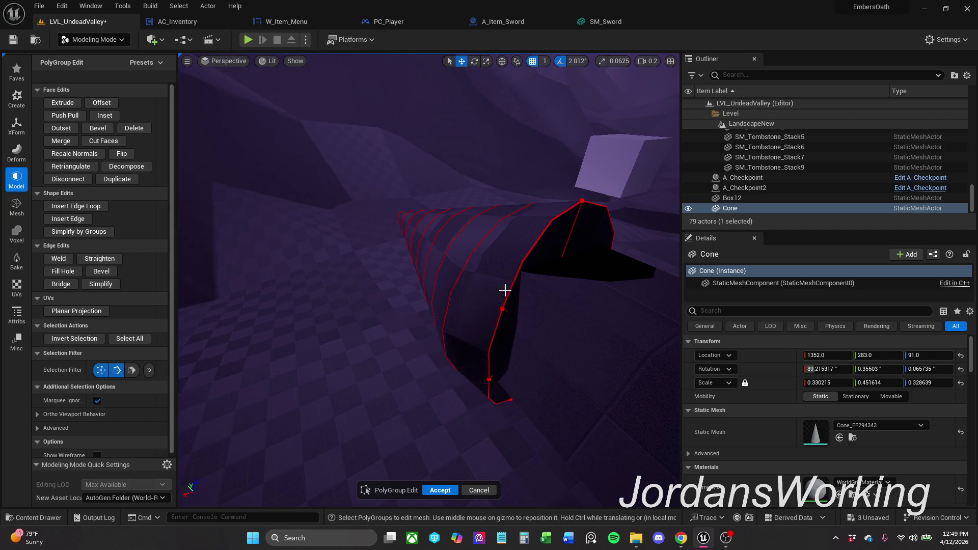
Pick an edge loop on the cone, adjust its X scale, then rotate and shift it
{"action": "left_click", "coordinate": [452, 291]}
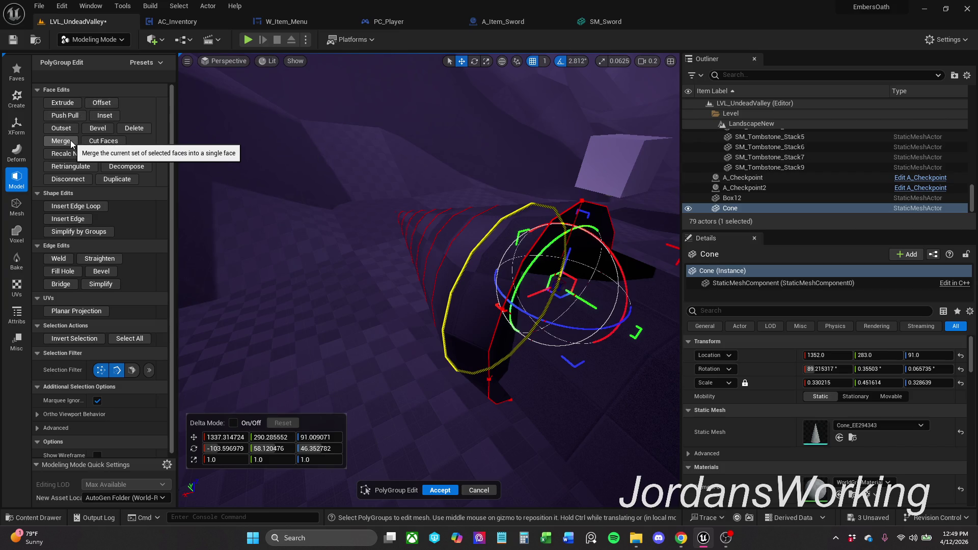
{"action": "left_click", "coordinate": [221, 460]}
{"action": "type", "text": "0.78"}
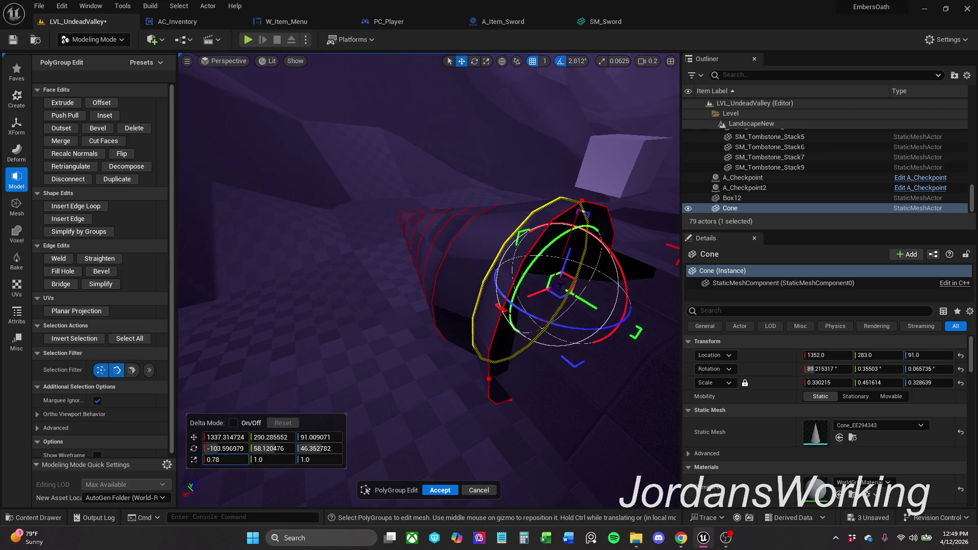
{"action": "key", "text": "BackSpace"}
{"action": "key", "text": "BackSpace"}
{"action": "type", "text": "9"}
{"action": "key", "text": "Escape"}
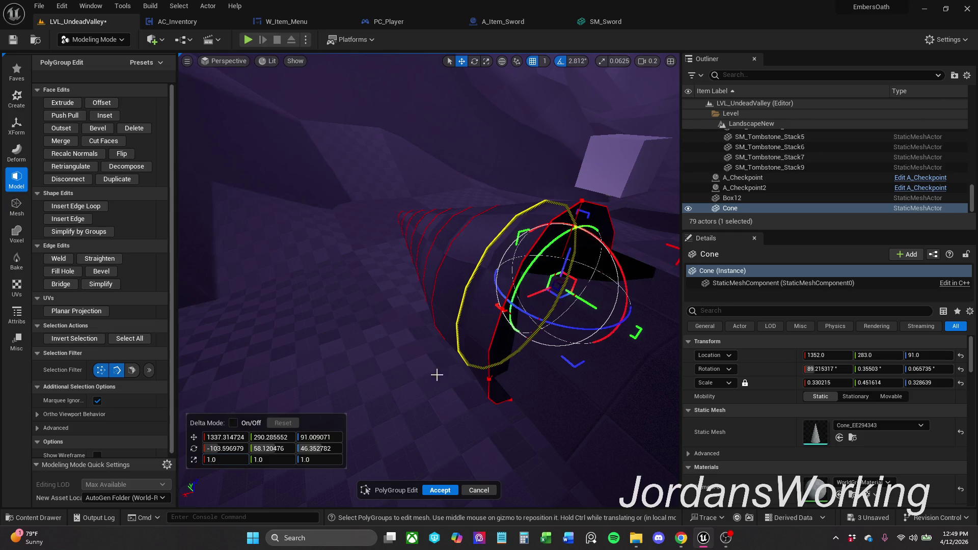
{"action": "scroll", "coordinate": [489, 348], "scroll_direction": "up", "scroll_amount": 3}
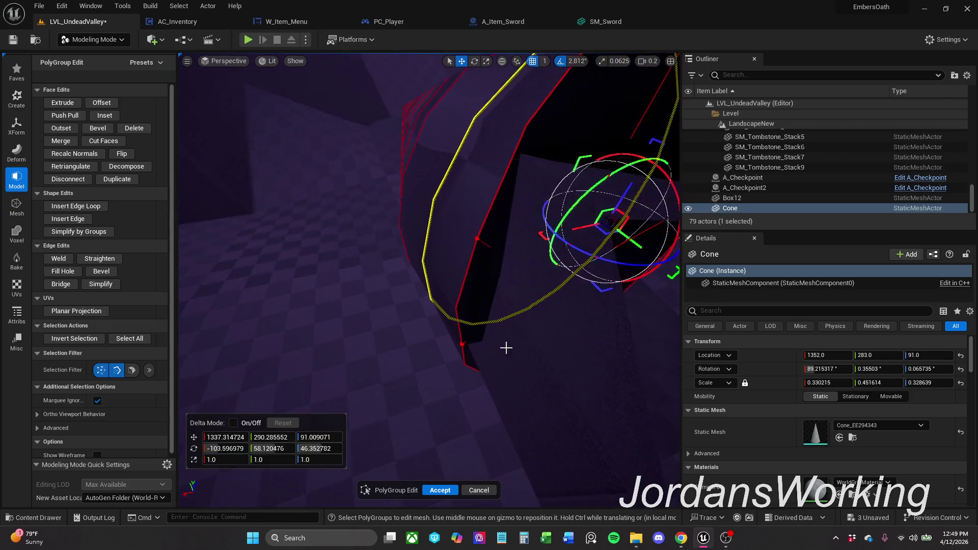
{"action": "mouse_move", "coordinate": [489, 347]}
{"action": "left_mouse_down"}
{"action": "mouse_move", "coordinate": [443, 359]}
{"action": "mouse_move", "coordinate": [458, 329]}
{"action": "mouse_move", "coordinate": [443, 313]}
{"action": "left_mouse_up"}
{"action": "mouse_move", "coordinate": [396, 277]}
{"action": "left_mouse_down"}
{"action": "mouse_move", "coordinate": [388, 213]}
{"action": "mouse_move", "coordinate": [427, 321]}
{"action": "left_mouse_up"}
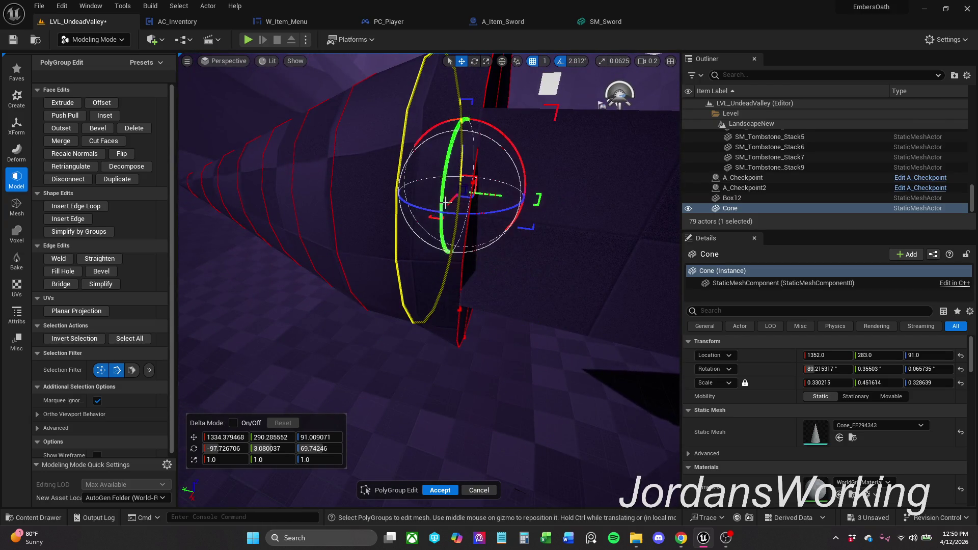
Shrink, rotate and reposition that edge loop further, reframing the view around the cone
{"action": "left_click_drag", "start_coordinate": [318, 392], "coordinate": [321, 389]}
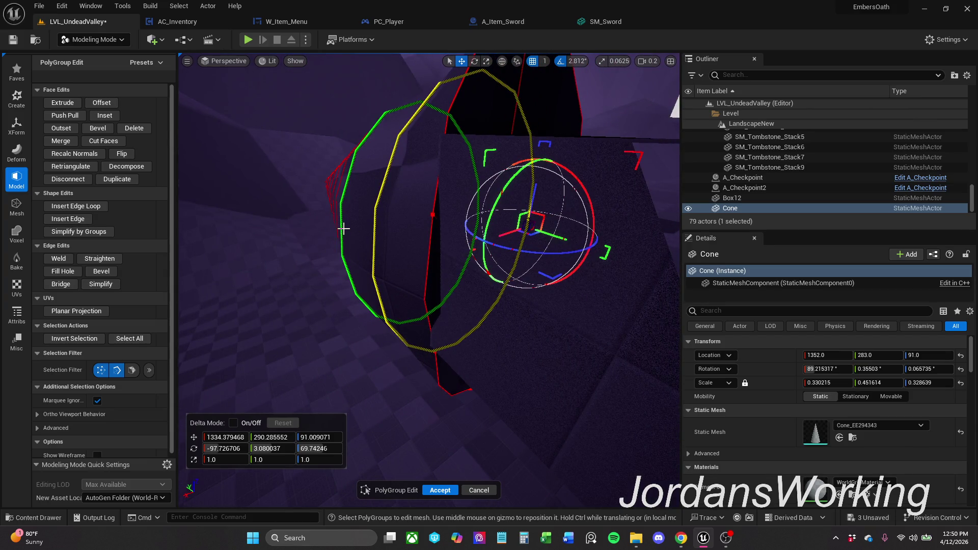
{"action": "left_click_drag", "start_coordinate": [343, 228], "coordinate": [344, 228]}
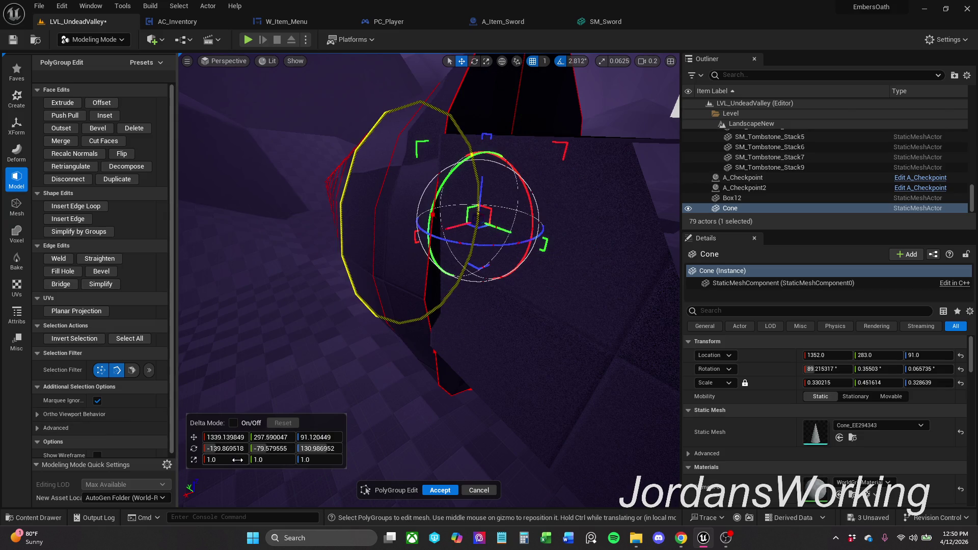
{"action": "left_click_drag", "start_coordinate": [238, 459], "coordinate": [229, 459]}
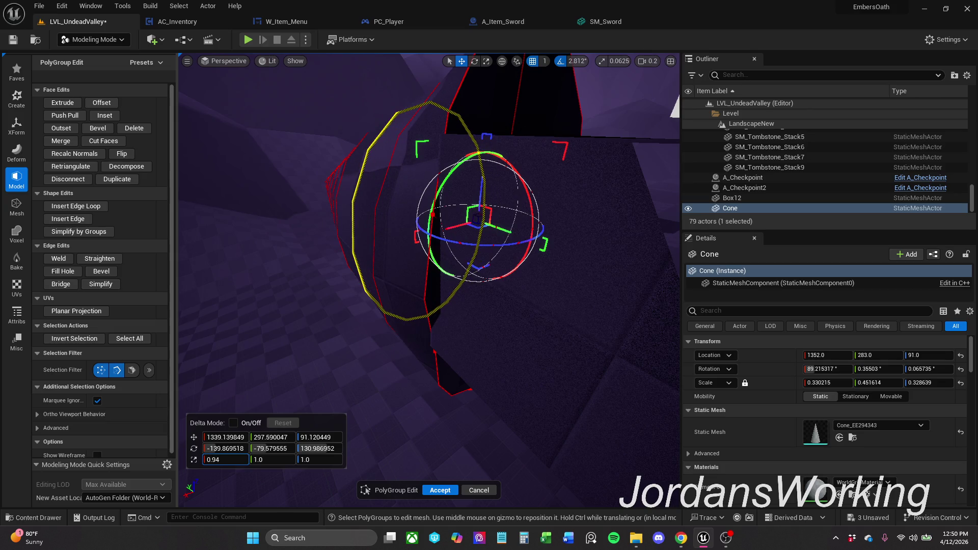
{"action": "left_click_drag", "start_coordinate": [376, 228], "coordinate": [375, 228]}
{"action": "mouse_move", "coordinate": [398, 307]}
{"action": "left_mouse_down"}
{"action": "mouse_move", "coordinate": [489, 252]}
{"action": "mouse_move", "coordinate": [262, 339]}
{"action": "left_mouse_up"}
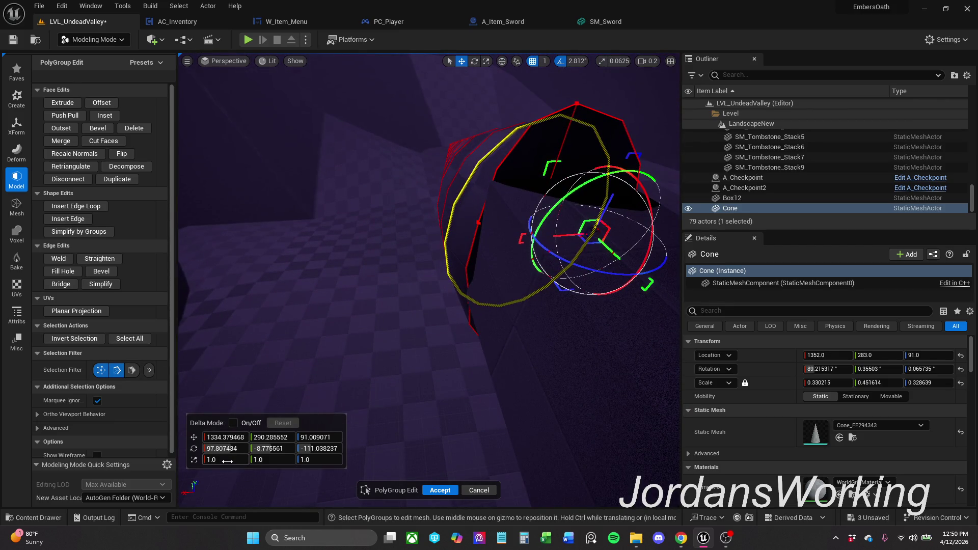
{"action": "mouse_move", "coordinate": [226, 460]}
{"action": "left_mouse_down"}
{"action": "mouse_move", "coordinate": [206, 460]}
{"action": "mouse_move", "coordinate": [227, 460]}
{"action": "left_mouse_up"}
{"action": "left_click_drag", "start_coordinate": [342, 399], "coordinate": [343, 399]}
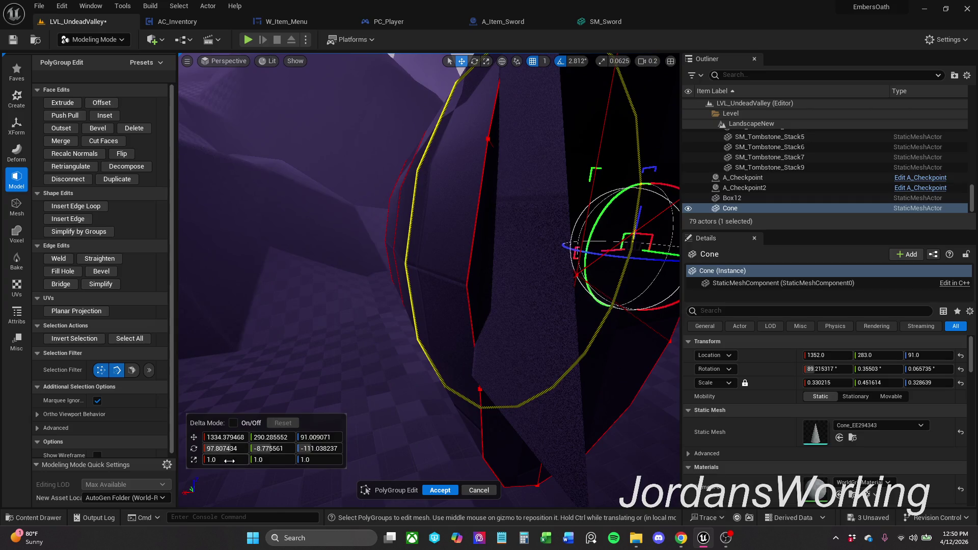
{"action": "left_click_drag", "start_coordinate": [409, 308], "coordinate": [546, 61]}
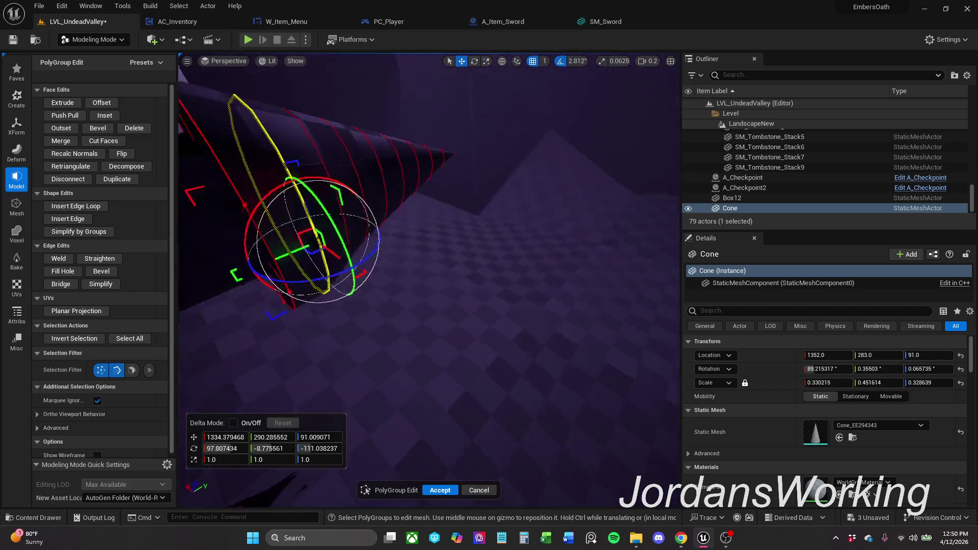
{"action": "left_click_drag", "start_coordinate": [553, 262], "coordinate": [553, 261]}
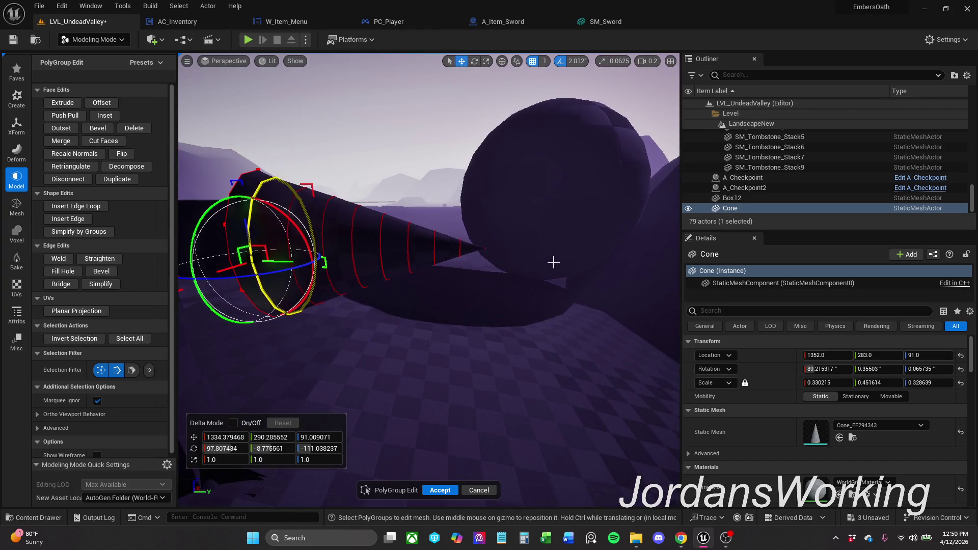
Select a face section of the cone, slide it toward the base along Y and rotate it
{"action": "left_click_drag", "start_coordinate": [447, 223], "coordinate": [502, 267]}
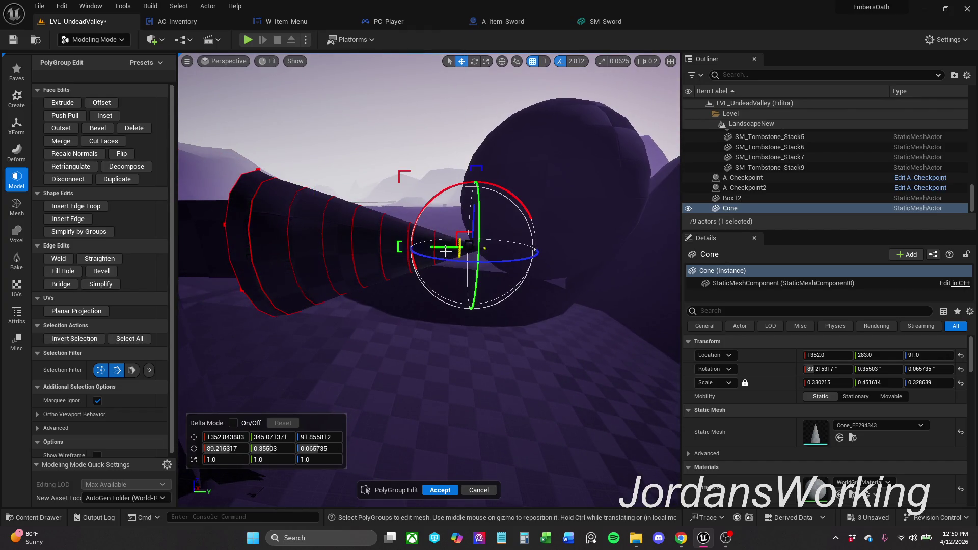
{"action": "mouse_move", "coordinate": [440, 245]}
{"action": "left_mouse_down"}
{"action": "mouse_move", "coordinate": [404, 245]}
{"action": "mouse_move", "coordinate": [450, 244]}
{"action": "left_mouse_up"}
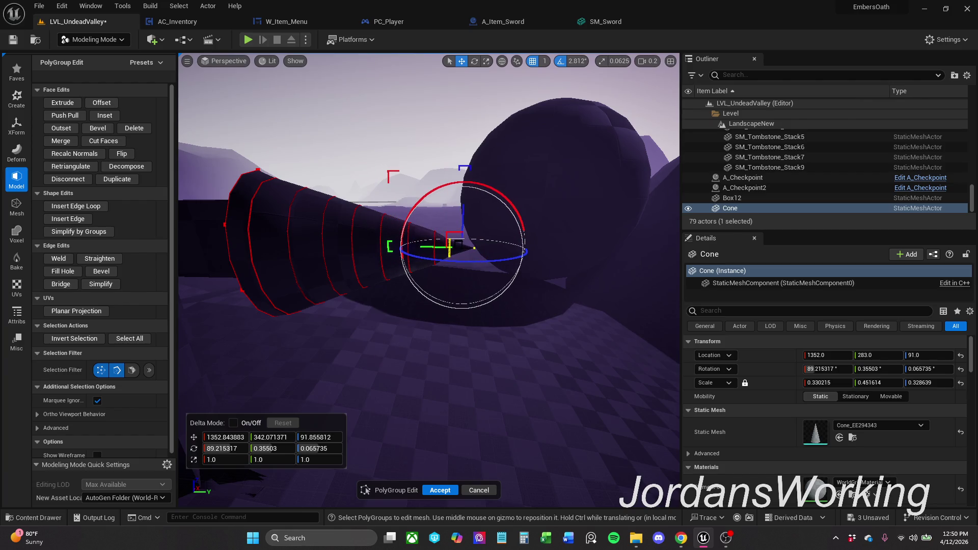
{"action": "key", "text": "alt+Tab"}
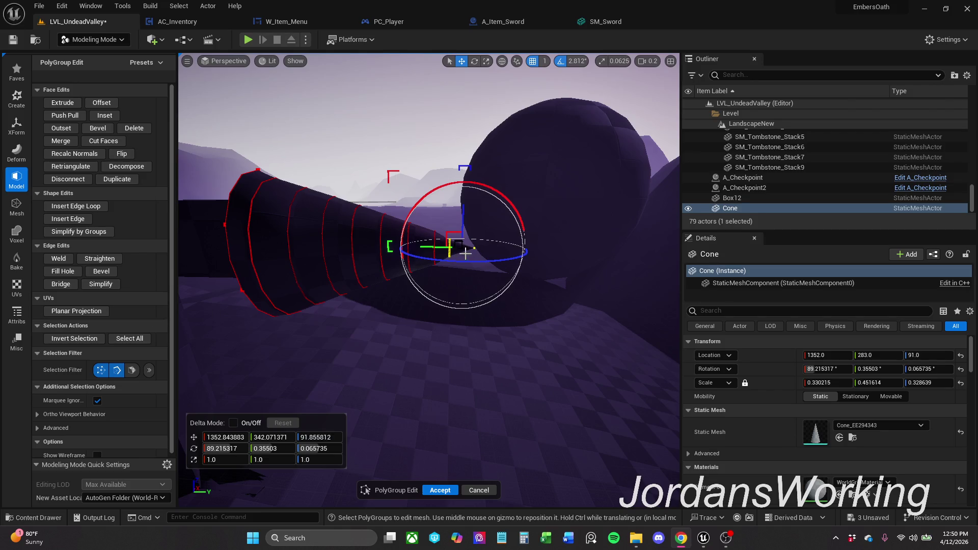
{"action": "mouse_move", "coordinate": [464, 253]}
{"action": "left_mouse_down"}
{"action": "mouse_move", "coordinate": [470, 345]}
{"action": "mouse_move", "coordinate": [356, 135]}
{"action": "left_mouse_up"}
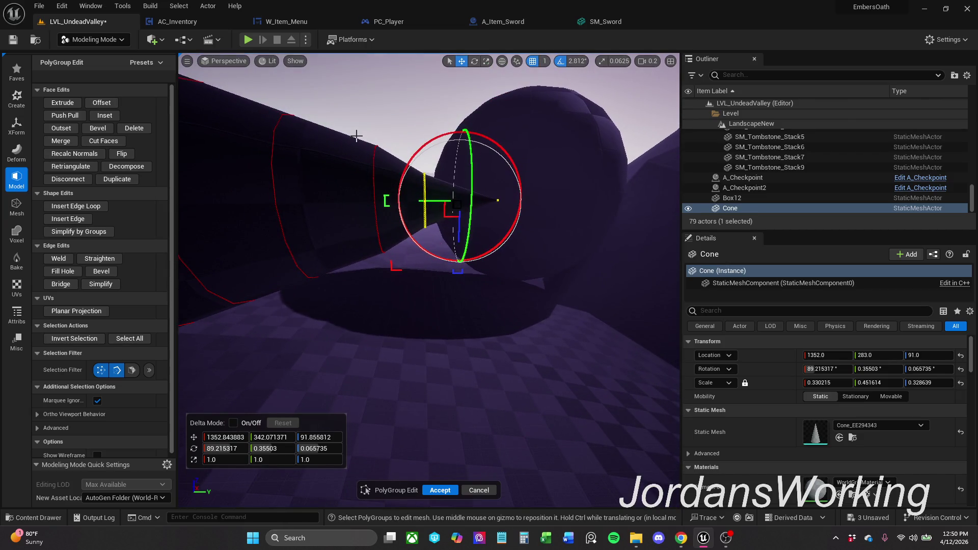
{"action": "mouse_move", "coordinate": [399, 299]}
{"action": "left_mouse_down"}
{"action": "mouse_move", "coordinate": [428, 205]}
{"action": "mouse_move", "coordinate": [418, 206]}
{"action": "mouse_move", "coordinate": [550, 249]}
{"action": "left_mouse_up"}
{"action": "left_click", "coordinate": [551, 249]}
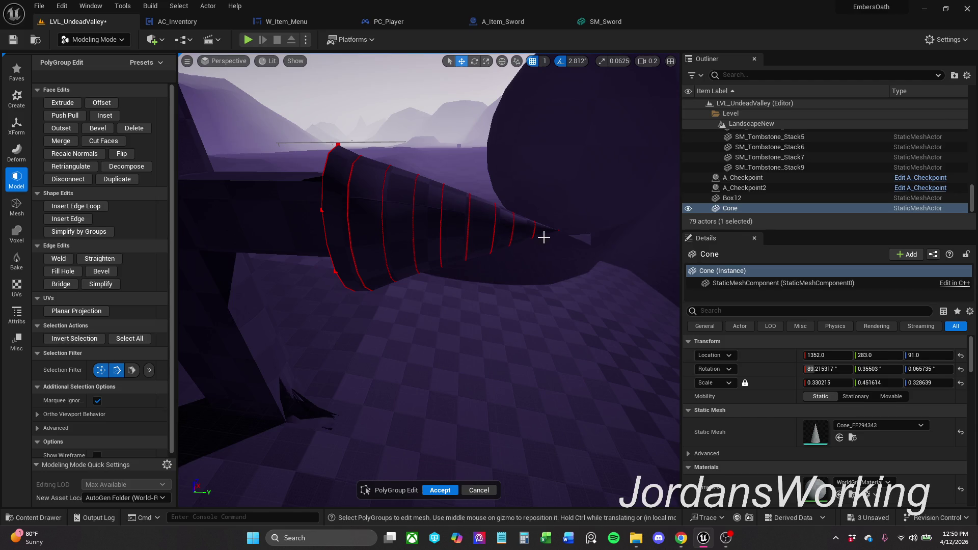
Select the edge loops near the tip and pull them back toward the base in several moves
{"action": "left_click_drag", "start_coordinate": [586, 176], "coordinate": [432, 336]}
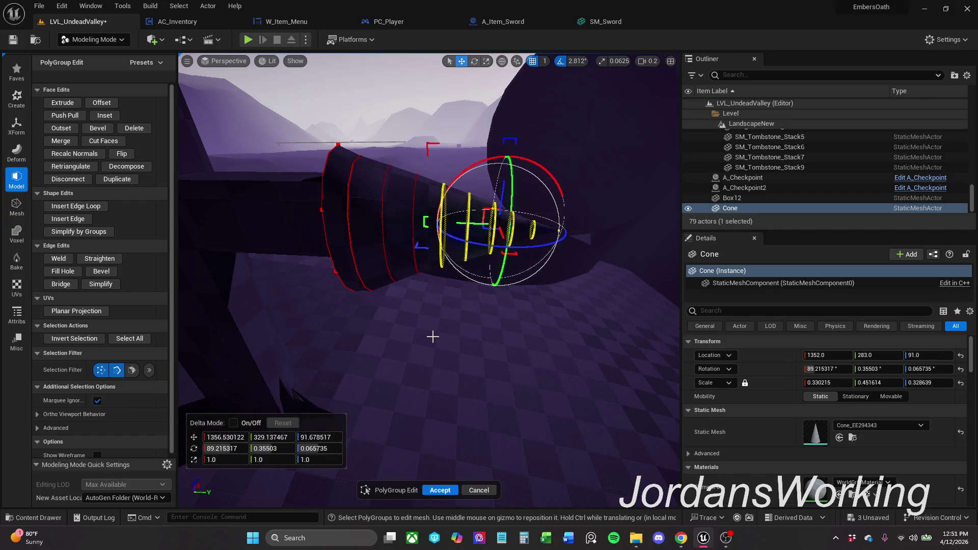
{"action": "mouse_move", "coordinate": [472, 224]}
{"action": "left_mouse_down"}
{"action": "mouse_move", "coordinate": [445, 224]}
{"action": "mouse_move", "coordinate": [455, 224]}
{"action": "left_mouse_up"}
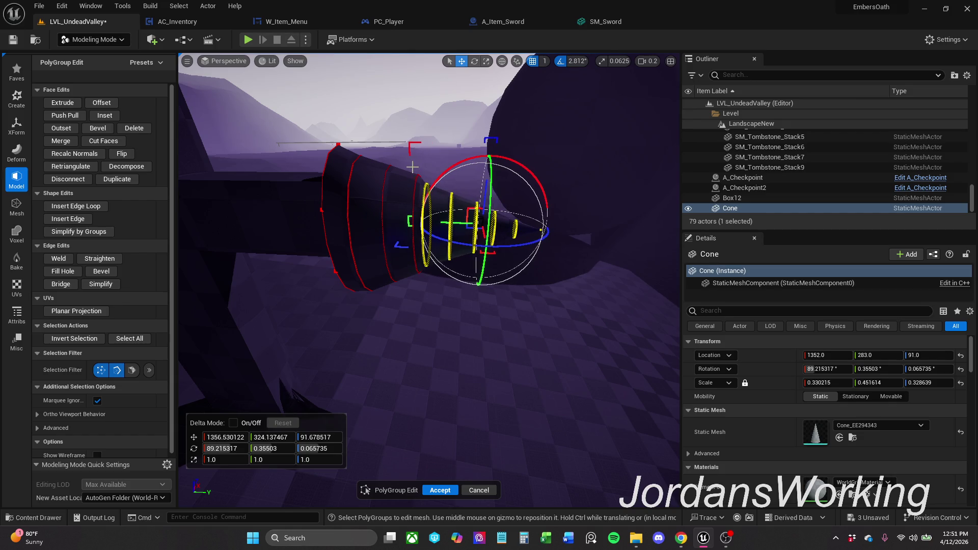
{"action": "left_click_drag", "start_coordinate": [416, 188], "coordinate": [417, 185]}
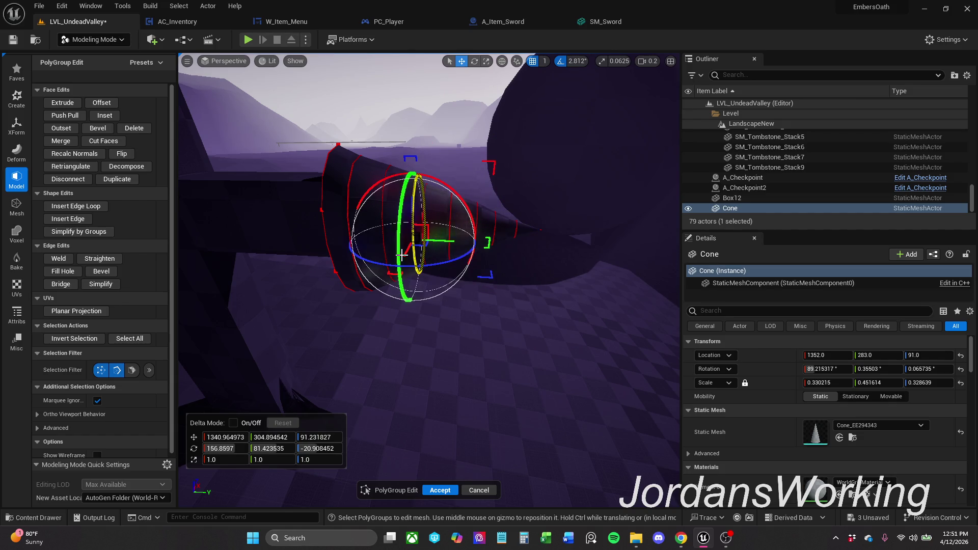
{"action": "left_click_drag", "start_coordinate": [444, 242], "coordinate": [439, 241]}
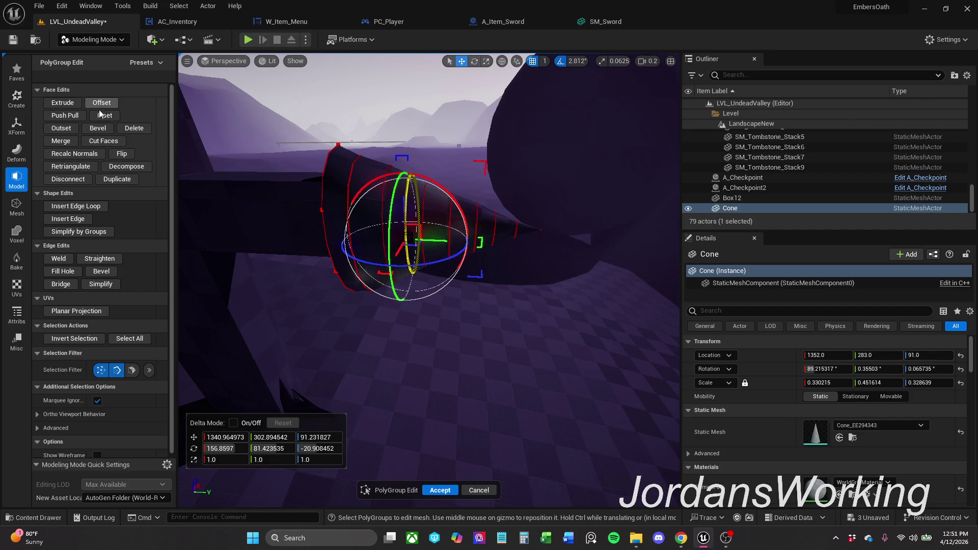
{"action": "mouse_move", "coordinate": [330, 170]}
{"action": "left_mouse_down"}
{"action": "mouse_move", "coordinate": [421, 184]}
{"action": "mouse_move", "coordinate": [578, 311]}
{"action": "left_mouse_up"}
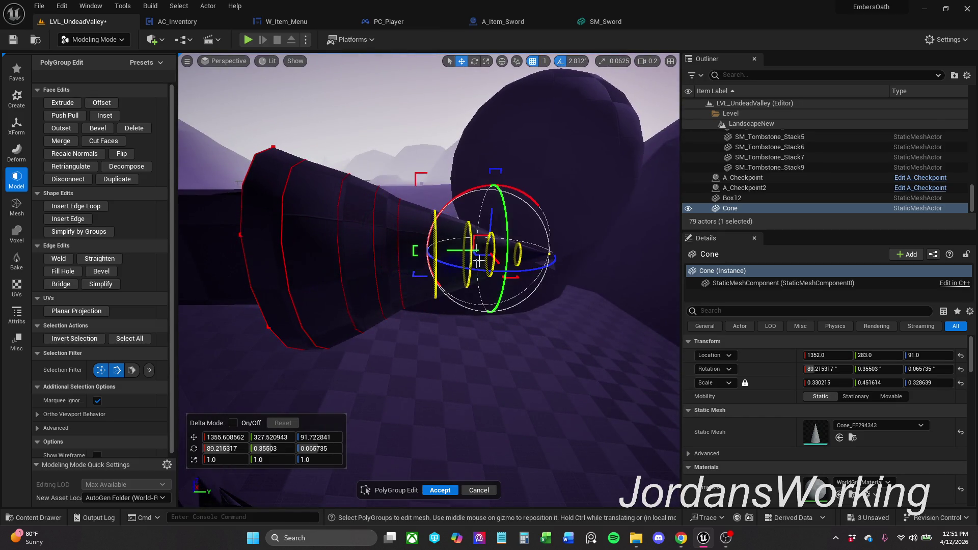
{"action": "mouse_move", "coordinate": [458, 252]}
{"action": "left_mouse_down"}
{"action": "mouse_move", "coordinate": [442, 252]}
{"action": "mouse_move", "coordinate": [462, 250]}
{"action": "left_mouse_up"}
{"action": "left_click_drag", "start_coordinate": [435, 201], "coordinate": [628, 315]}
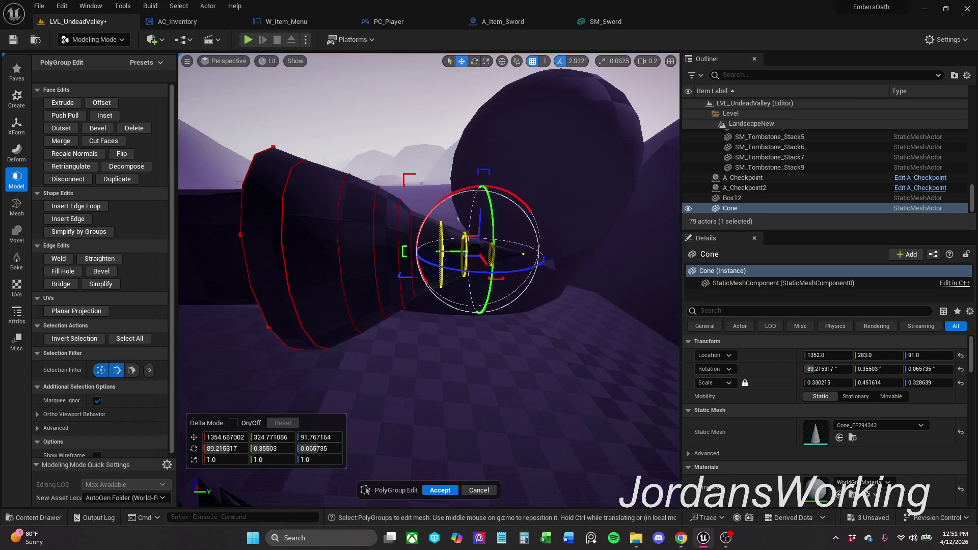
{"action": "left_click_drag", "start_coordinate": [439, 252], "coordinate": [436, 252]}
{"action": "mouse_move", "coordinate": [434, 208]}
{"action": "left_mouse_down"}
{"action": "mouse_move", "coordinate": [419, 286]}
{"action": "mouse_move", "coordinate": [447, 281]}
{"action": "mouse_move", "coordinate": [442, 251]}
{"action": "left_mouse_up"}
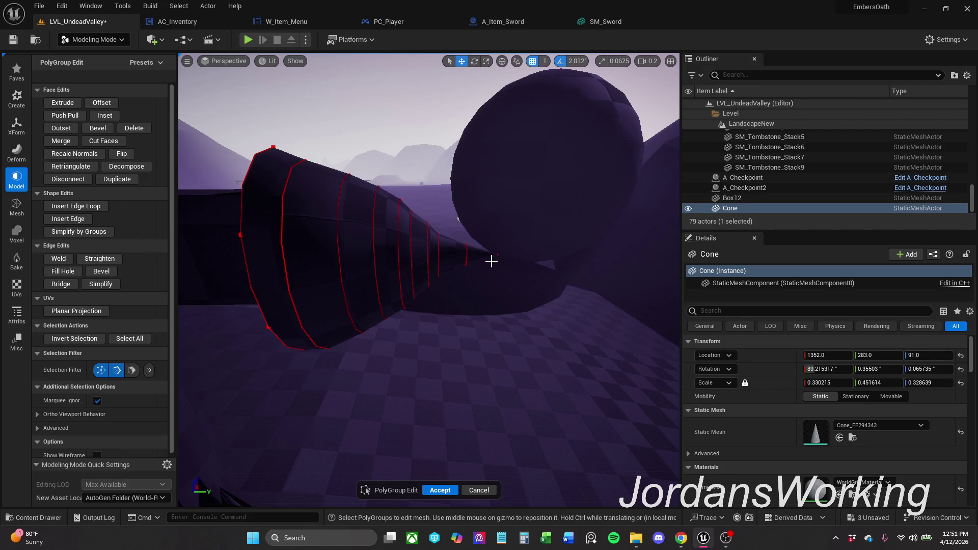
Select faces along the cone tube, shift them toward the base, and marquee a new tube region
{"action": "left_click_drag", "start_coordinate": [461, 228], "coordinate": [531, 283]}
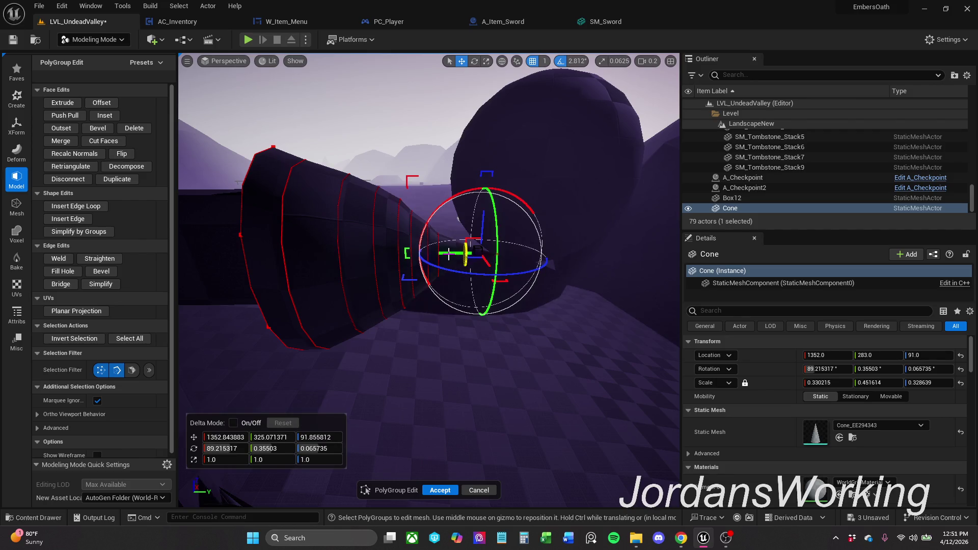
{"action": "left_click_drag", "start_coordinate": [449, 254], "coordinate": [439, 254]}
{"action": "left_click", "coordinate": [460, 222]}
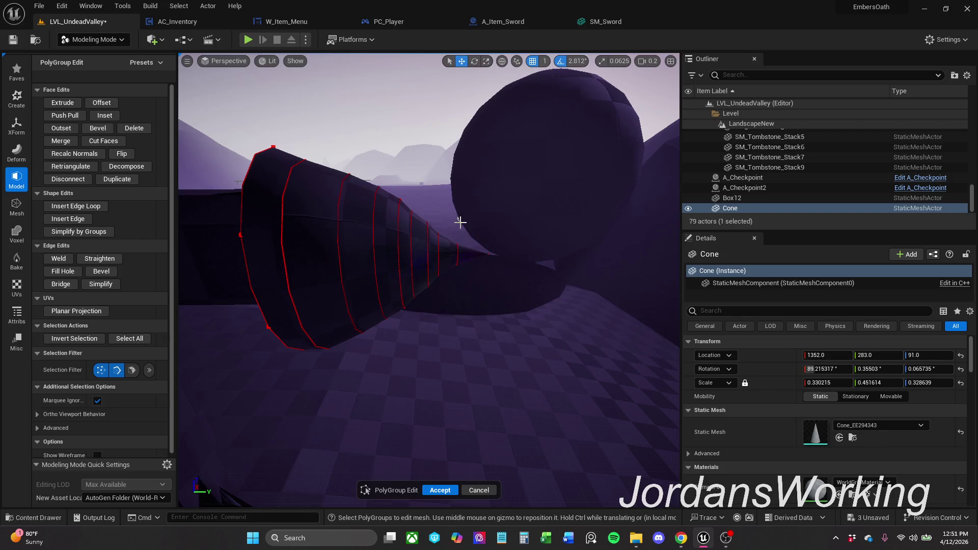
{"action": "left_click_drag", "start_coordinate": [478, 229], "coordinate": [517, 273]}
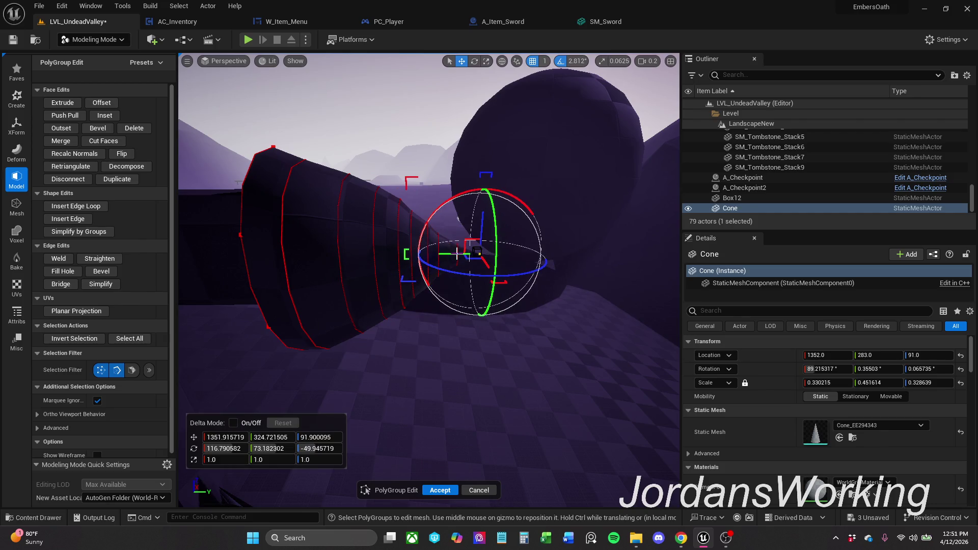
{"action": "left_click_drag", "start_coordinate": [442, 205], "coordinate": [457, 208]}
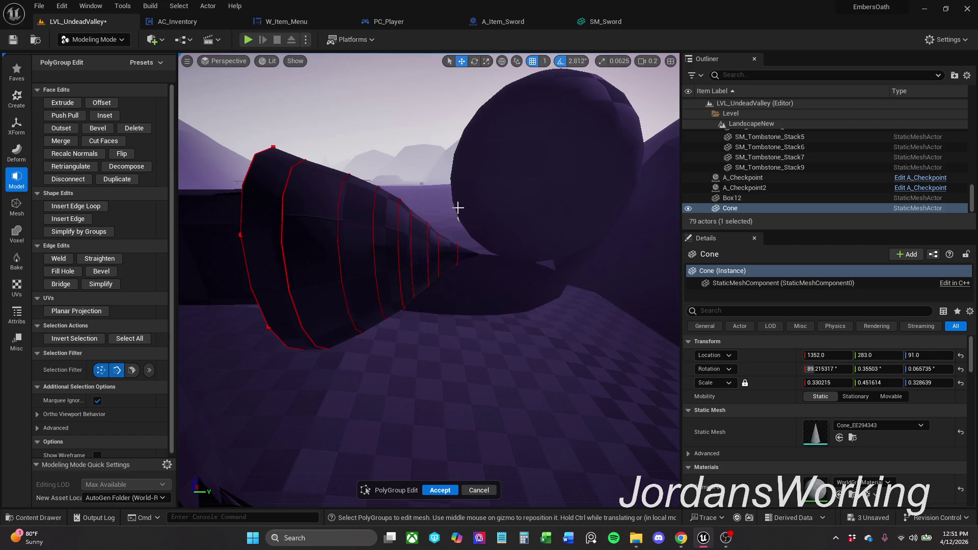
{"action": "mouse_move", "coordinate": [409, 162]}
{"action": "left_mouse_down"}
{"action": "mouse_move", "coordinate": [324, 330]}
{"action": "mouse_move", "coordinate": [179, 321]}
{"action": "left_mouse_up"}
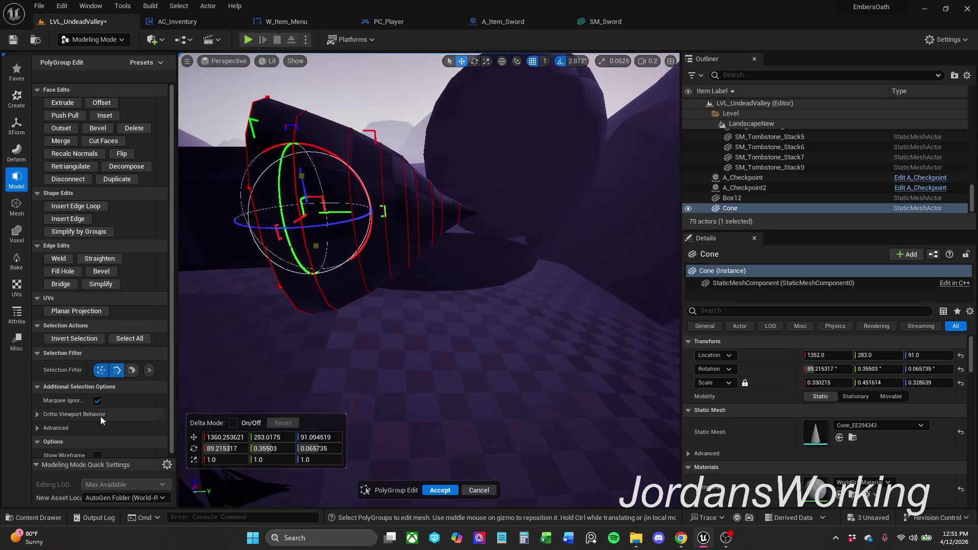
With the edge filter on, slide single and grouped edge loops toward the cone's base
{"action": "left_click", "coordinate": [100, 369]}
{"action": "left_click_drag", "start_coordinate": [326, 95], "coordinate": [379, 338]}
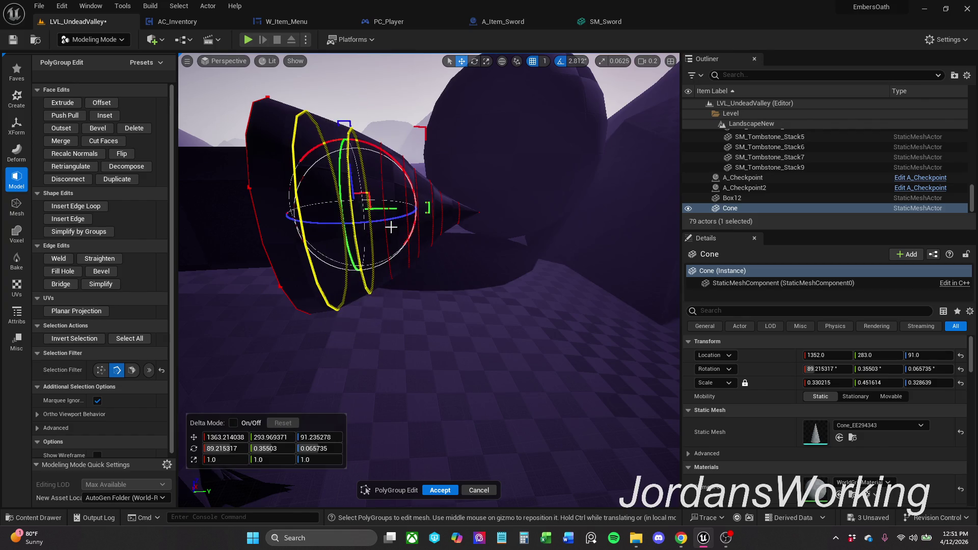
{"action": "left_click", "coordinate": [346, 121]}
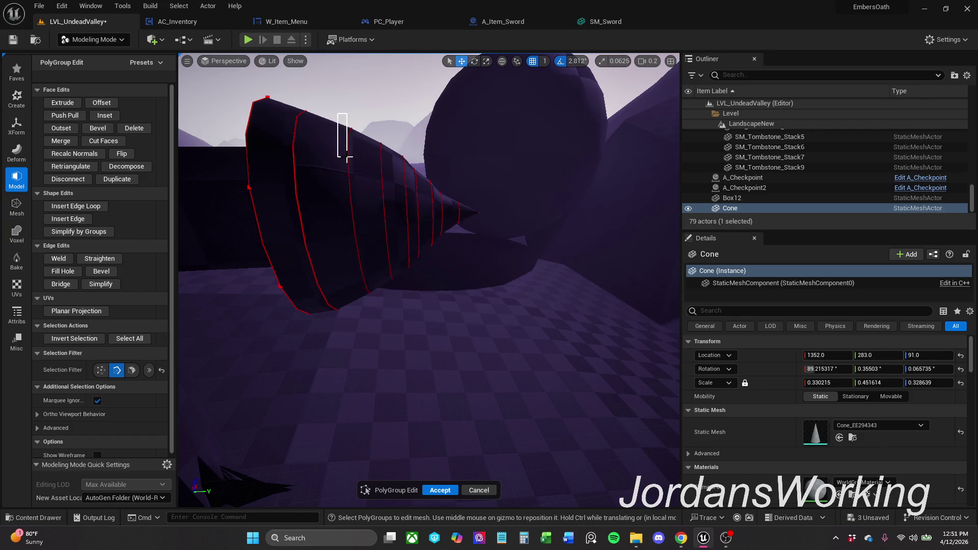
{"action": "left_click", "coordinate": [346, 156]}
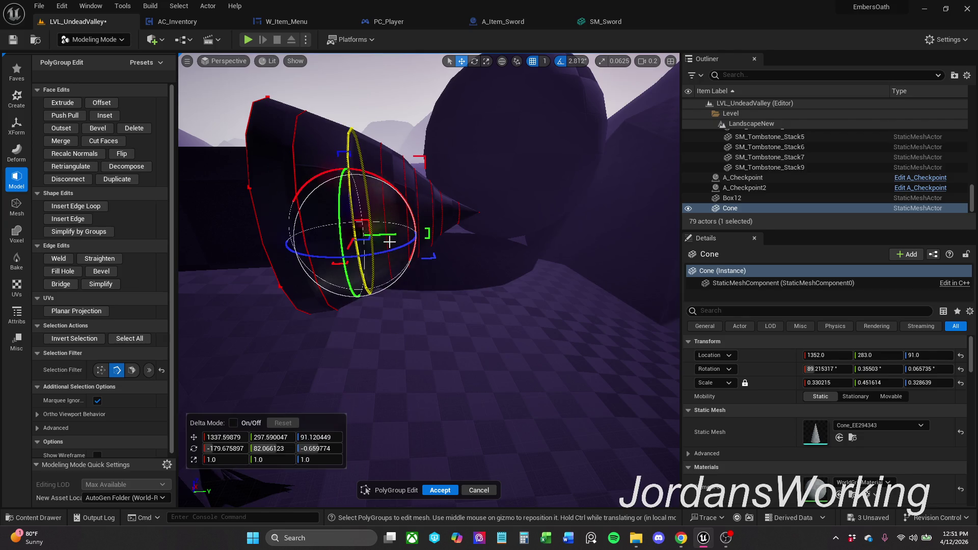
{"action": "left_click_drag", "start_coordinate": [390, 241], "coordinate": [378, 207]}
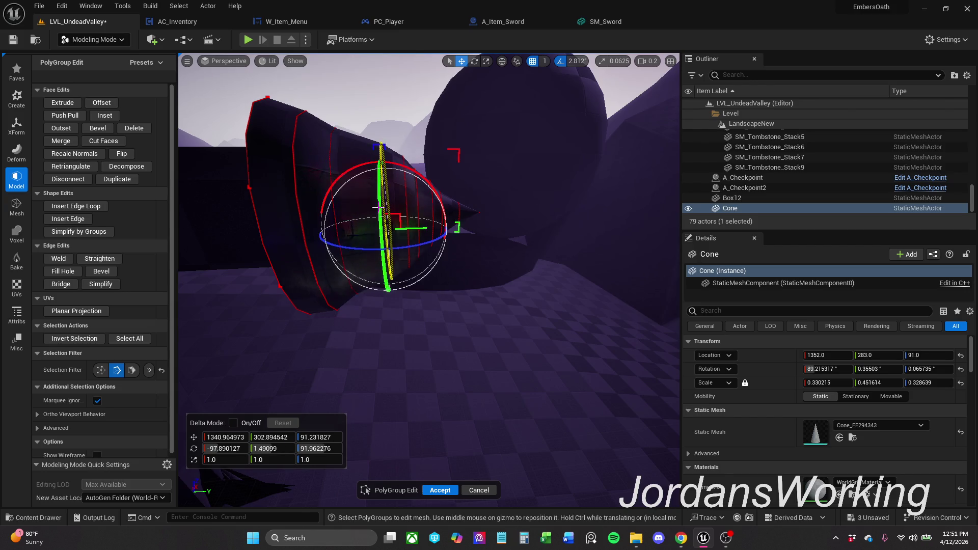
{"action": "left_click_drag", "start_coordinate": [424, 227], "coordinate": [405, 230]}
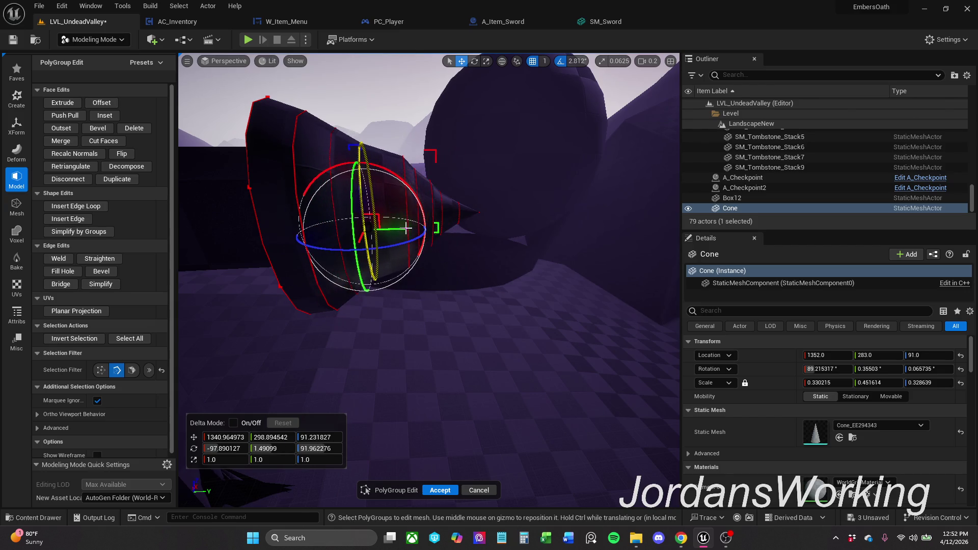
{"action": "left_click_drag", "start_coordinate": [382, 127], "coordinate": [526, 297]}
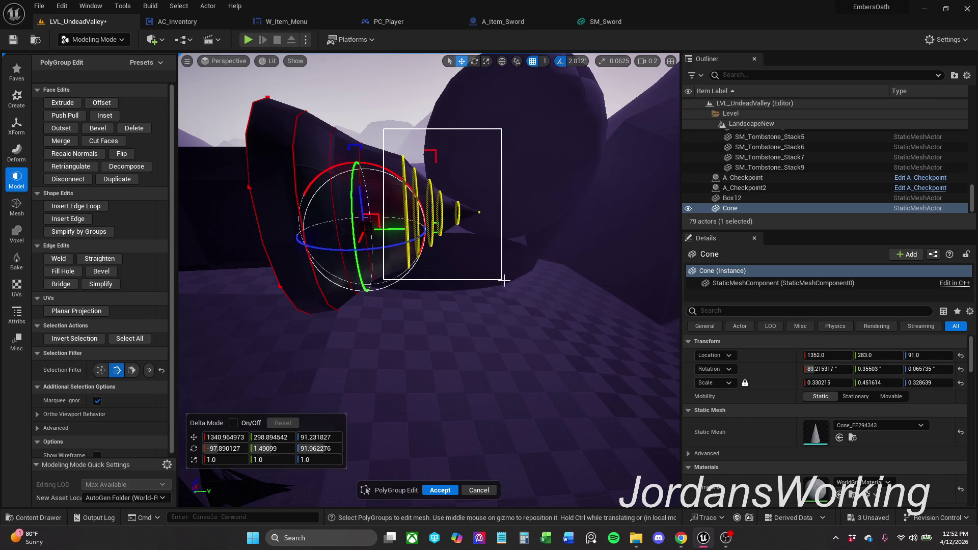
{"action": "left_click_drag", "start_coordinate": [459, 205], "coordinate": [432, 200]}
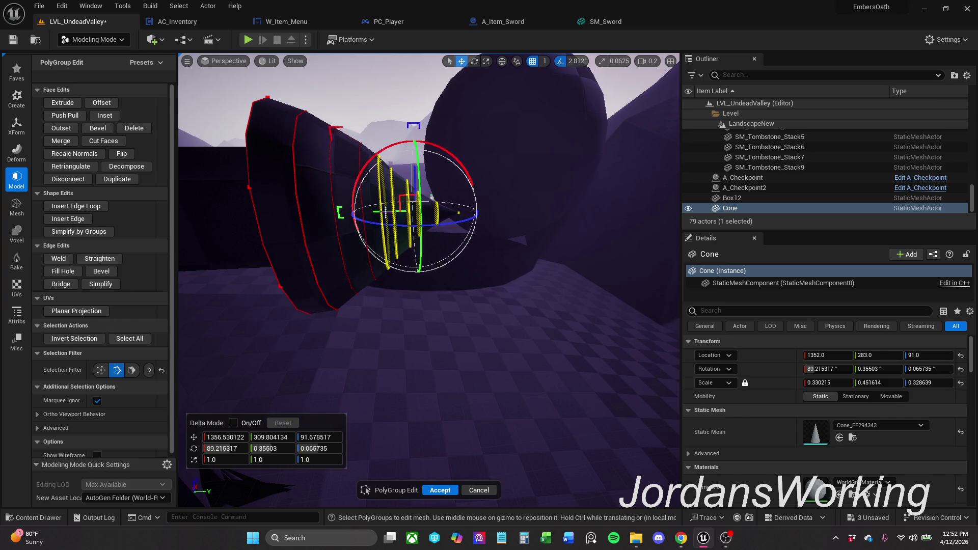
{"action": "left_click", "coordinate": [489, 198]}
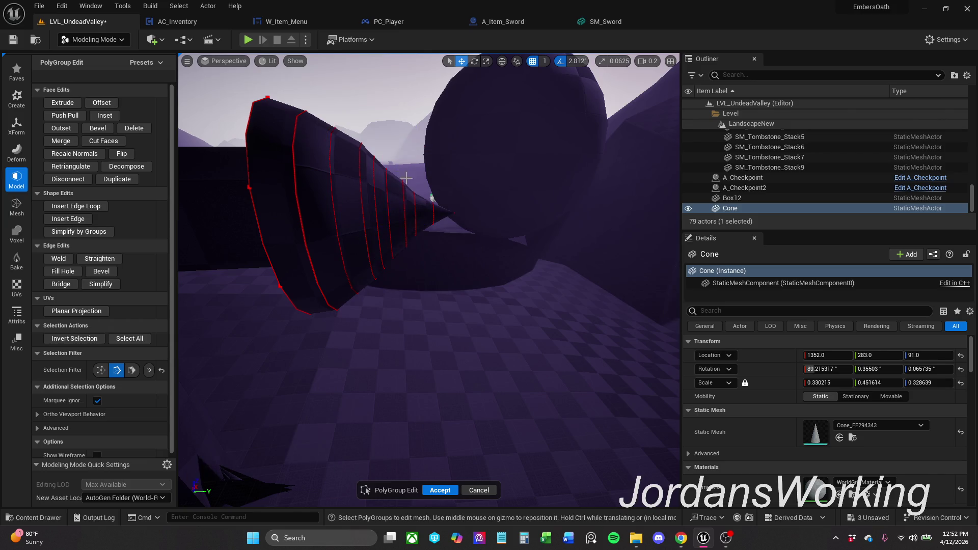
Select the tip loops and tip polygroup and nudge them slightly toward the base
{"action": "left_click_drag", "start_coordinate": [406, 178], "coordinate": [433, 179]}
{"action": "left_click_drag", "start_coordinate": [516, 238], "coordinate": [559, 278]}
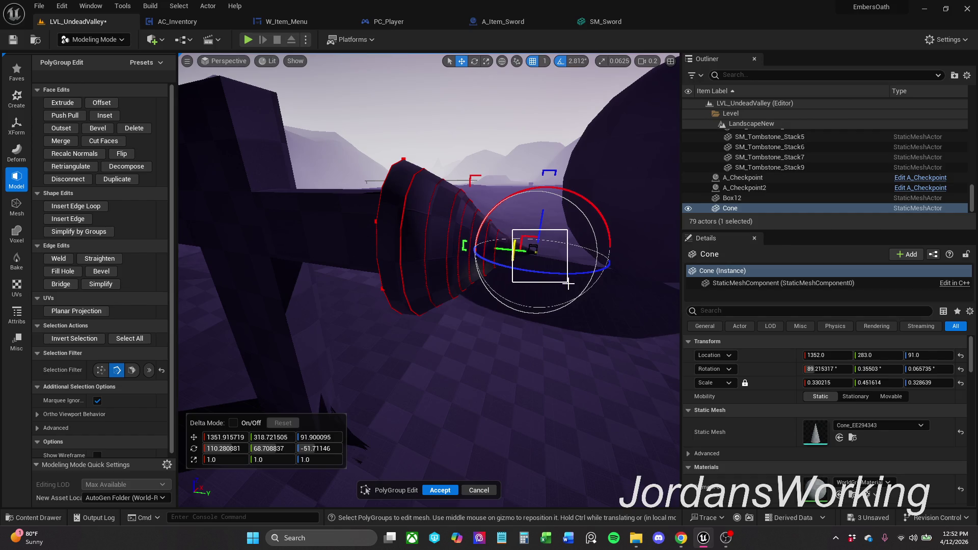
{"action": "middle_click", "coordinate": [518, 258]}
{"action": "left_click_drag", "start_coordinate": [552, 252], "coordinate": [547, 252]}
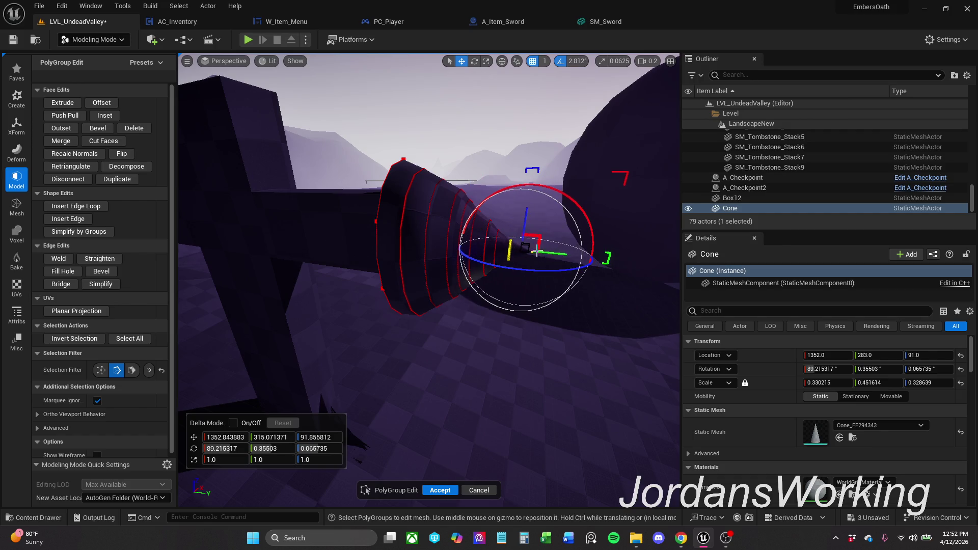
{"action": "left_click", "coordinate": [582, 228]}
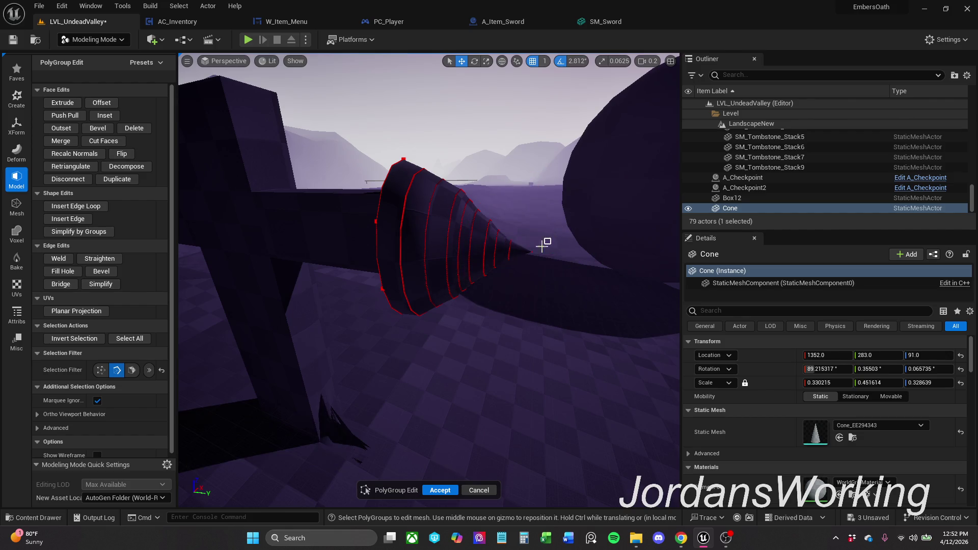
{"action": "left_click", "coordinate": [523, 248]}
{"action": "left_click_drag", "start_coordinate": [505, 247], "coordinate": [503, 247]}
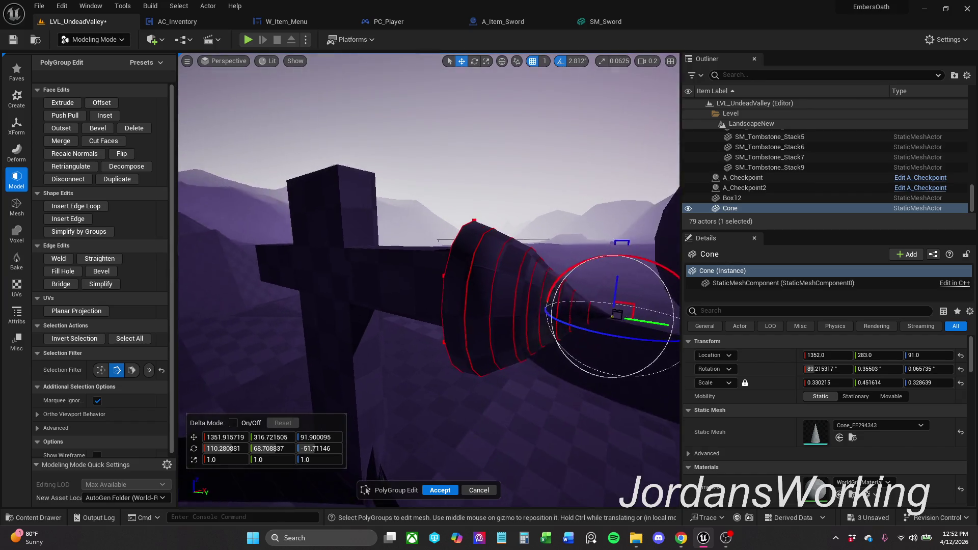
Select the cone's wide base face and start a Bevel on it
{"action": "mouse_move", "coordinate": [506, 253]}
{"action": "left_mouse_down"}
{"action": "mouse_move", "coordinate": [443, 306]}
{"action": "mouse_move", "coordinate": [430, 253]}
{"action": "left_mouse_up"}
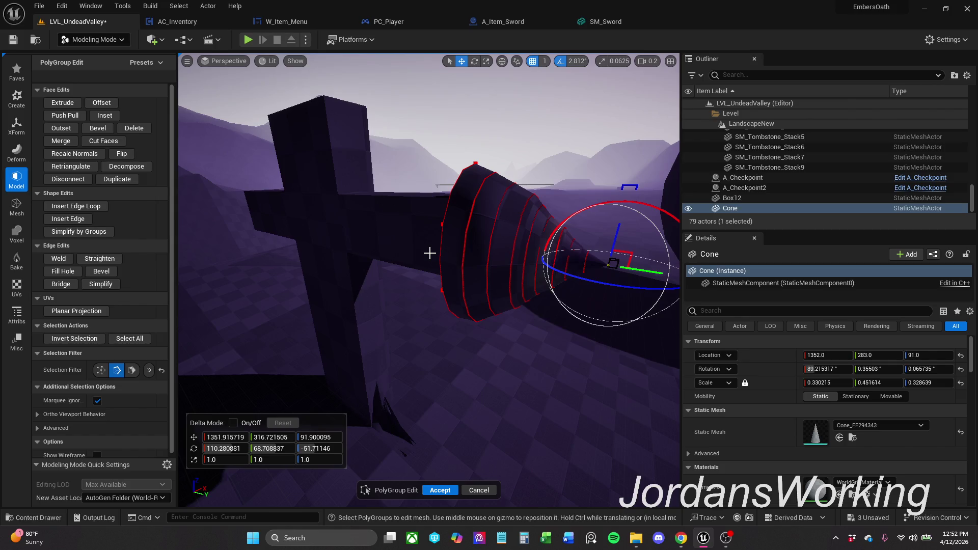
{"action": "left_click_drag", "start_coordinate": [430, 253], "coordinate": [459, 237]}
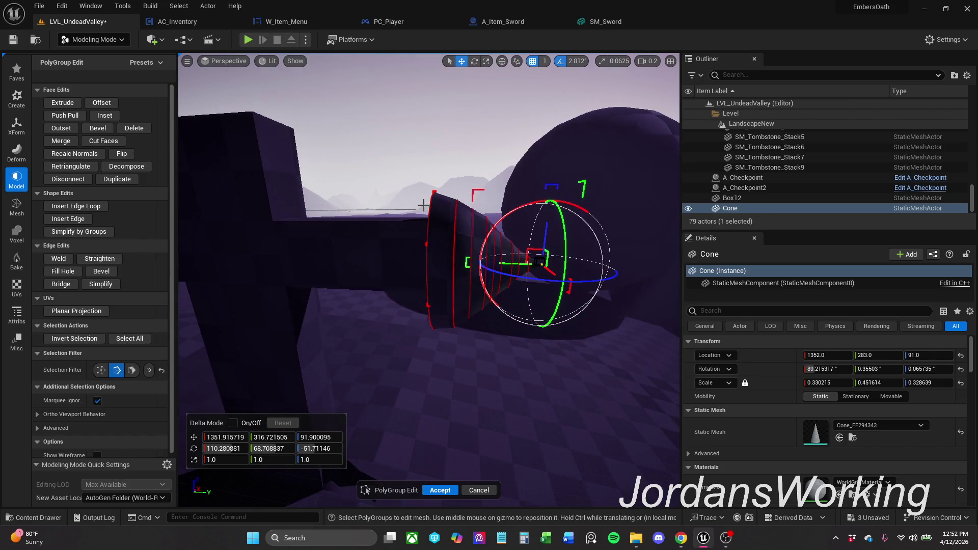
{"action": "mouse_move", "coordinate": [458, 238]}
{"action": "left_mouse_down"}
{"action": "mouse_move", "coordinate": [482, 259]}
{"action": "mouse_move", "coordinate": [474, 245]}
{"action": "left_mouse_up"}
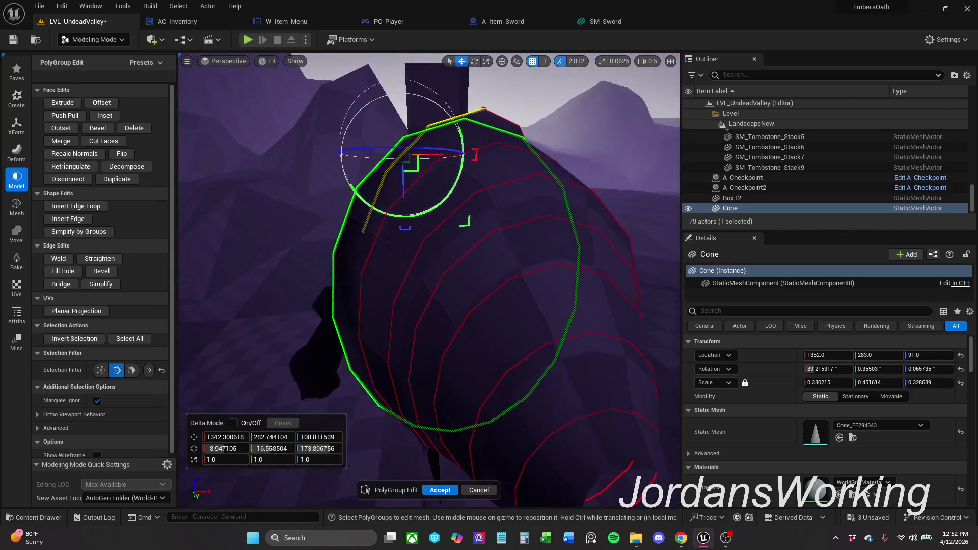
{"action": "left_click_drag", "start_coordinate": [474, 245], "coordinate": [459, 252]}
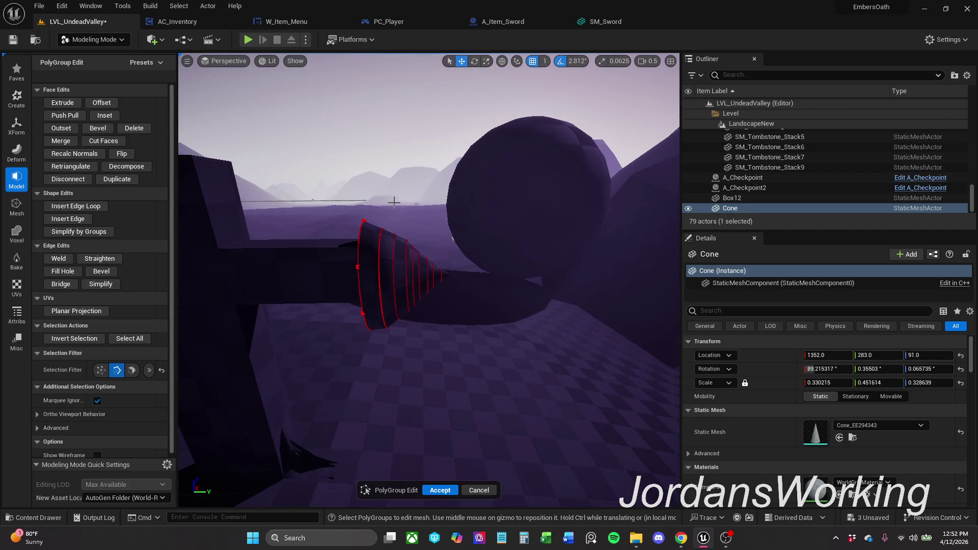
{"action": "left_click", "coordinate": [360, 220]}
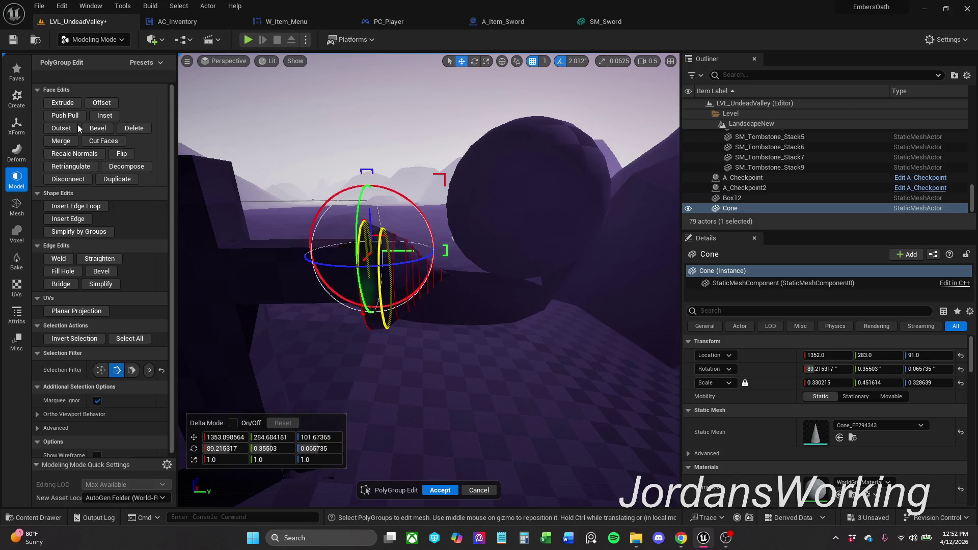
{"action": "left_click", "coordinate": [97, 128]}
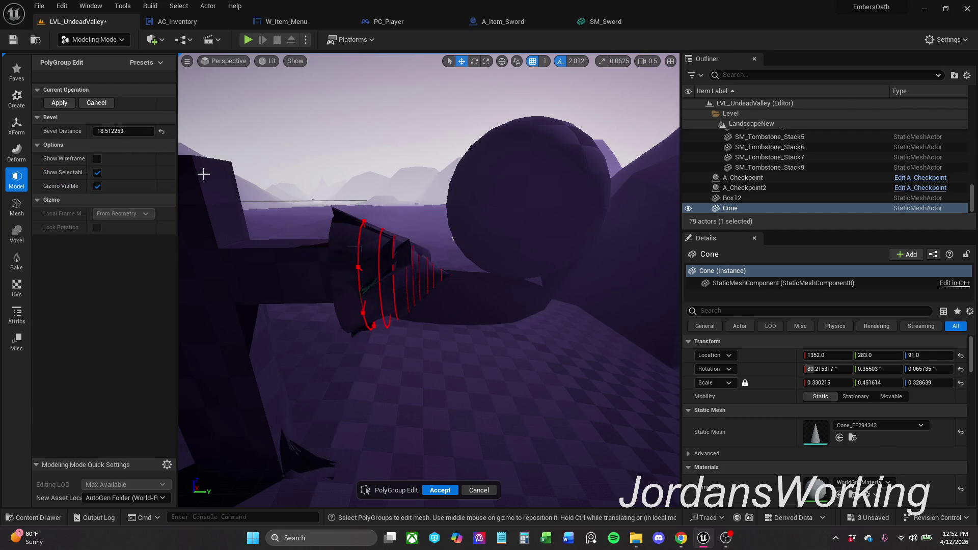
Try bevel distances of 4, about 1.5 and slightly higher, then Cancel the bevel
{"action": "key", "text": "f"}
{"action": "left_click", "coordinate": [141, 135]}
{"action": "type", "text": "4"}
{"action": "key", "text": "Return"}
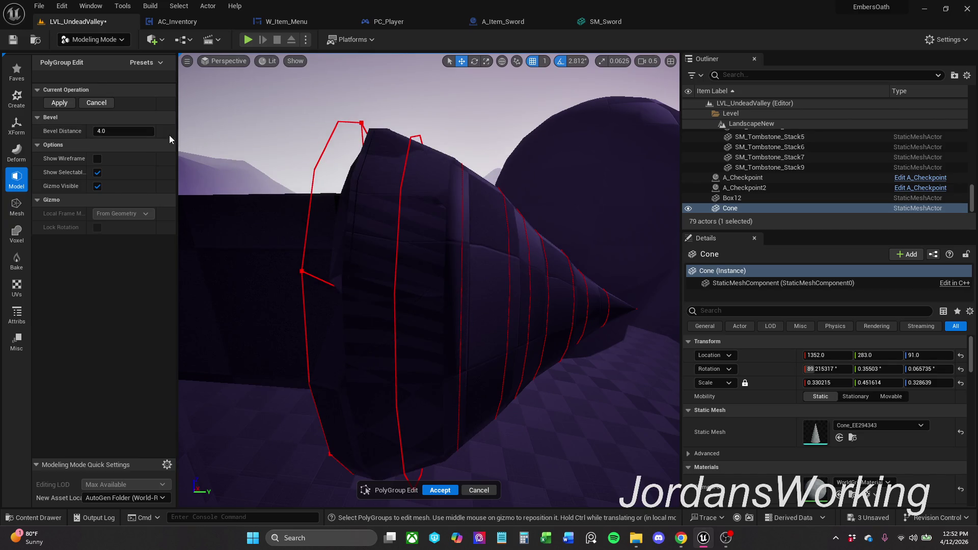
{"action": "left_click", "coordinate": [150, 133]}
{"action": "mouse_move", "coordinate": [122, 131]}
{"action": "left_mouse_down"}
{"action": "mouse_move", "coordinate": [92, 131]}
{"action": "mouse_move", "coordinate": [123, 131]}
{"action": "left_mouse_up"}
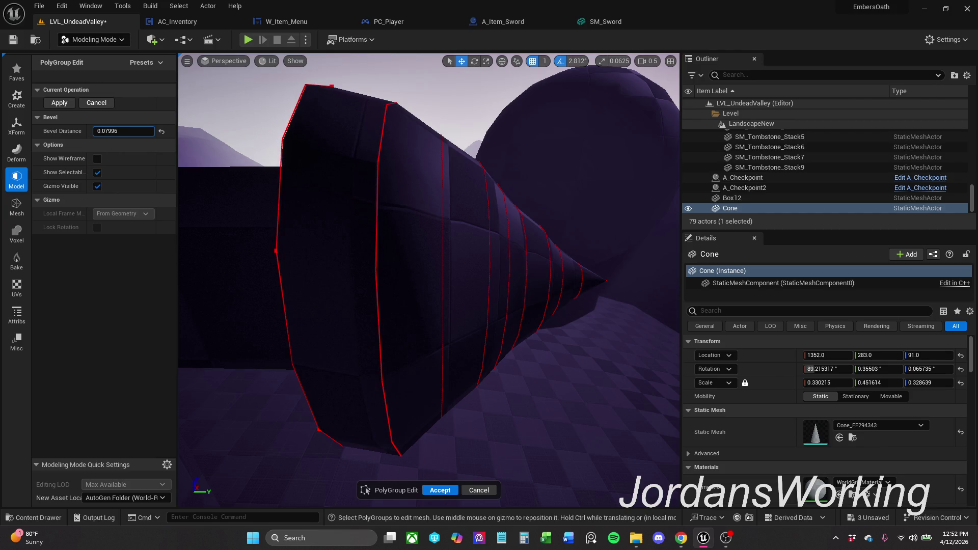
{"action": "left_click_drag", "start_coordinate": [123, 130], "coordinate": [165, 130]}
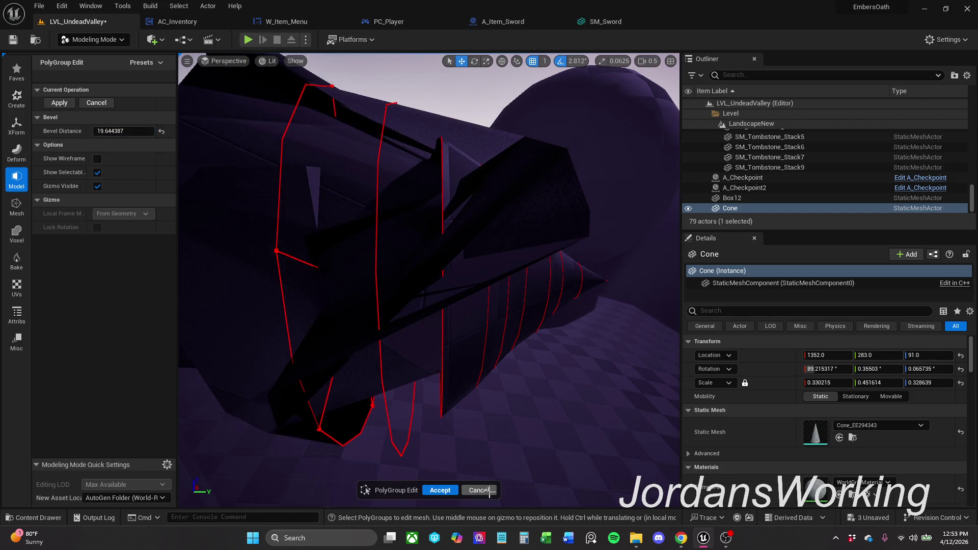
{"action": "left_click", "coordinate": [482, 490]}
{"action": "scroll", "coordinate": [453, 285], "scroll_direction": "down", "scroll_amount": 5}
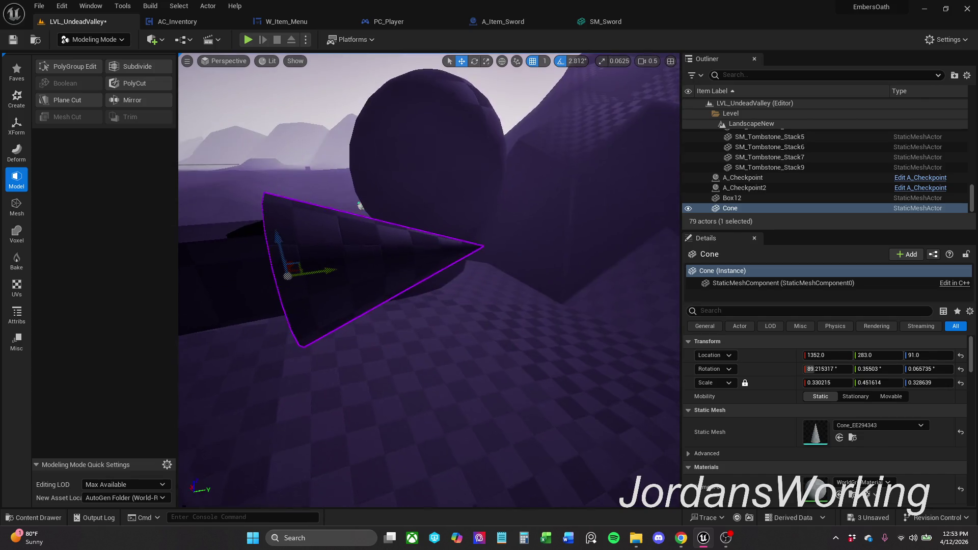
Undo the last mesh deformation and reopen PolyGroup Edit to inspect the cone side-on
{"action": "key", "text": "ctrl+z"}
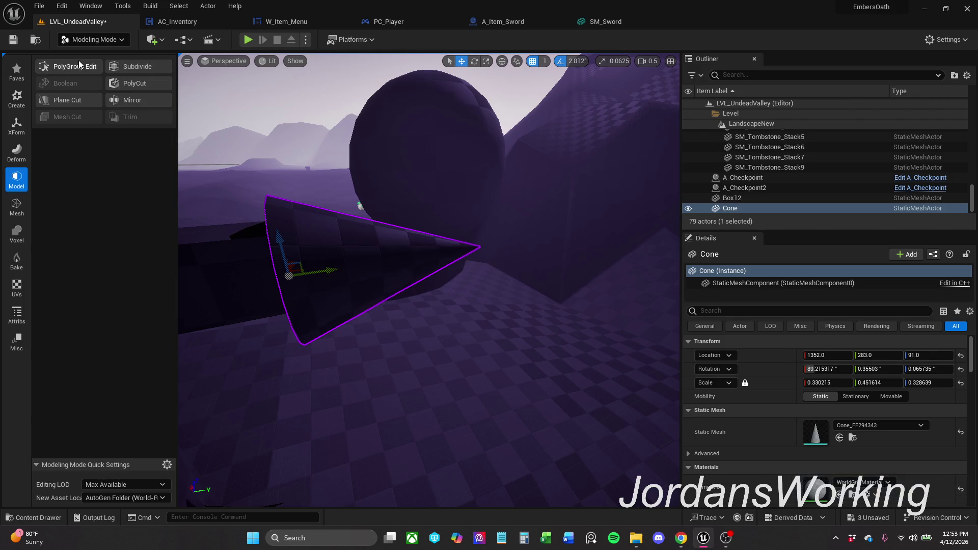
{"action": "left_click_drag", "start_coordinate": [427, 283], "coordinate": [459, 282]}
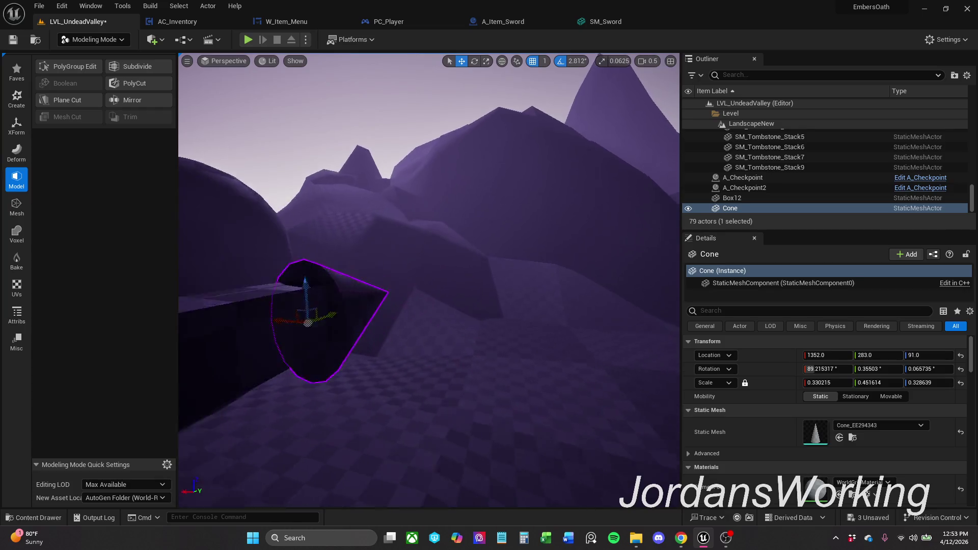
{"action": "left_click_drag", "start_coordinate": [427, 290], "coordinate": [458, 290]}
{"action": "left_click", "coordinate": [75, 65]}
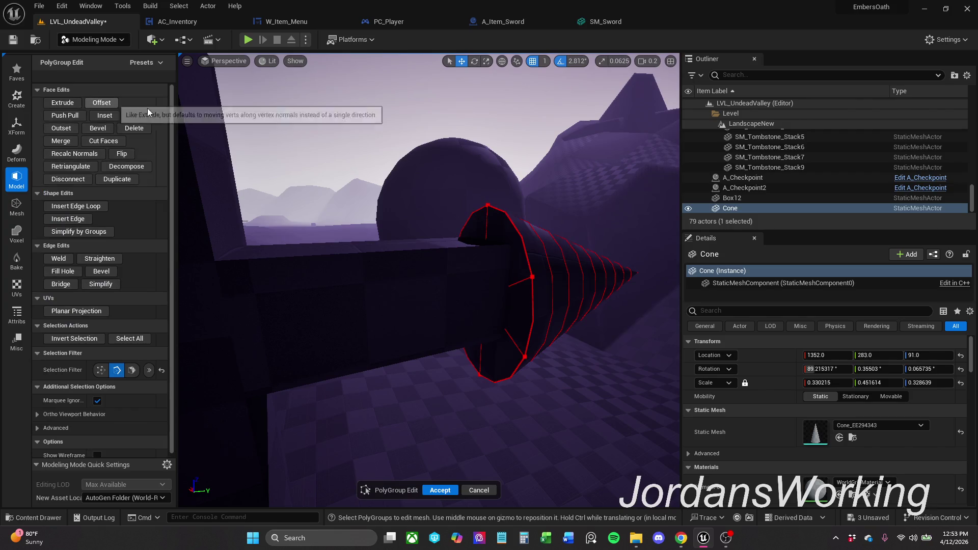
{"action": "mouse_move", "coordinate": [579, 265]}
{"action": "left_mouse_down"}
{"action": "mouse_move", "coordinate": [483, 273]}
{"action": "mouse_move", "coordinate": [541, 285]}
{"action": "left_mouse_up"}
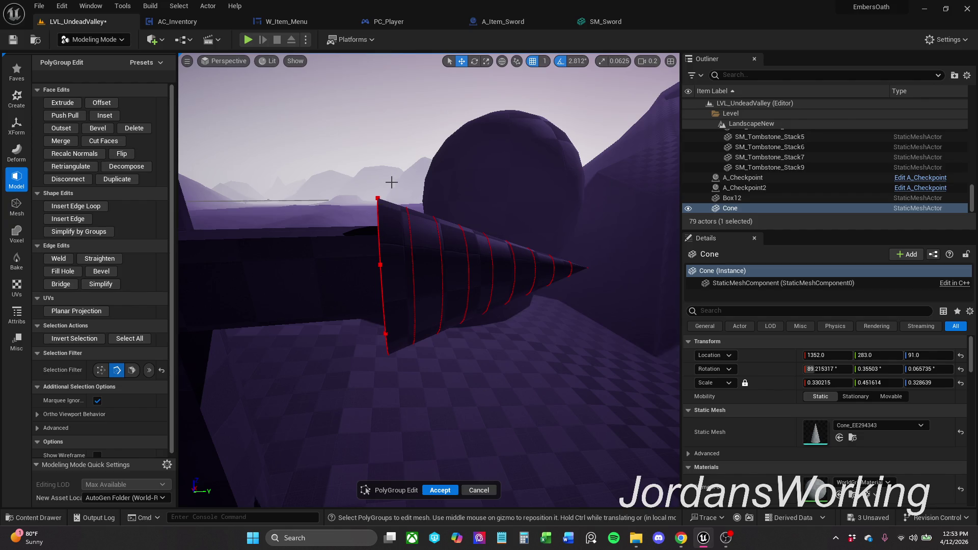
Exit polygroup editing and select the cone in the scene
{"action": "left_click", "coordinate": [476, 492]}
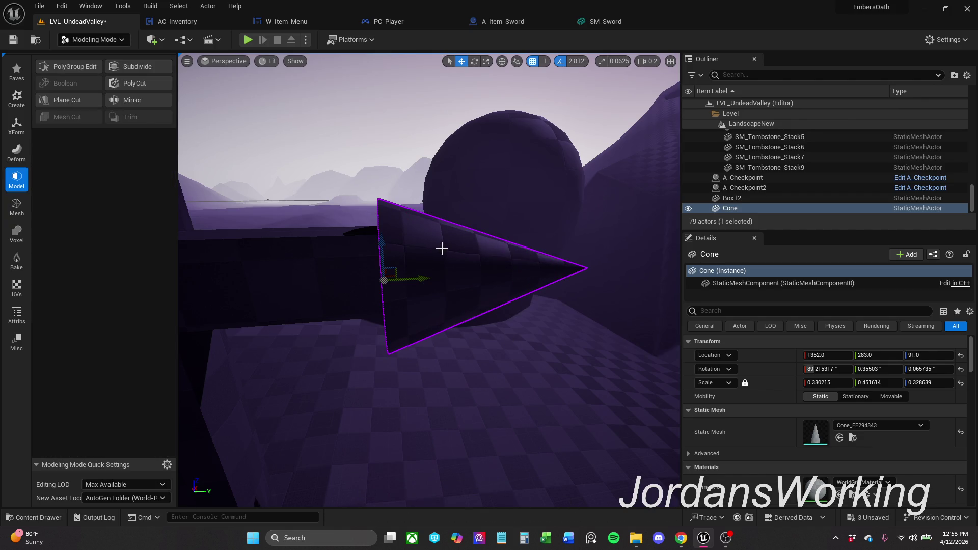
{"action": "left_click", "coordinate": [361, 270]}
{"action": "left_click", "coordinate": [443, 245]}
Delete the cone spike and place a new Box from the Create shapes
{"action": "key", "text": "Delete"}
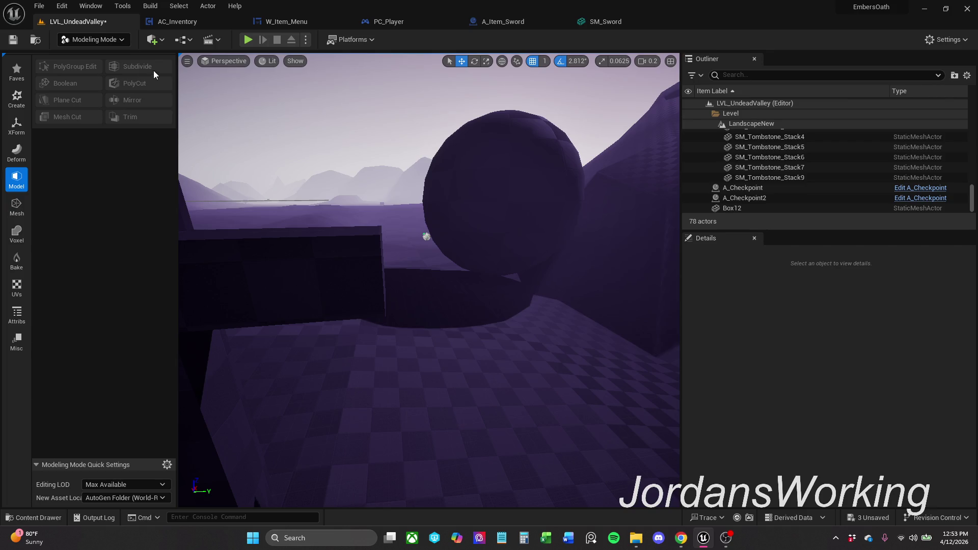
{"action": "left_click", "coordinate": [16, 98]}
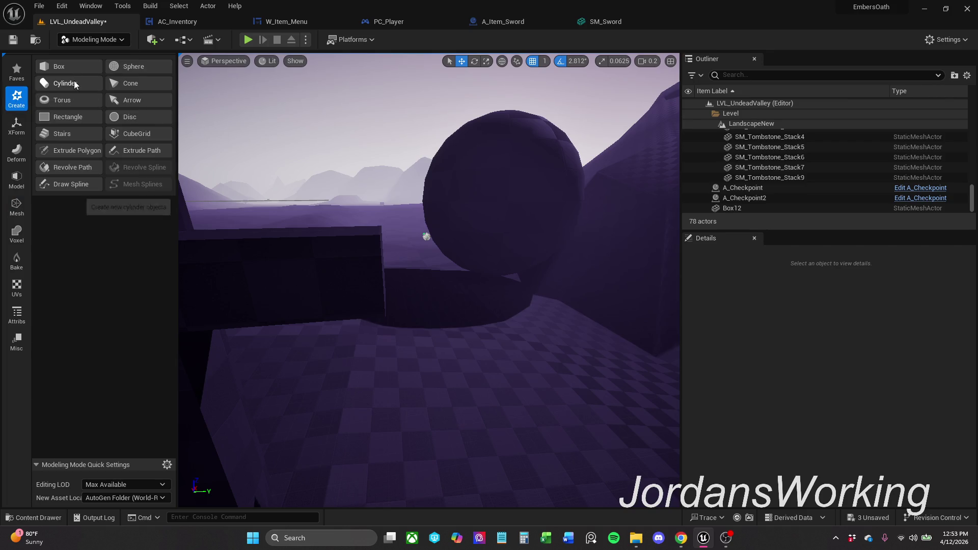
{"action": "left_click", "coordinate": [67, 66]}
{"action": "left_click", "coordinate": [487, 414]}
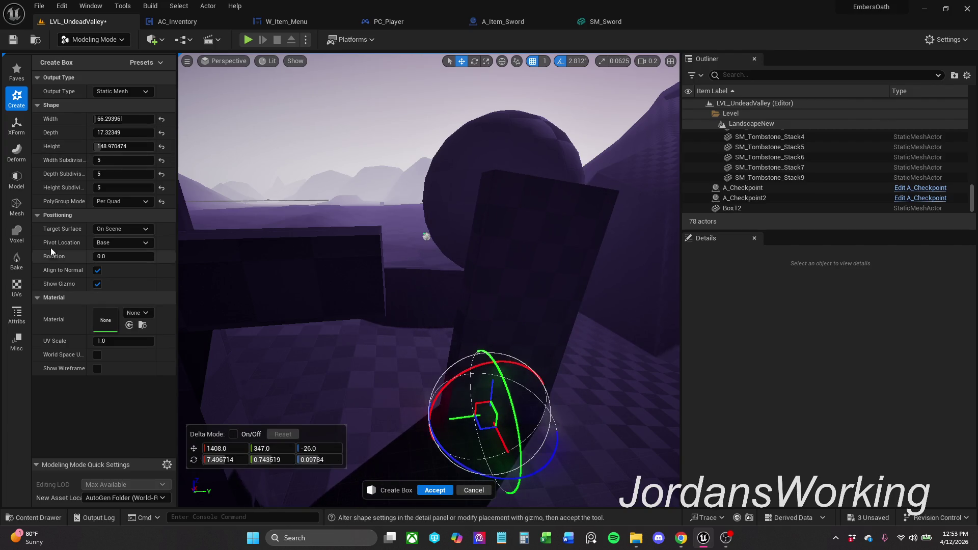
Set the box's width, depth and height subdivisions to 7 and Accept it as Box13
{"action": "left_click", "coordinate": [126, 160]}
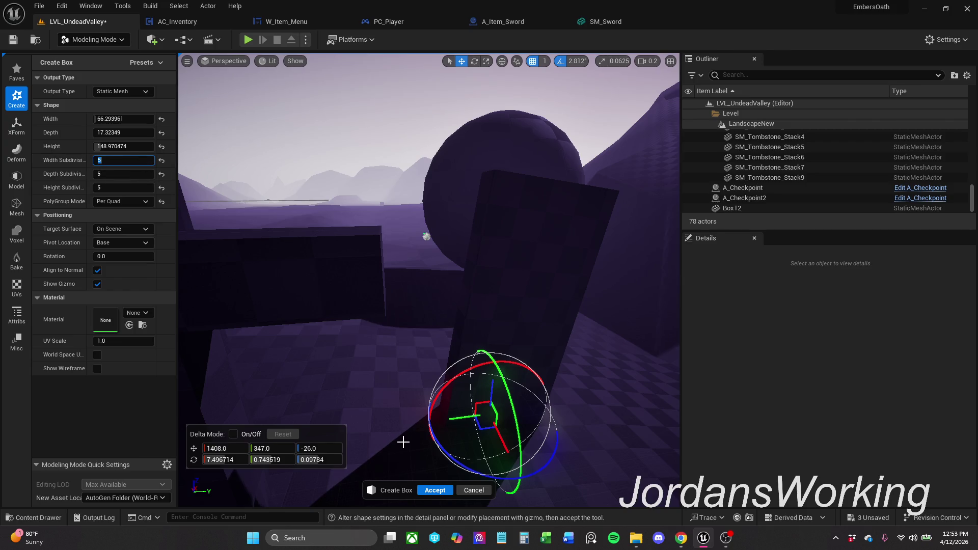
{"action": "type", "text": "7"}
{"action": "key", "text": "Tab"}
{"action": "type", "text": "7"}
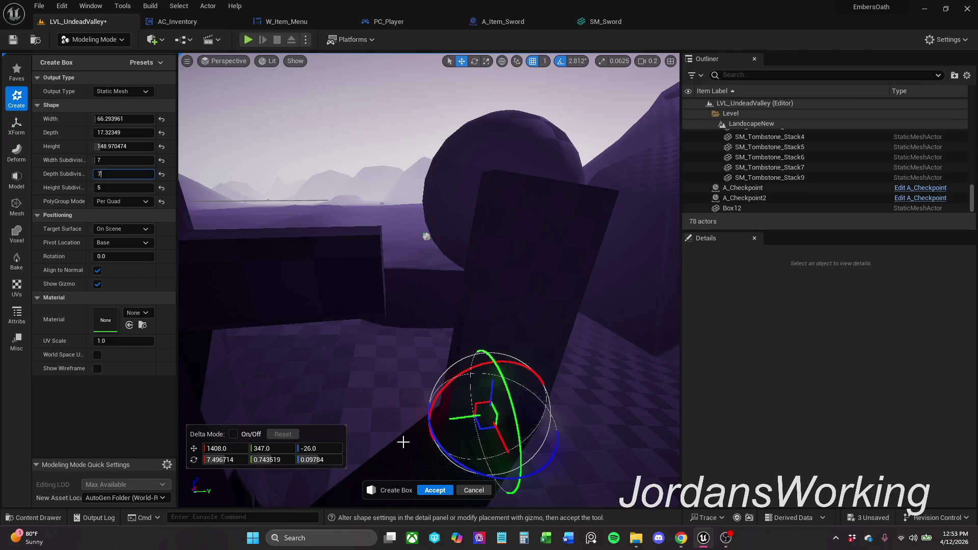
{"action": "key", "text": "Tab"}
{"action": "left_click", "coordinate": [435, 490]}
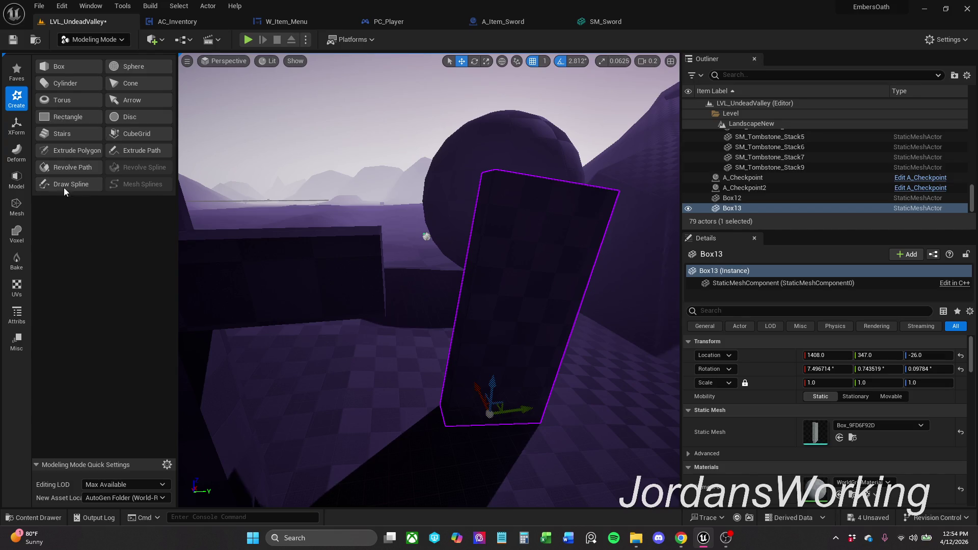
Reposition Box13 and rotate it about ninety degrees around Z, levelling its tilt
{"action": "left_click", "coordinate": [16, 207]}
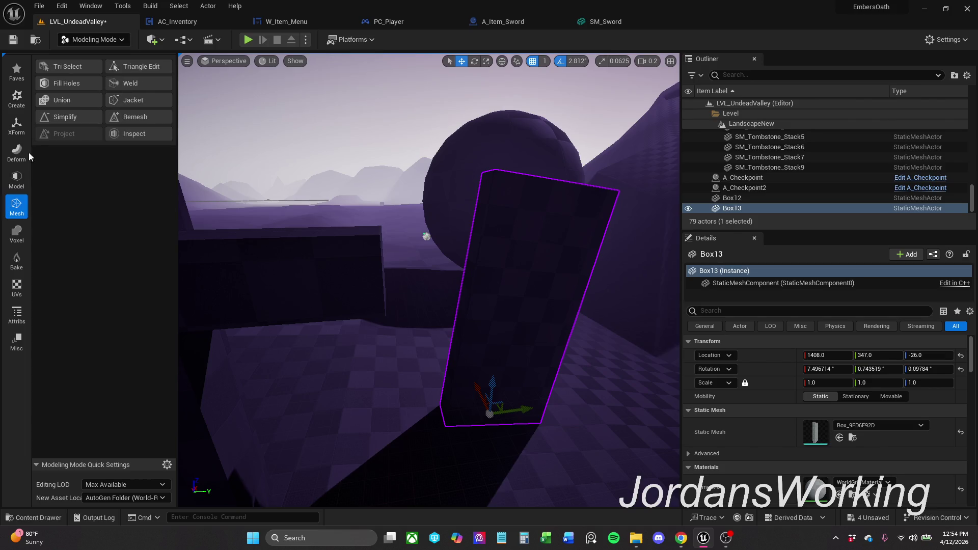
{"action": "left_click", "coordinate": [16, 181]}
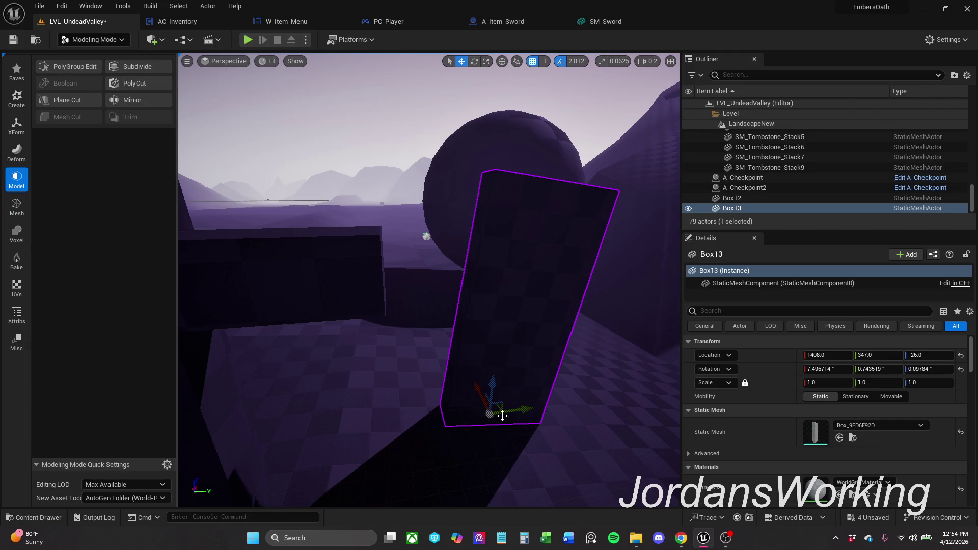
{"action": "left_click_drag", "start_coordinate": [500, 413], "coordinate": [480, 430]}
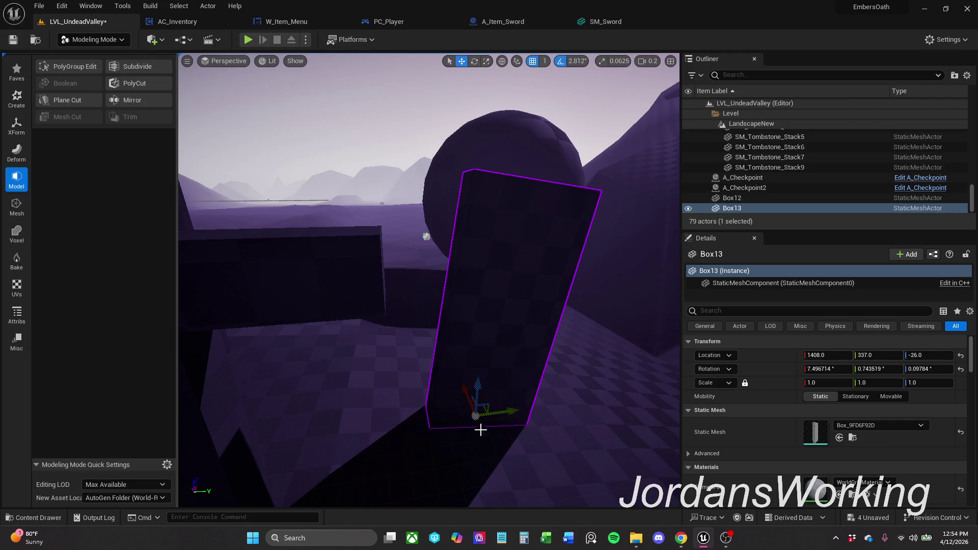
{"action": "left_click_drag", "start_coordinate": [490, 340], "coordinate": [531, 392]}
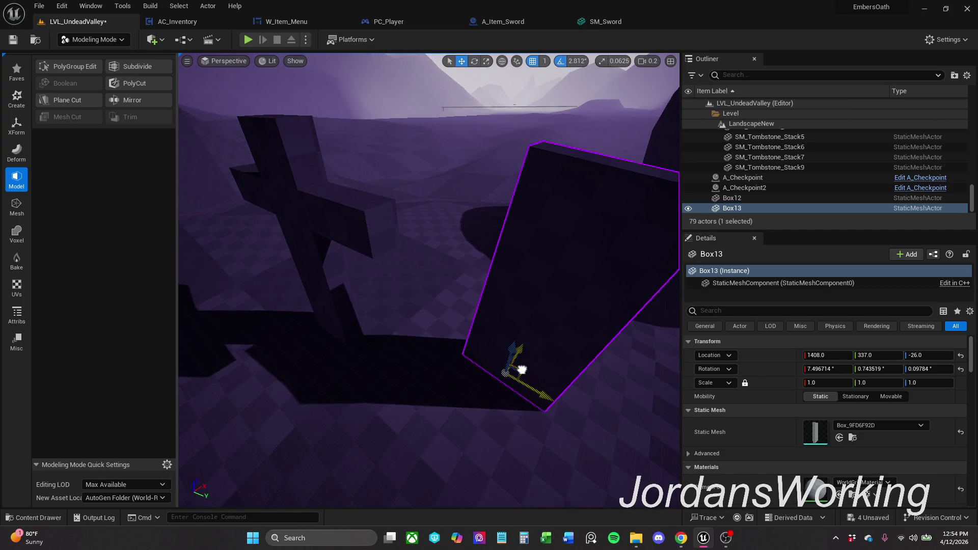
{"action": "left_click_drag", "start_coordinate": [517, 371], "coordinate": [445, 393]}
{"action": "key", "text": "e"}
{"action": "mouse_move", "coordinate": [456, 358]}
{"action": "left_mouse_down"}
{"action": "mouse_move", "coordinate": [385, 372]}
{"action": "mouse_move", "coordinate": [459, 351]}
{"action": "mouse_move", "coordinate": [462, 359]}
{"action": "mouse_move", "coordinate": [428, 367]}
{"action": "left_mouse_up"}
{"action": "key", "text": "w"}
{"action": "key", "text": "e"}
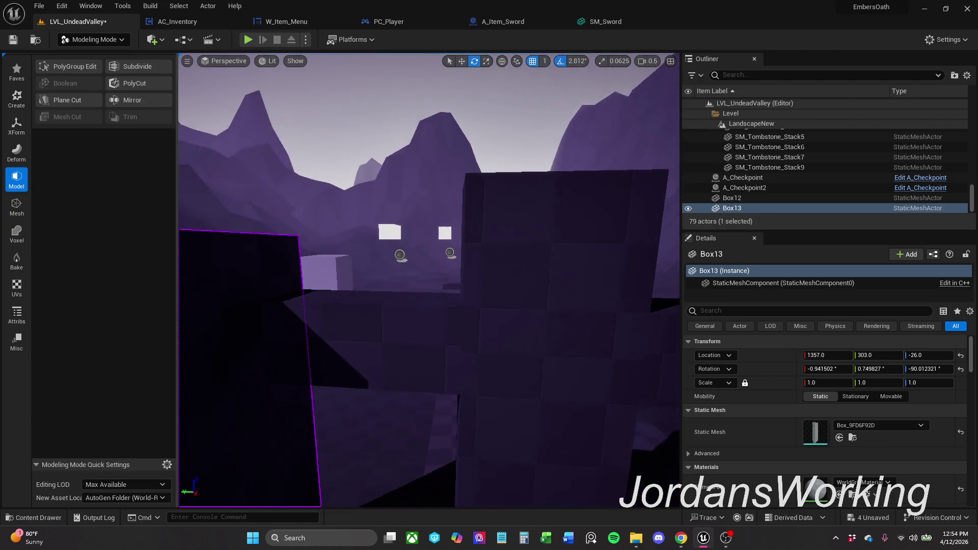
Raise Box13 higher above the ground and nudge it slightly along X and Y
{"action": "left_click_drag", "start_coordinate": [483, 393], "coordinate": [484, 393]}
{"action": "key", "text": "w"}
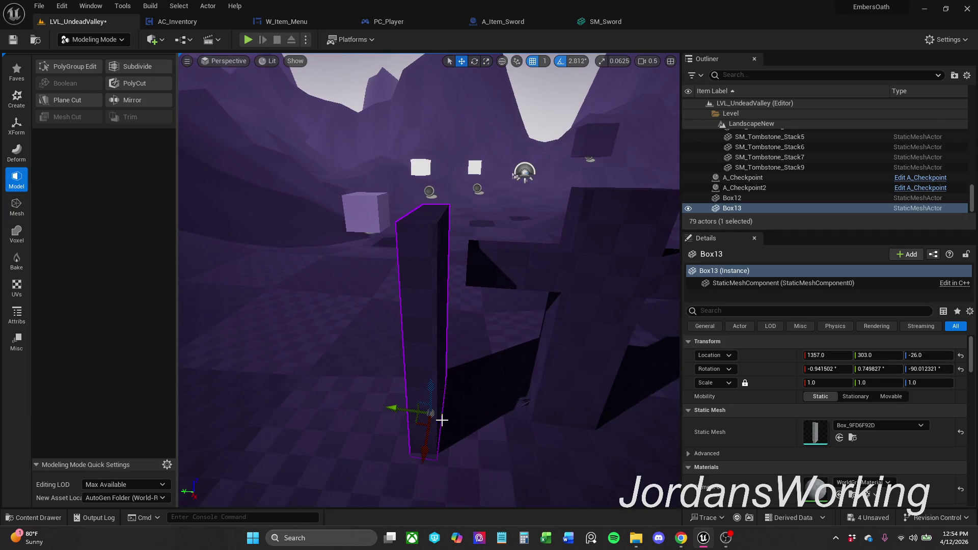
{"action": "mouse_move", "coordinate": [406, 410]}
{"action": "left_mouse_down"}
{"action": "mouse_move", "coordinate": [423, 412]}
{"action": "mouse_move", "coordinate": [451, 336]}
{"action": "mouse_move", "coordinate": [450, 358]}
{"action": "mouse_move", "coordinate": [534, 336]}
{"action": "left_mouse_up"}
{"action": "key", "text": "r"}
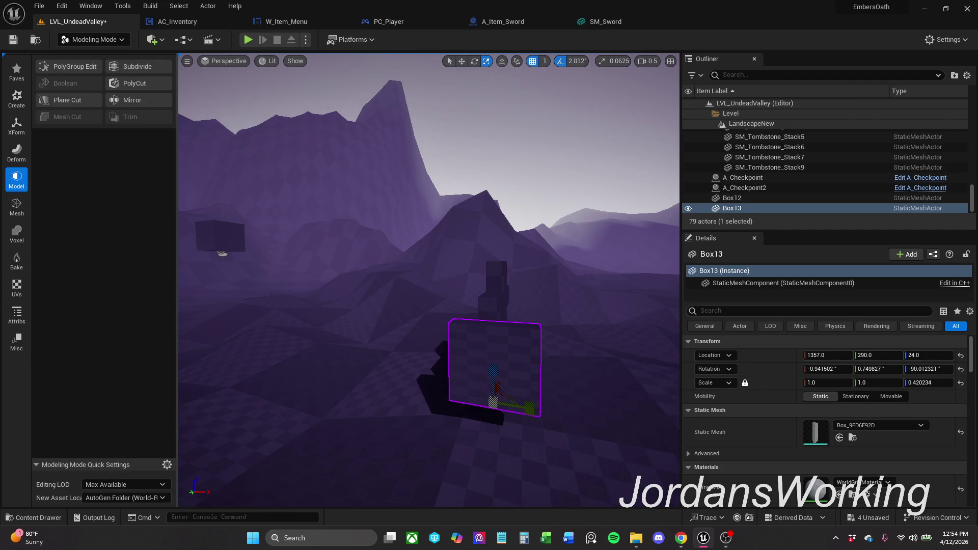
{"action": "key", "text": "w"}
{"action": "left_click_drag", "start_coordinate": [494, 371], "coordinate": [502, 320]}
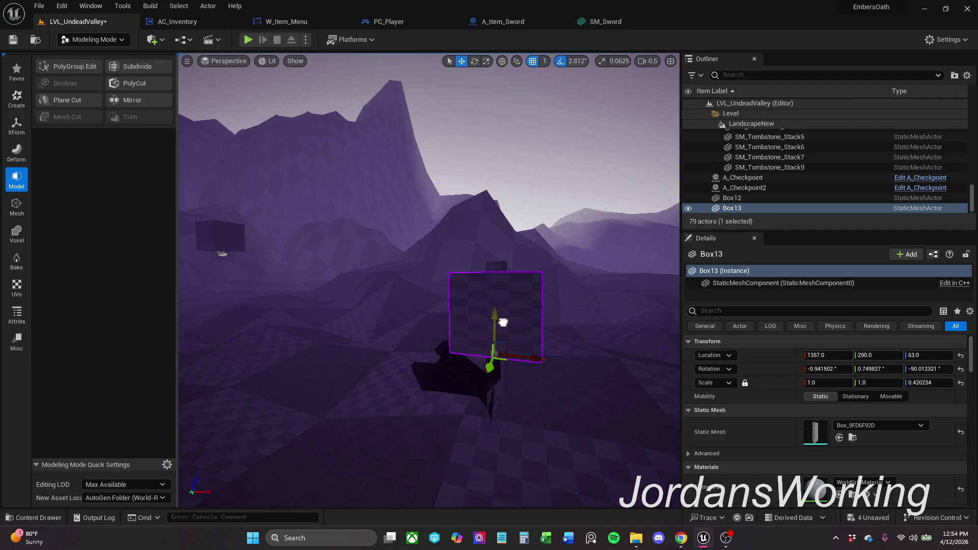
{"action": "left_click_drag", "start_coordinate": [534, 353], "coordinate": [526, 351]}
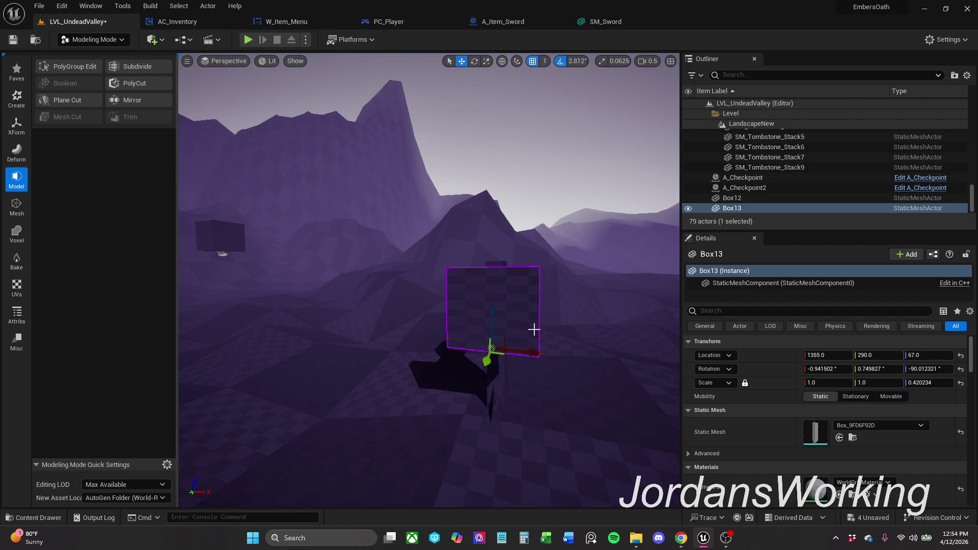
Scale Box13 taller and narrower into a thin slab, then shift it along its X axis
{"action": "key", "text": "r"}
{"action": "left_click_drag", "start_coordinate": [490, 315], "coordinate": [490, 314]}
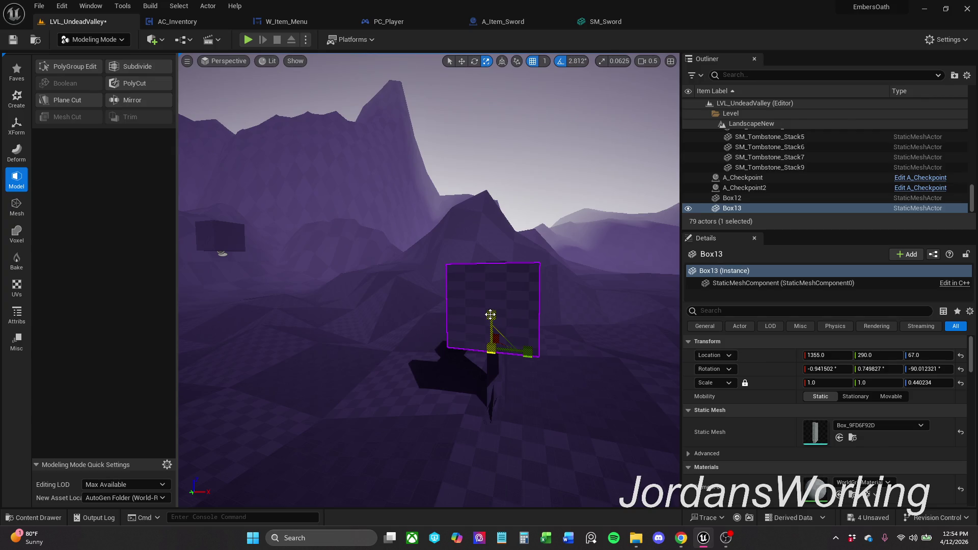
{"action": "left_click_drag", "start_coordinate": [532, 354], "coordinate": [528, 352]}
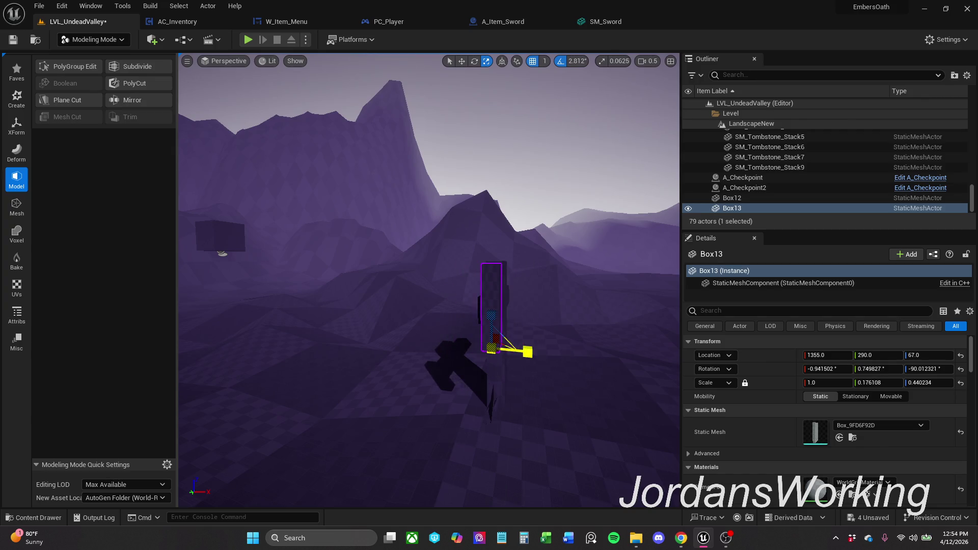
{"action": "scroll", "coordinate": [533, 353], "scroll_direction": "down", "scroll_amount": 4}
{"action": "key", "text": "w"}
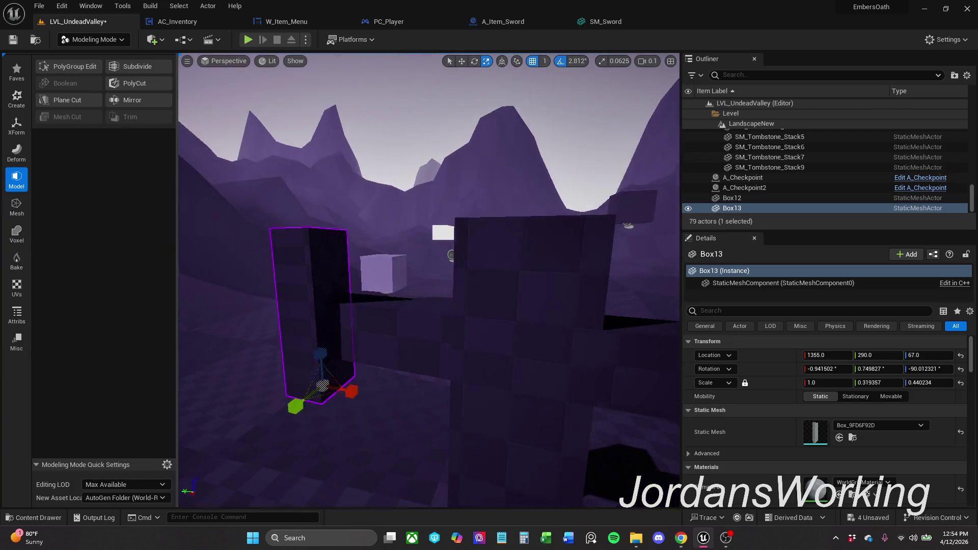
{"action": "scroll", "coordinate": [505, 351], "scroll_direction": "up", "scroll_amount": 1}
{"action": "key", "text": "w"}
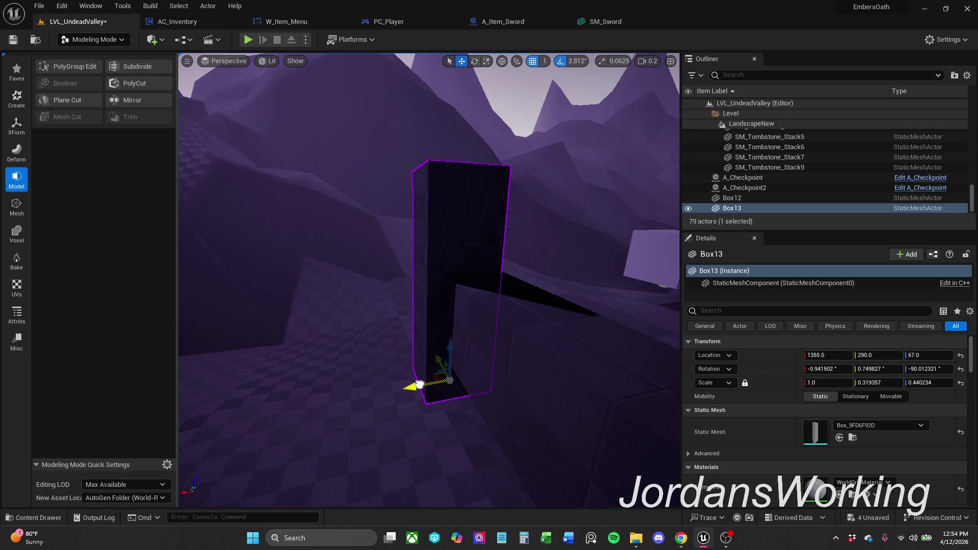
{"action": "left_click_drag", "start_coordinate": [419, 384], "coordinate": [459, 396]}
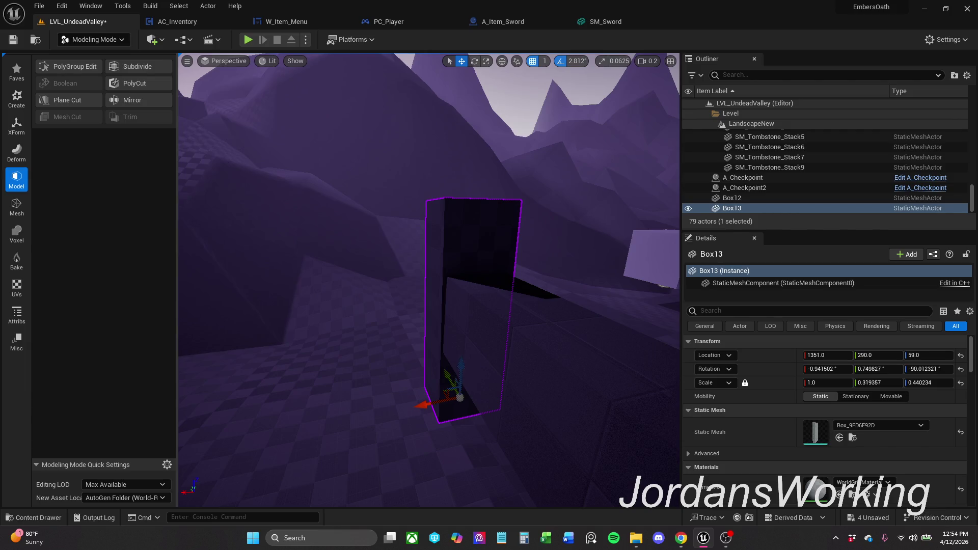
{"action": "mouse_move", "coordinate": [458, 396]}
{"action": "left_mouse_down"}
{"action": "mouse_move", "coordinate": [425, 219]}
{"action": "mouse_move", "coordinate": [441, 402]}
{"action": "mouse_move", "coordinate": [468, 387]}
{"action": "left_mouse_up"}
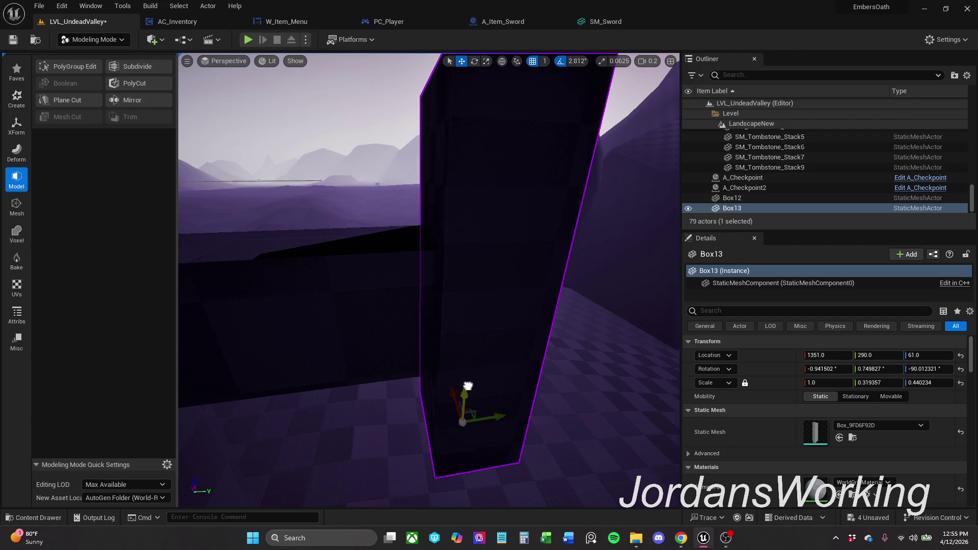
{"action": "scroll", "coordinate": [467, 386], "scroll_direction": "down", "scroll_amount": 5}
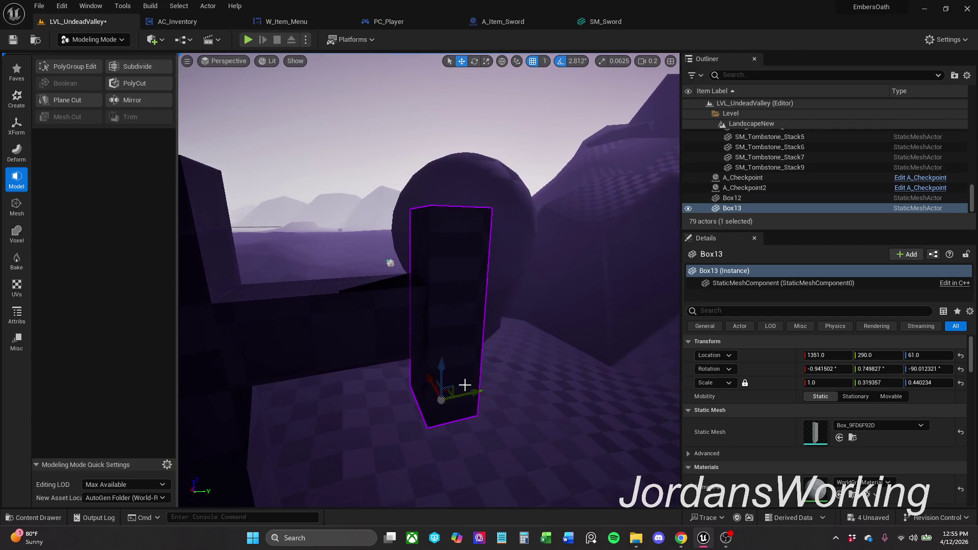
Scale Box13 down on Z to make the slab much shorter
{"action": "key", "text": "e"}
{"action": "key", "text": "r"}
{"action": "mouse_move", "coordinate": [444, 363]}
{"action": "left_mouse_down"}
{"action": "mouse_move", "coordinate": [441, 378]}
{"action": "mouse_move", "coordinate": [465, 314]}
{"action": "left_mouse_up"}
Undo the uniform scale, set Scale Z to about 0.2575, and lower Box13 onto the ground
{"action": "key", "text": "w"}
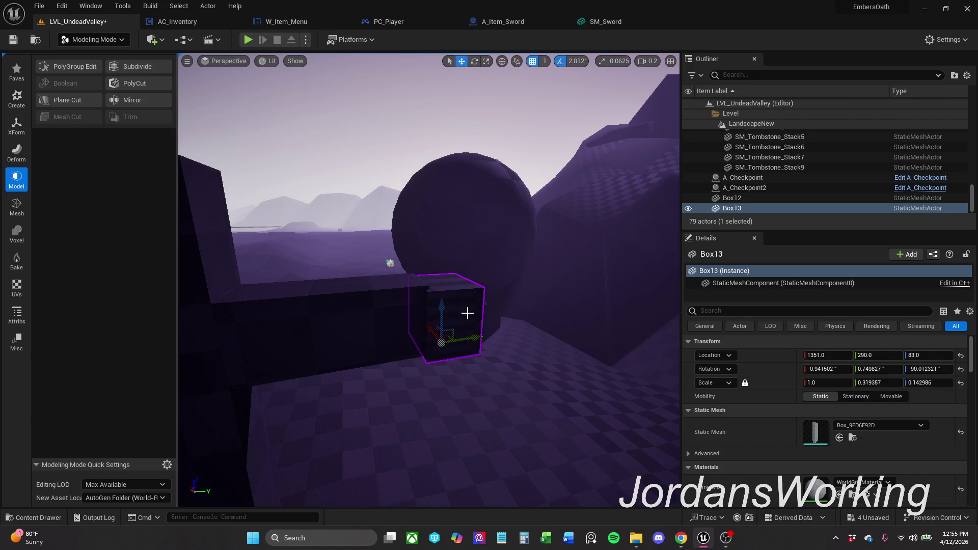
{"action": "left_click_drag", "start_coordinate": [924, 382], "coordinate": [927, 382]}
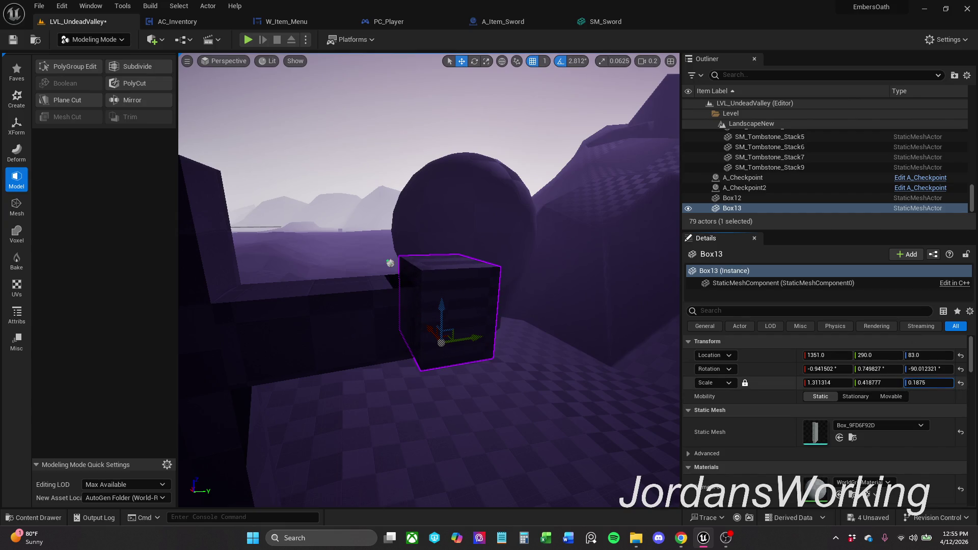
{"action": "key", "text": "ctrl+z"}
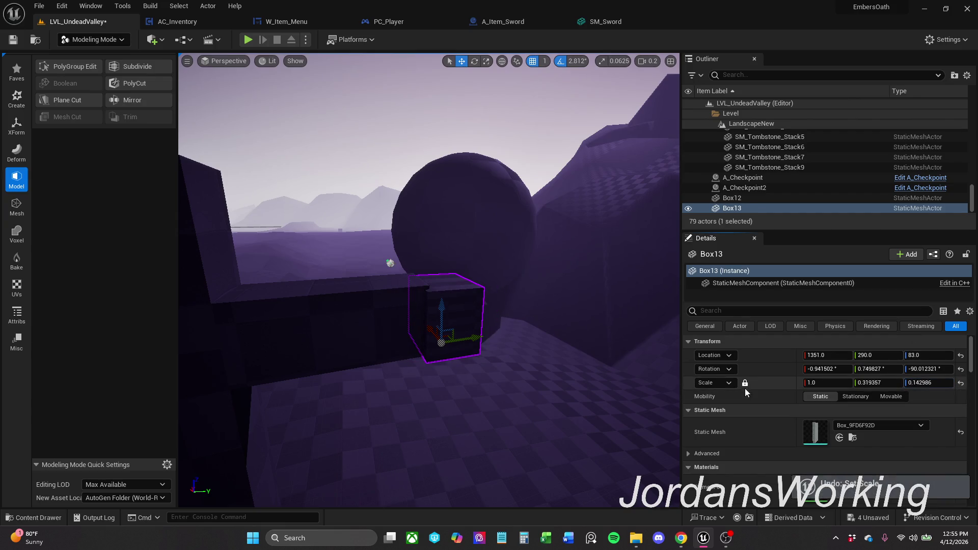
{"action": "left_click_drag", "start_coordinate": [924, 382], "coordinate": [939, 382]}
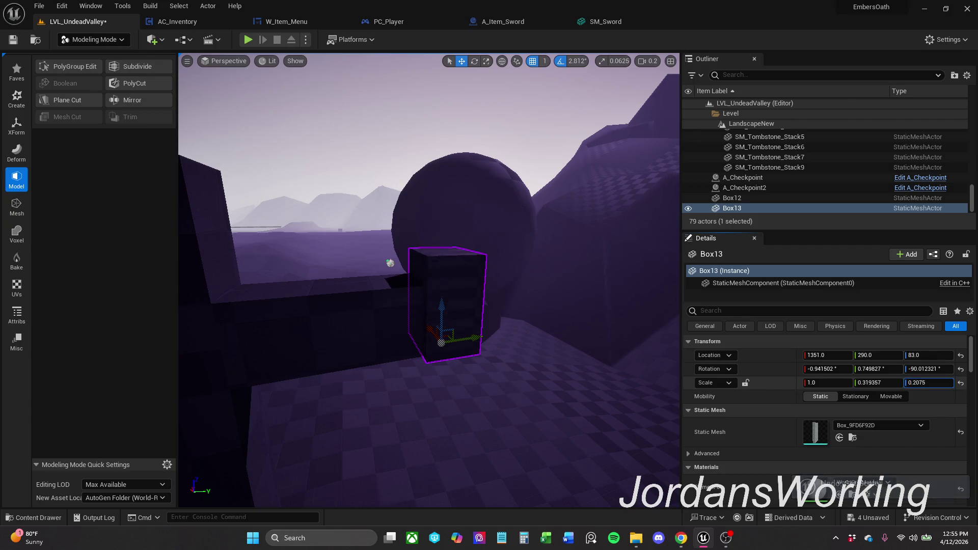
{"action": "left_click_drag", "start_coordinate": [442, 313], "coordinate": [438, 338]}
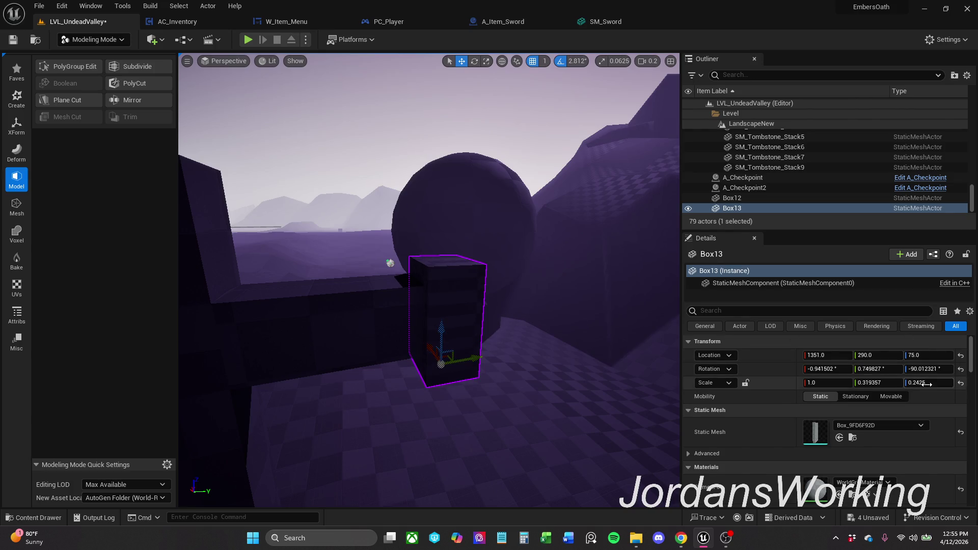
{"action": "left_click_drag", "start_coordinate": [924, 382], "coordinate": [940, 382]}
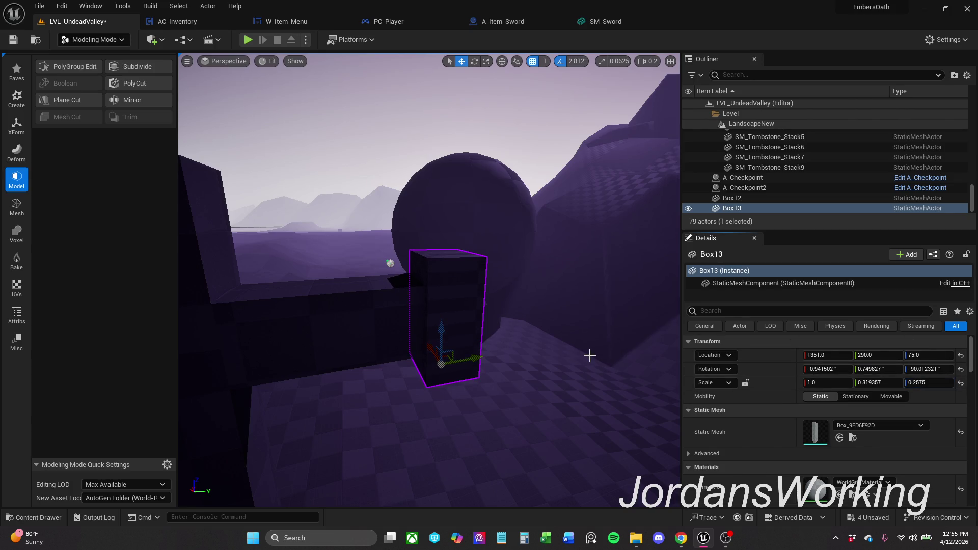
{"action": "mouse_move", "coordinate": [441, 330]}
{"action": "left_mouse_down"}
{"action": "mouse_move", "coordinate": [450, 359]}
{"action": "mouse_move", "coordinate": [450, 328]}
{"action": "left_mouse_up"}
{"action": "left_click_drag", "start_coordinate": [478, 284], "coordinate": [458, 321]}
Reselect Box13, shift it slightly along Y, and start PolyGroup Edit on it
{"action": "left_click_drag", "start_coordinate": [489, 290], "coordinate": [496, 286]}
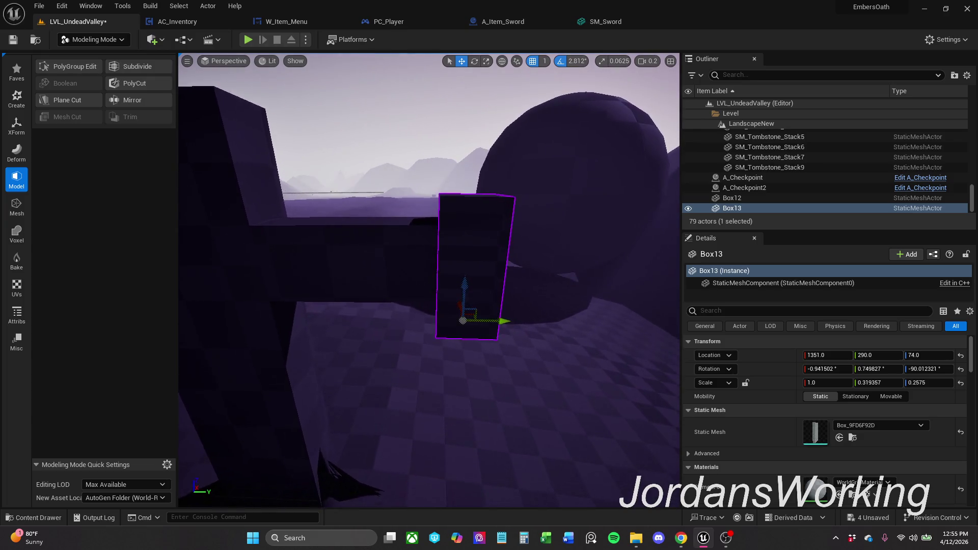
{"action": "left_click", "coordinate": [503, 247]}
{"action": "left_click", "coordinate": [432, 246]}
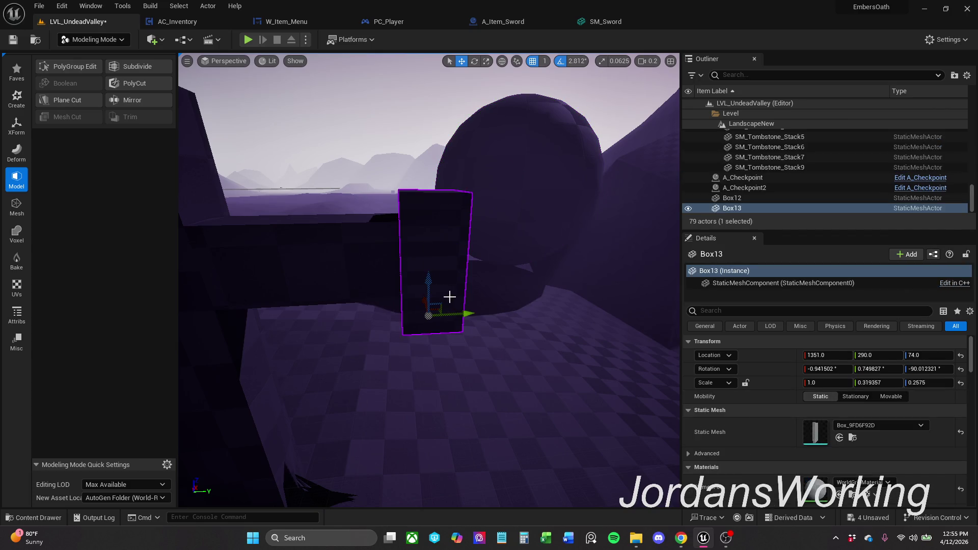
{"action": "left_click_drag", "start_coordinate": [465, 314], "coordinate": [465, 313]}
{"action": "left_click", "coordinate": [393, 178]}
{"action": "left_click", "coordinate": [409, 269]}
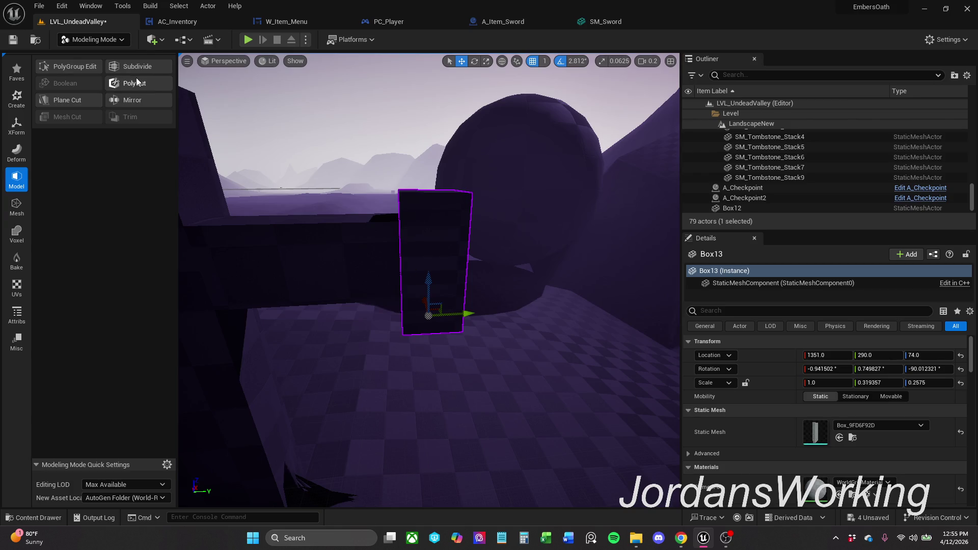
{"action": "left_click", "coordinate": [69, 64]}
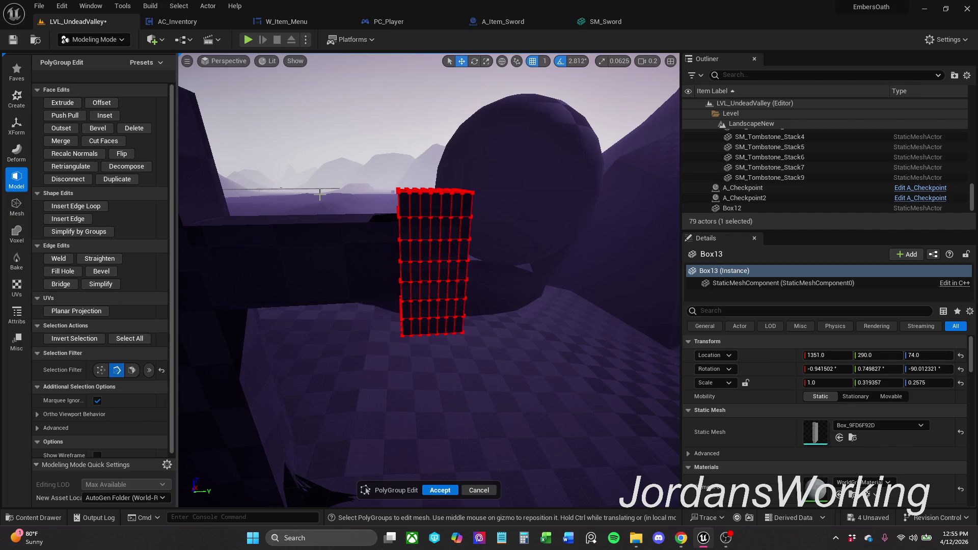
Restrict the selection filter to vertices and marquee-select Box13's top-edge vertices
{"action": "mouse_move", "coordinate": [472, 205]}
{"action": "left_mouse_down"}
{"action": "mouse_move", "coordinate": [446, 164]}
{"action": "mouse_move", "coordinate": [415, 172]}
{"action": "left_mouse_up"}
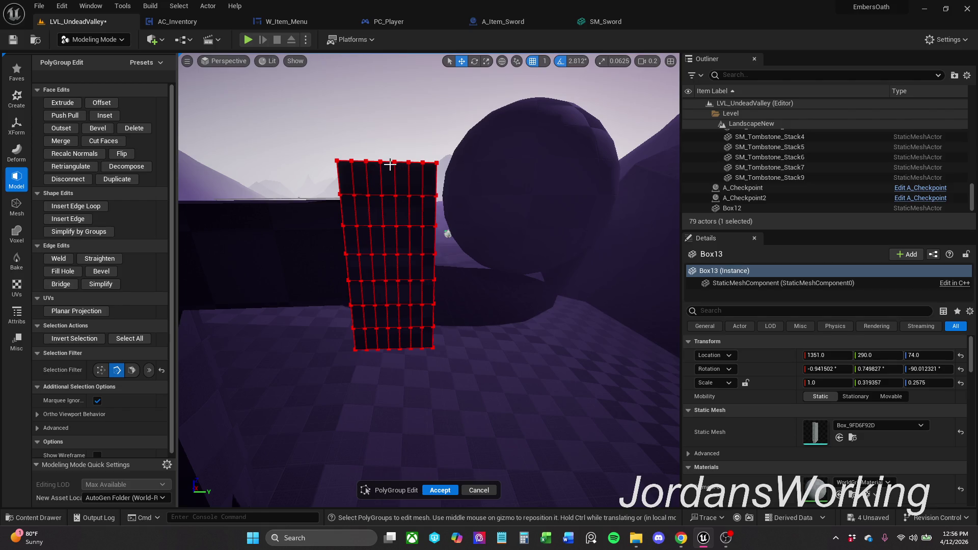
{"action": "left_click_drag", "start_coordinate": [390, 164], "coordinate": [451, 153]}
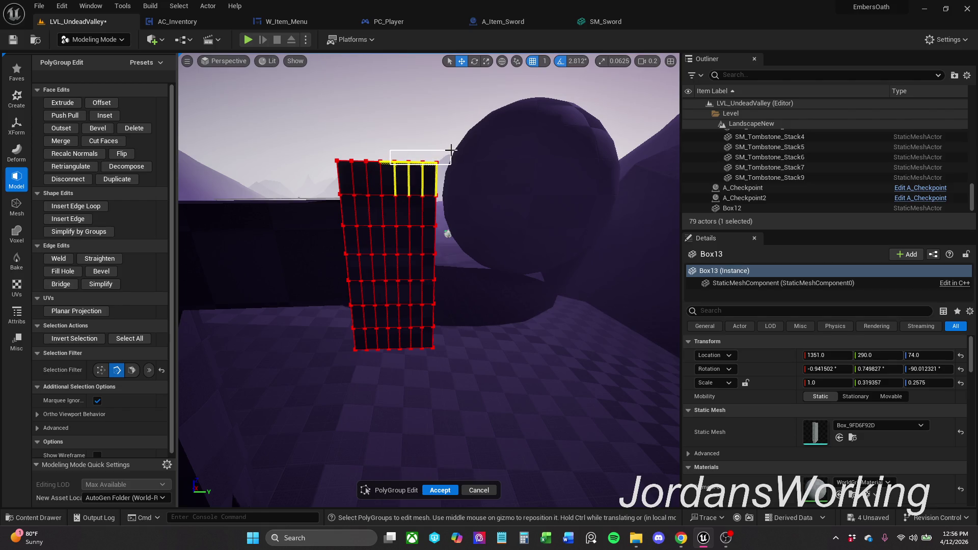
{"action": "key", "text": "Escape"}
{"action": "left_click", "coordinate": [101, 369]}
{"action": "left_click_drag", "start_coordinate": [452, 178], "coordinate": [393, 146]}
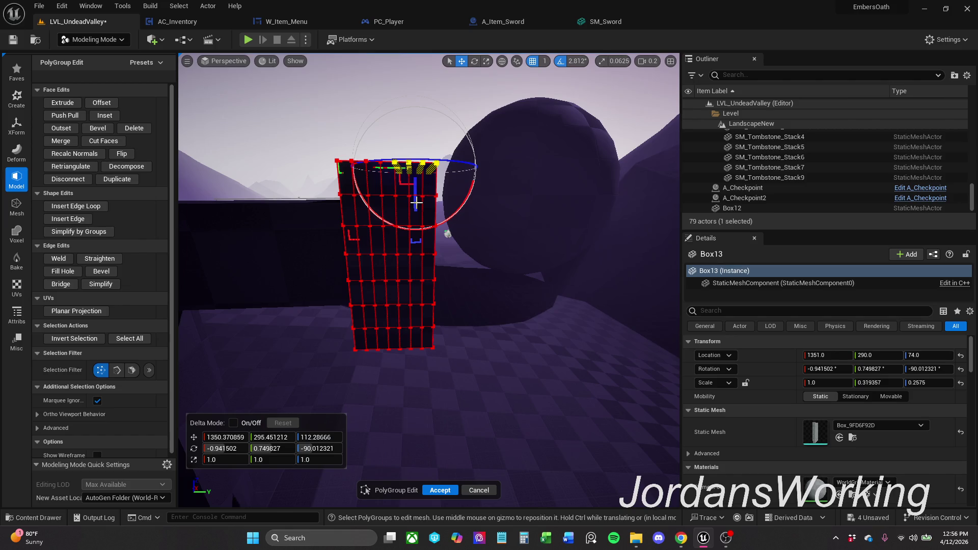
{"action": "mouse_move", "coordinate": [416, 202]}
{"action": "left_mouse_down"}
{"action": "mouse_move", "coordinate": [410, 164]}
{"action": "mouse_move", "coordinate": [424, 226]}
{"action": "left_mouse_up"}
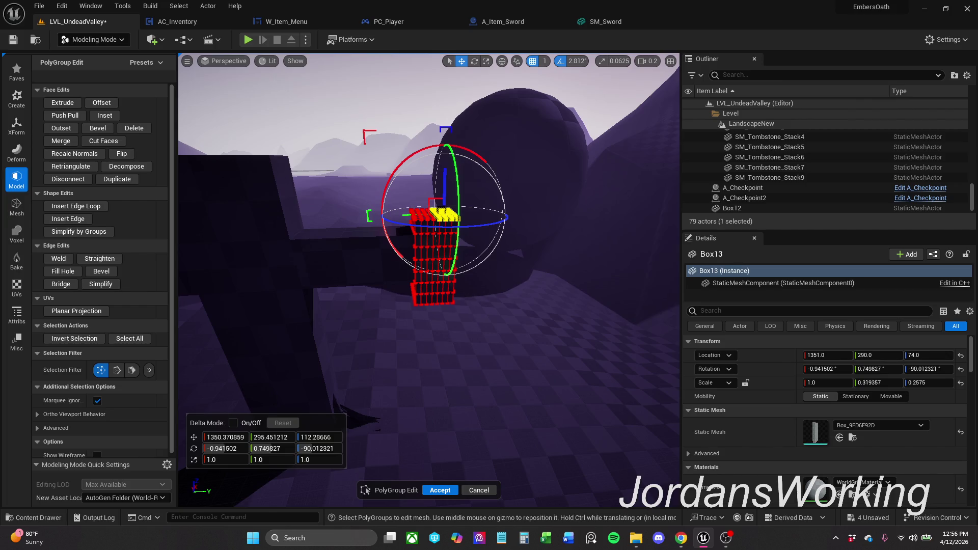
{"action": "left_click_drag", "start_coordinate": [425, 226], "coordinate": [416, 208]}
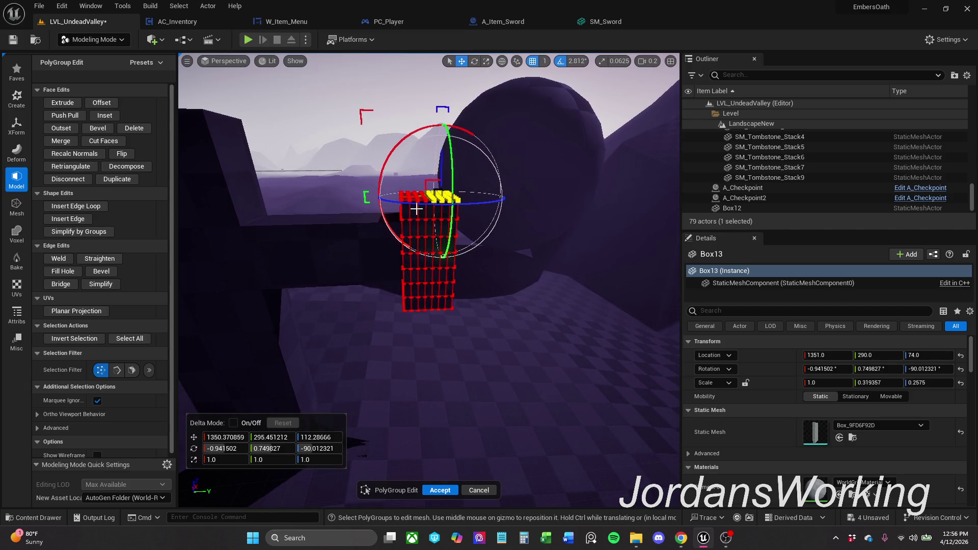
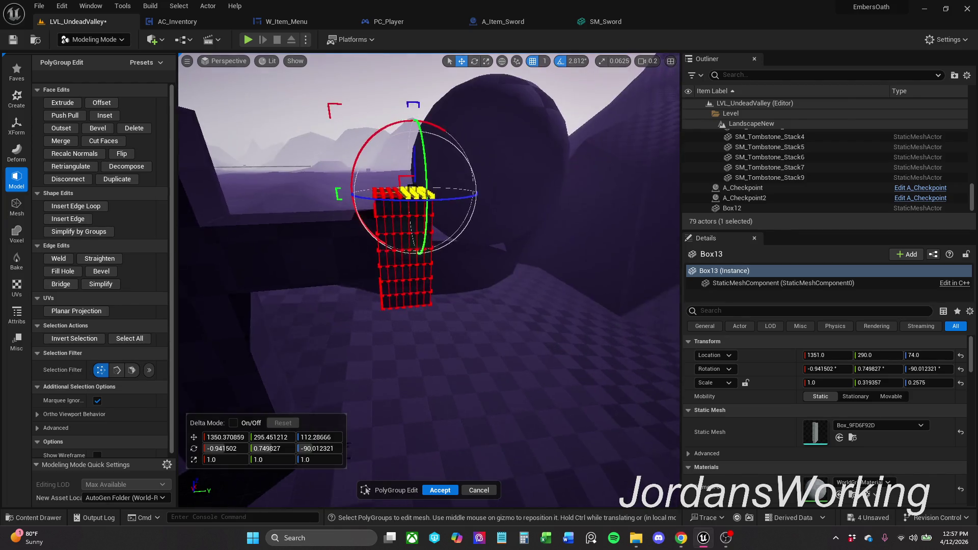
Inspect Box13 from a few angles, then cancel the PolyGroup Edit tool leaving the box unchanged
{"action": "left_click_drag", "start_coordinate": [496, 242], "coordinate": [379, 177]}
{"action": "left_click", "coordinate": [379, 176]}
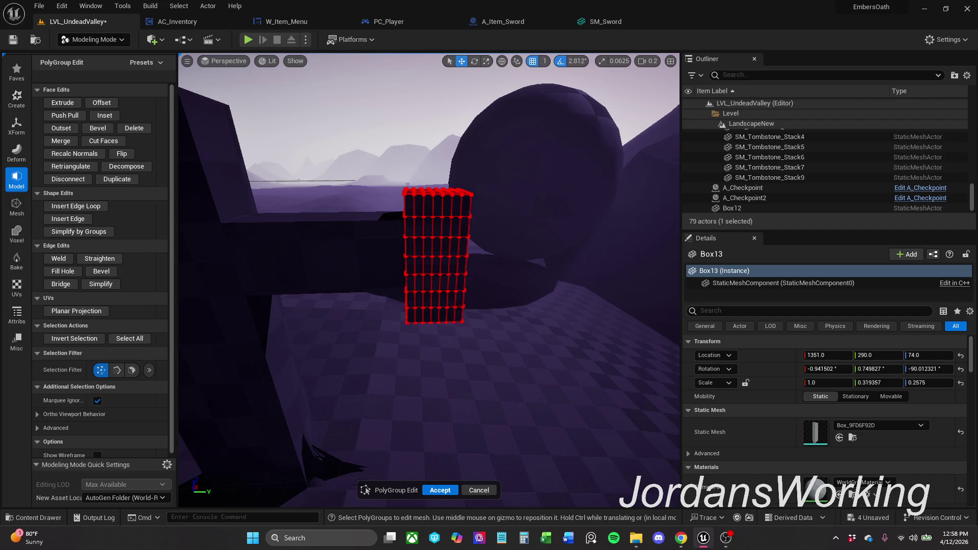
{"action": "key", "text": "w"}
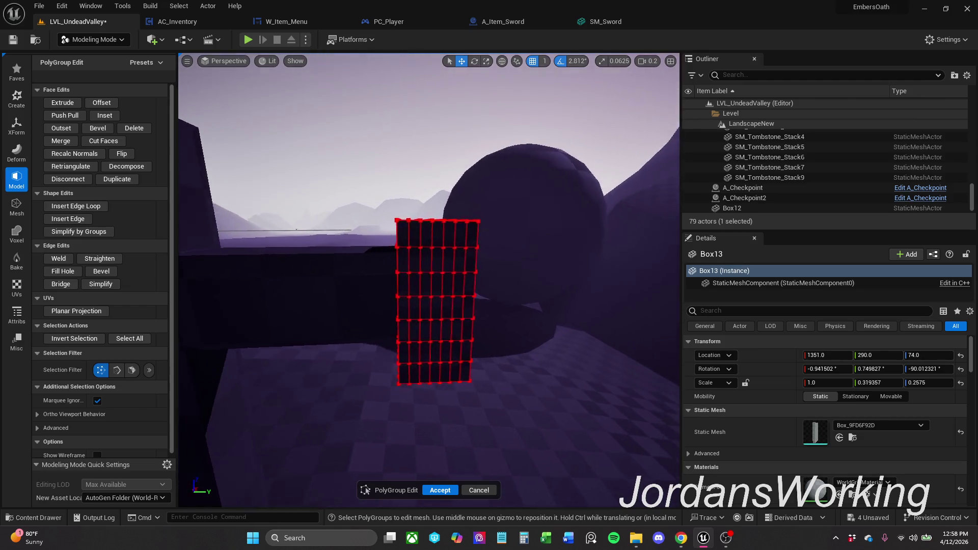
{"action": "key", "text": "s"}
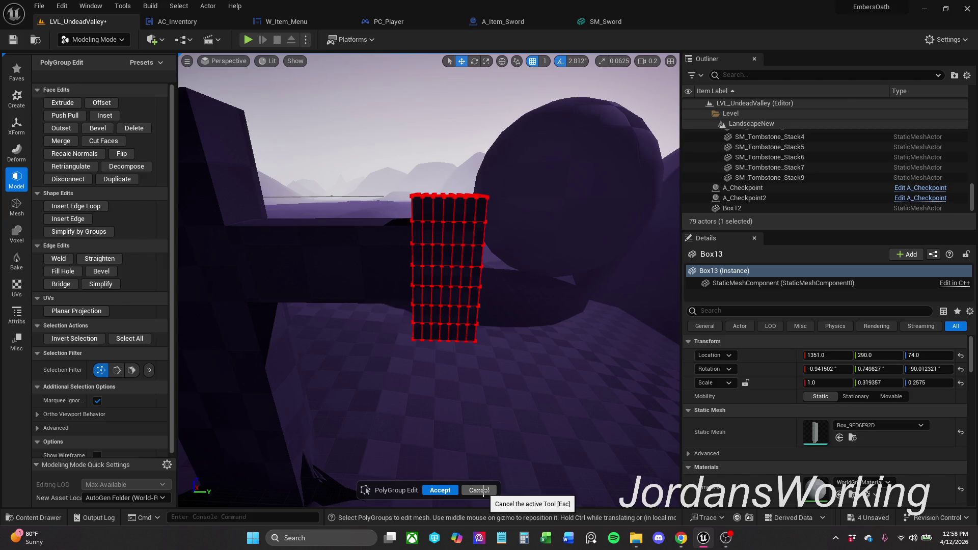
{"action": "left_click", "coordinate": [479, 489]}
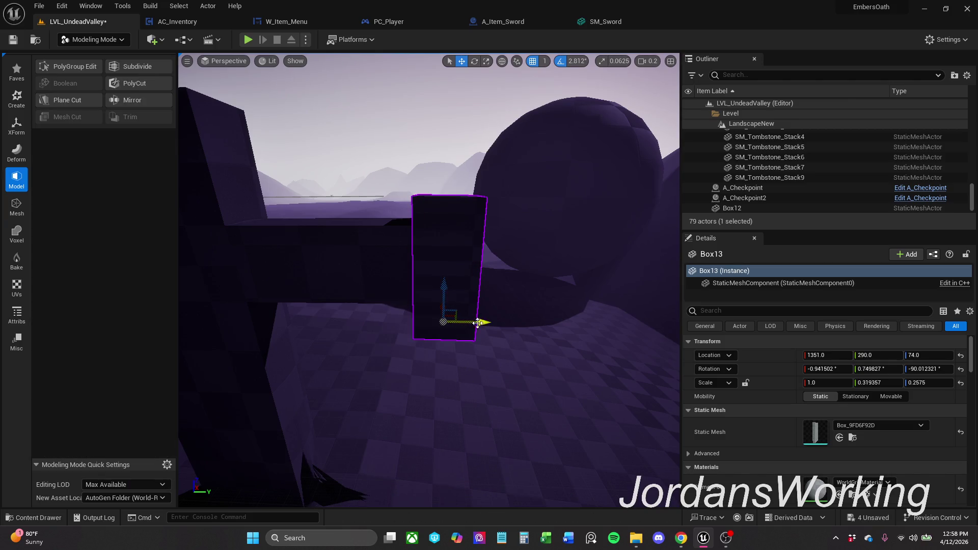
Slide the small Box13 block along X until it sits snug against the cross
{"action": "left_click_drag", "start_coordinate": [478, 321], "coordinate": [634, 332]}
{"action": "left_click", "coordinate": [330, 235]}
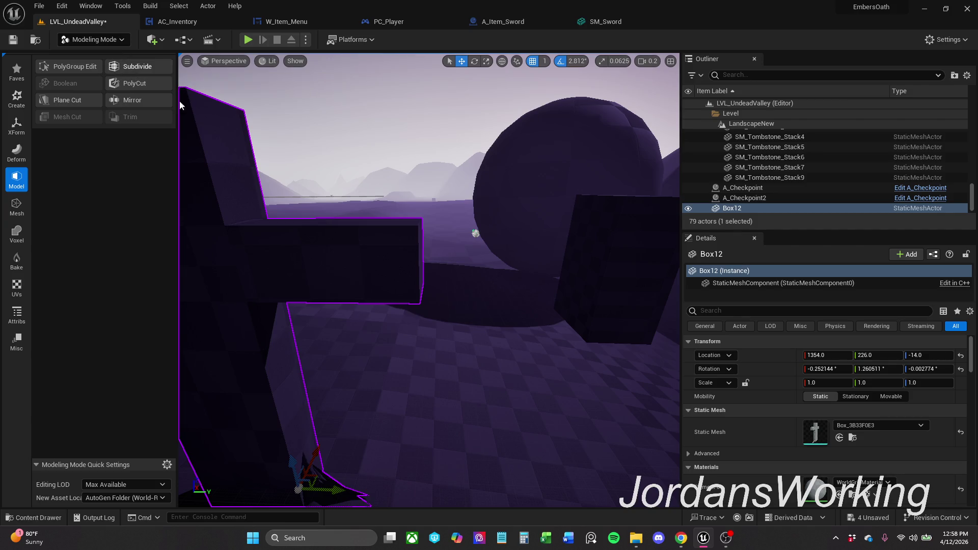
{"action": "left_click", "coordinate": [625, 280]}
{"action": "mouse_move", "coordinate": [636, 325]}
{"action": "left_mouse_down"}
{"action": "mouse_move", "coordinate": [479, 324]}
{"action": "mouse_move", "coordinate": [535, 336]}
{"action": "mouse_move", "coordinate": [463, 278]}
{"action": "left_mouse_up"}
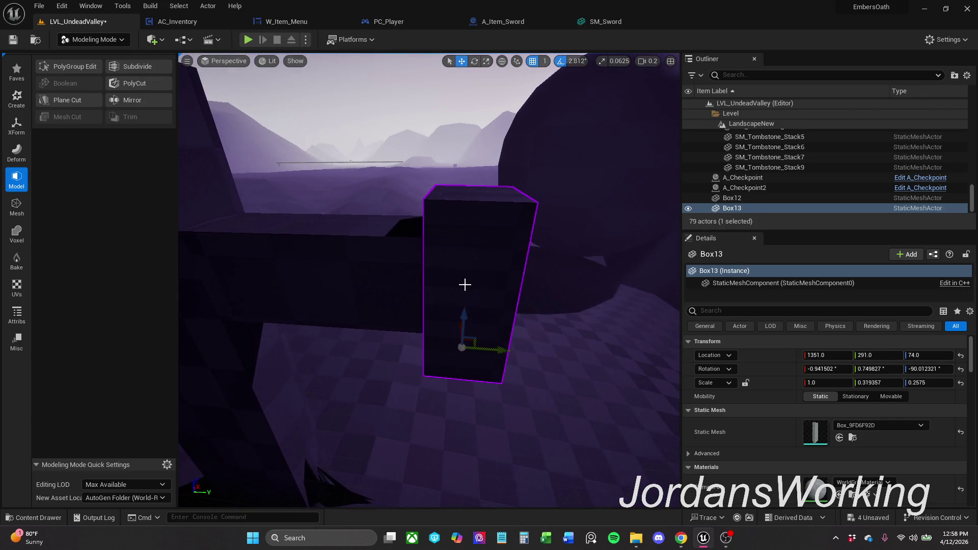
{"action": "mouse_move", "coordinate": [505, 349]}
{"action": "left_mouse_down"}
{"action": "mouse_move", "coordinate": [535, 336]}
{"action": "mouse_move", "coordinate": [486, 390]}
{"action": "left_mouse_up"}
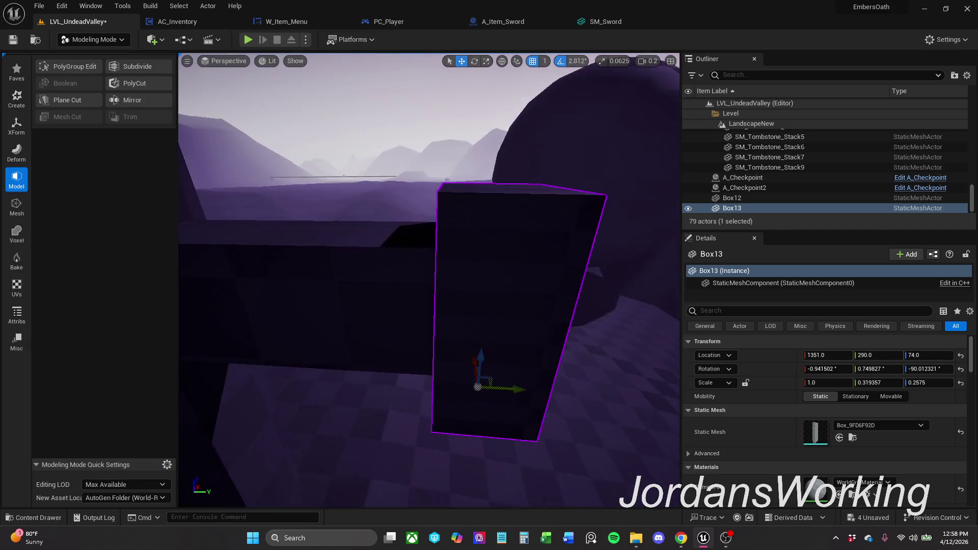
{"action": "left_click", "coordinate": [411, 148]}
{"action": "left_click", "coordinate": [493, 289]}
{"action": "left_click_drag", "start_coordinate": [503, 411], "coordinate": [474, 276]}
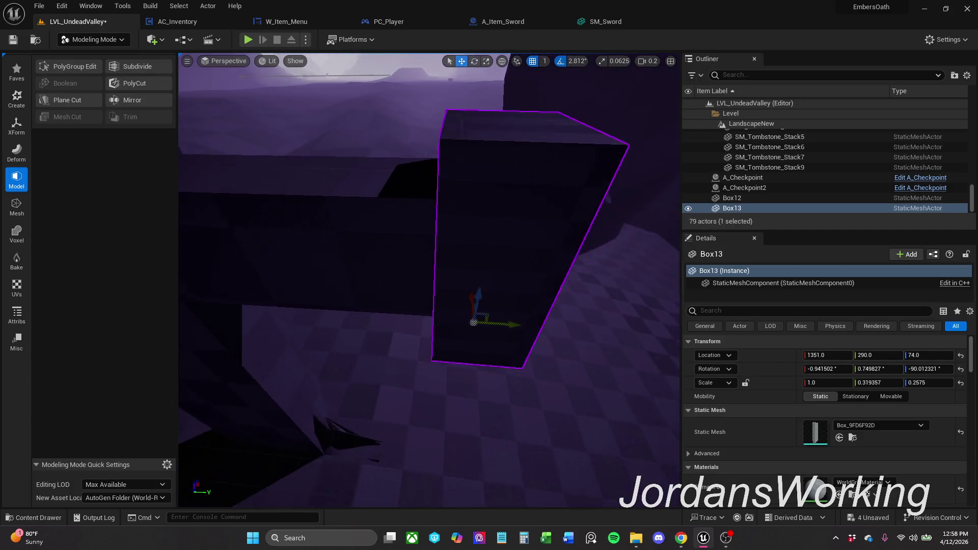
Select Box13 and Box12 together and bring up the Deform tool set
{"action": "left_click", "coordinate": [475, 277]}
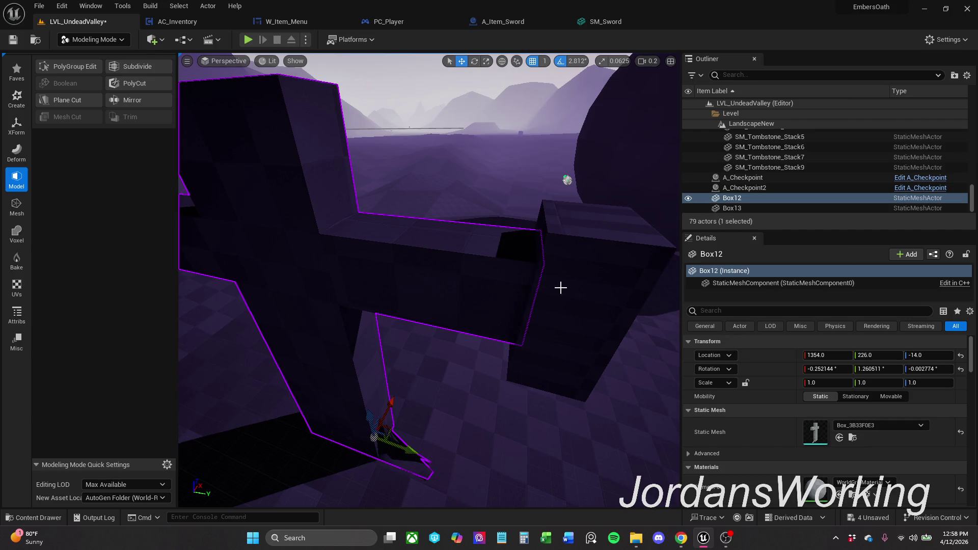
{"action": "key", "text": "ctrl+z"}
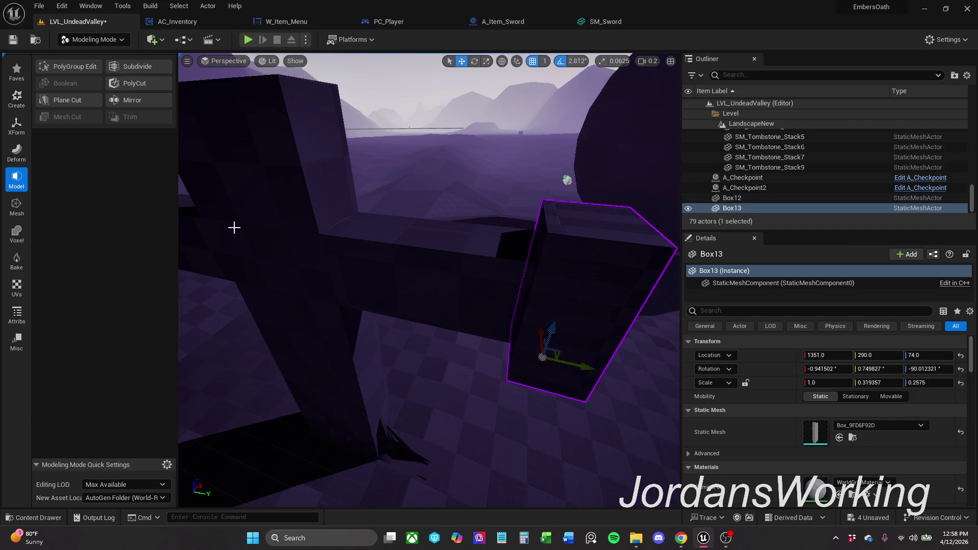
{"action": "left_click", "coordinate": [239, 219], "text": "ctrl"}
{"action": "left_click", "coordinate": [16, 153]}
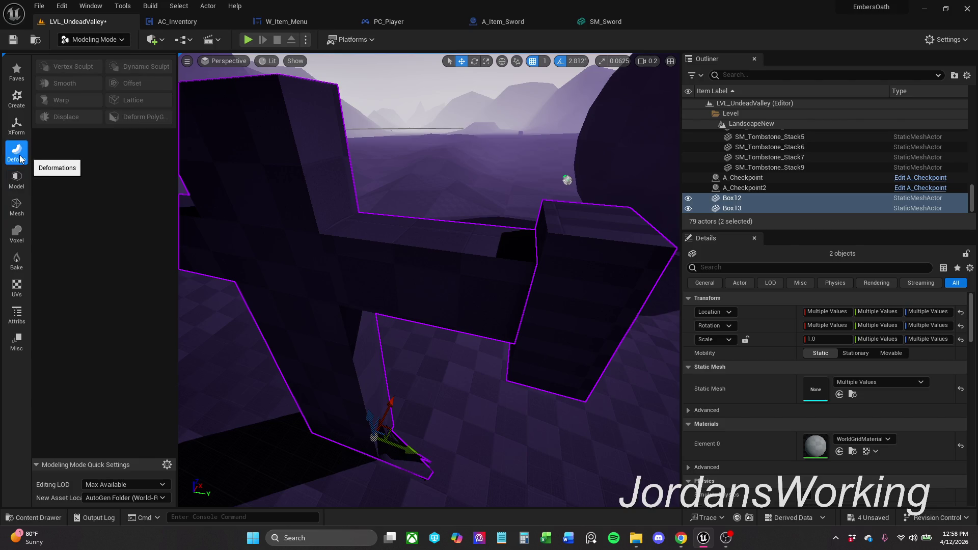
Try XForm > Append on the two blocks, toggling Write To between First Input Object and New Object
{"action": "left_click", "coordinate": [14, 128]}
{"action": "left_click", "coordinate": [66, 88]}
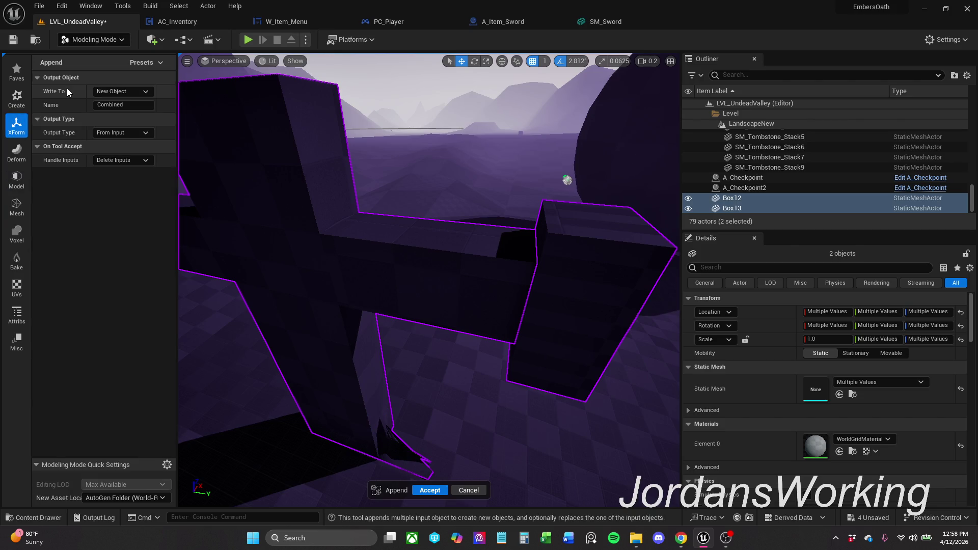
{"action": "left_click", "coordinate": [116, 94]}
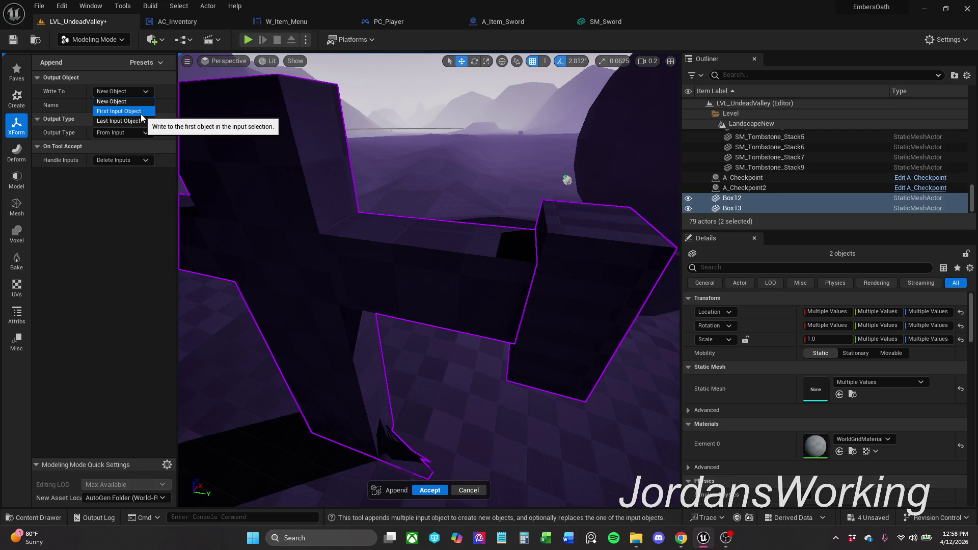
{"action": "left_click", "coordinate": [140, 114]}
{"action": "left_click", "coordinate": [138, 92]}
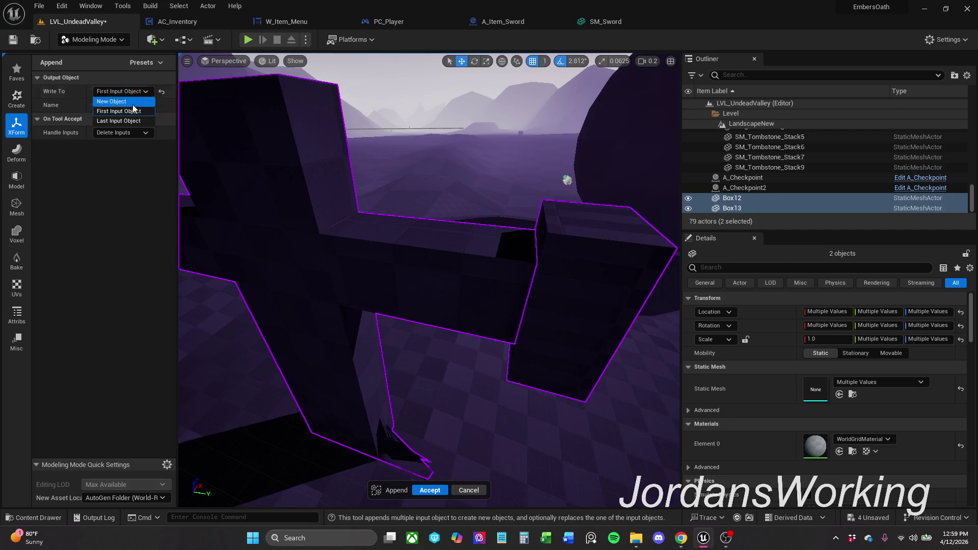
{"action": "left_click", "coordinate": [130, 102]}
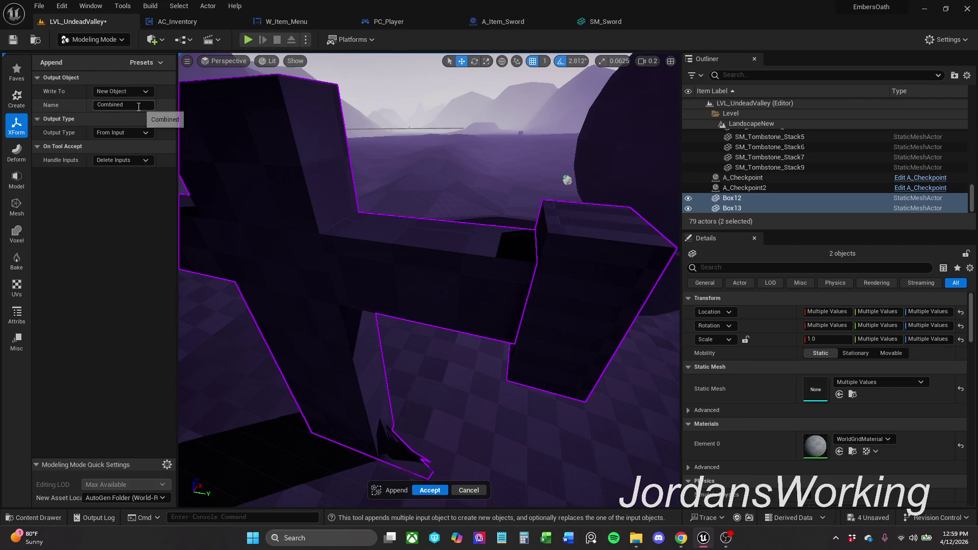
{"action": "left_click", "coordinate": [139, 105]}
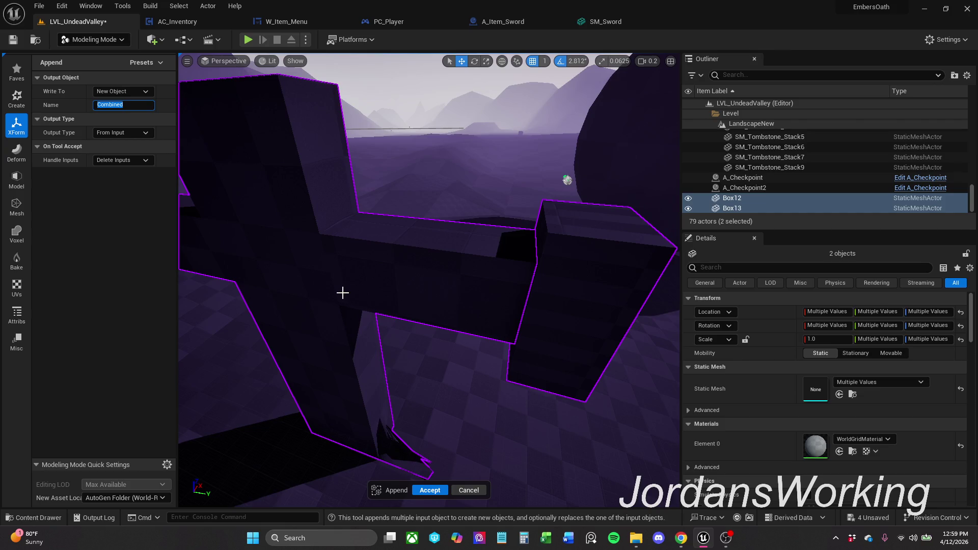
Leave Box13 alone selected and switch the editor back to Selection Mode without combining
{"action": "left_click_drag", "start_coordinate": [376, 287], "coordinate": [415, 283]}
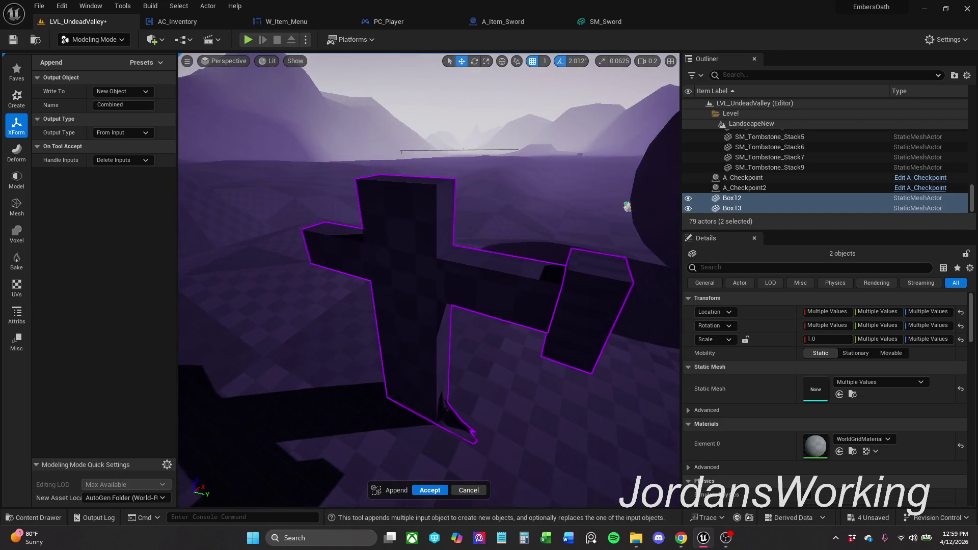
{"action": "left_click", "coordinate": [587, 304]}
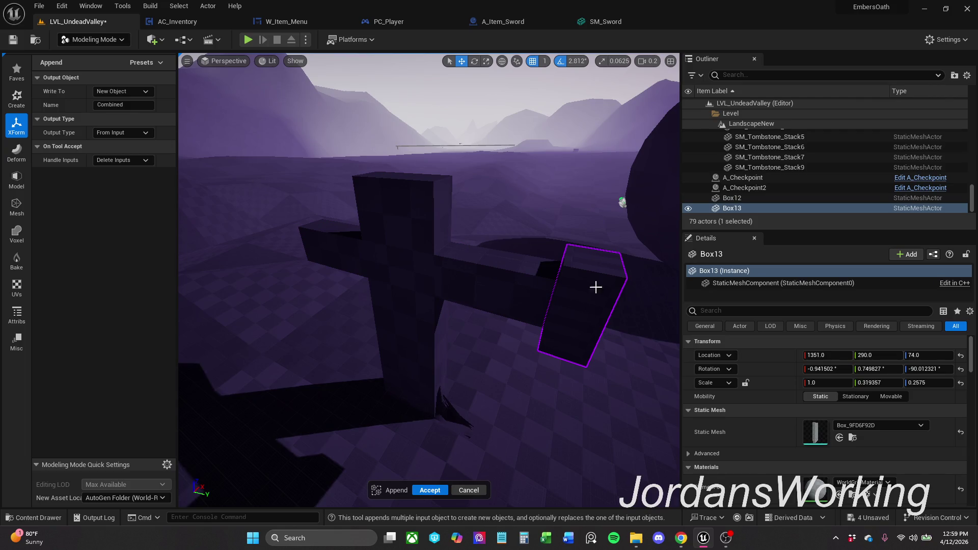
{"action": "left_click", "coordinate": [111, 43]}
{"action": "left_click", "coordinate": [84, 53]}
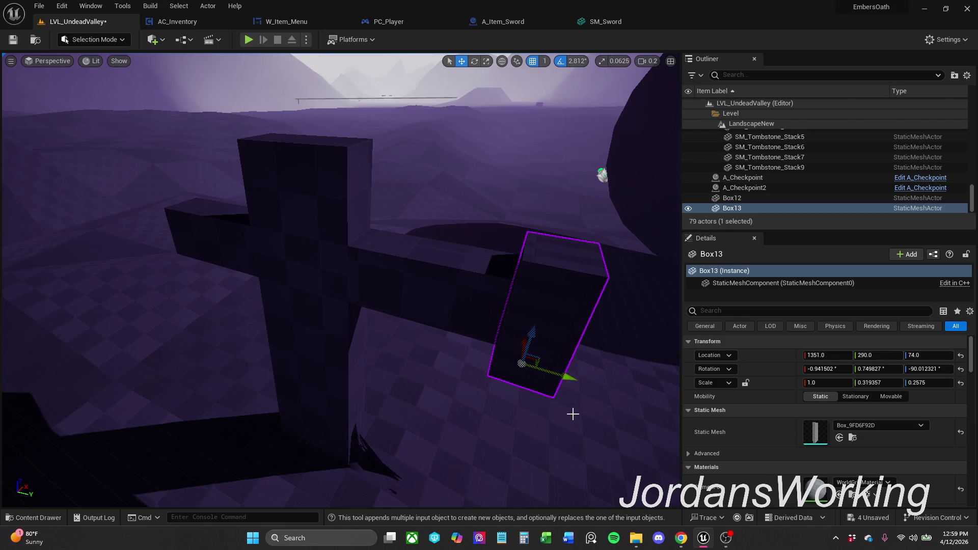
Alt-drag copies of Box13: Box14 capping the left arm and Box15 raised above the cross top
{"action": "left_click_drag", "start_coordinate": [565, 374], "coordinate": [205, 275], "text": "alt"}
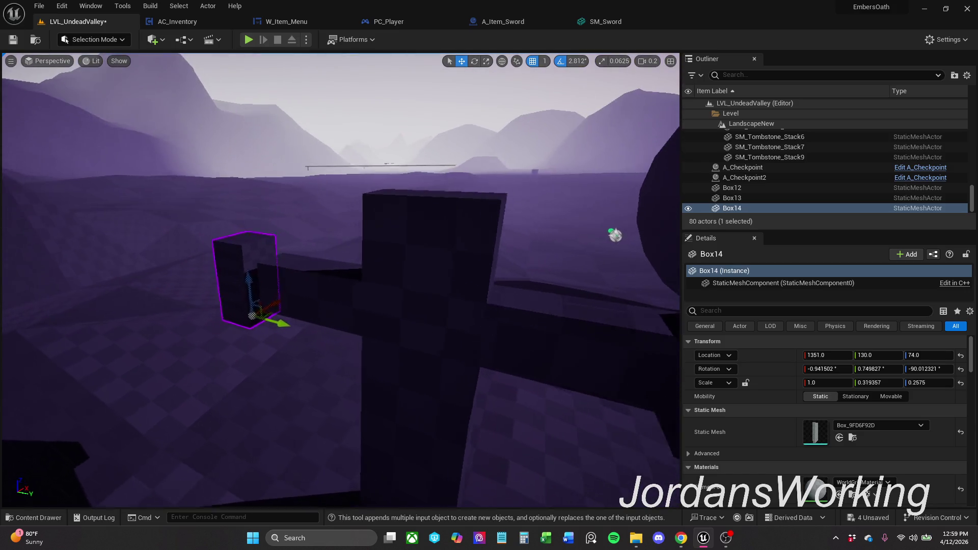
{"action": "left_click_drag", "start_coordinate": [275, 334], "coordinate": [332, 345]}
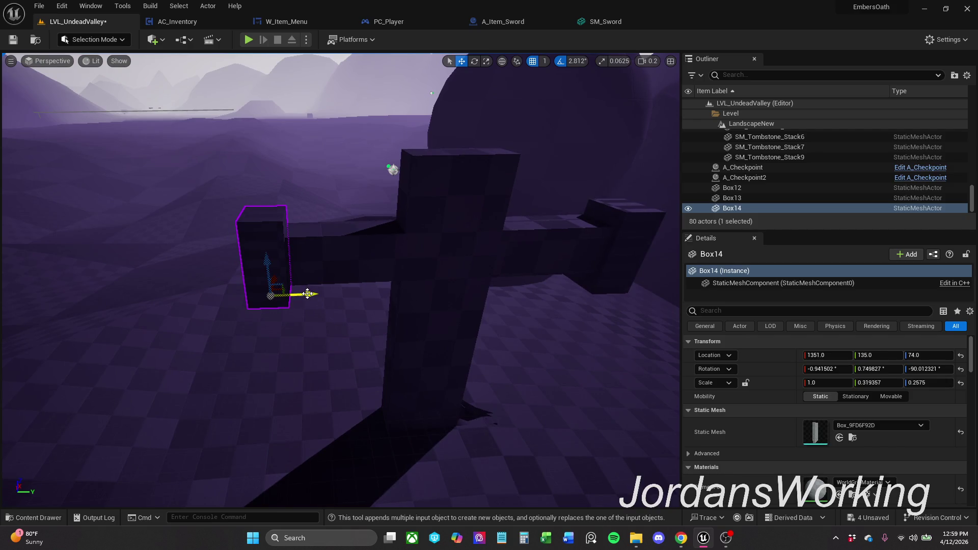
{"action": "left_click_drag", "start_coordinate": [307, 294], "coordinate": [470, 295], "text": "alt"}
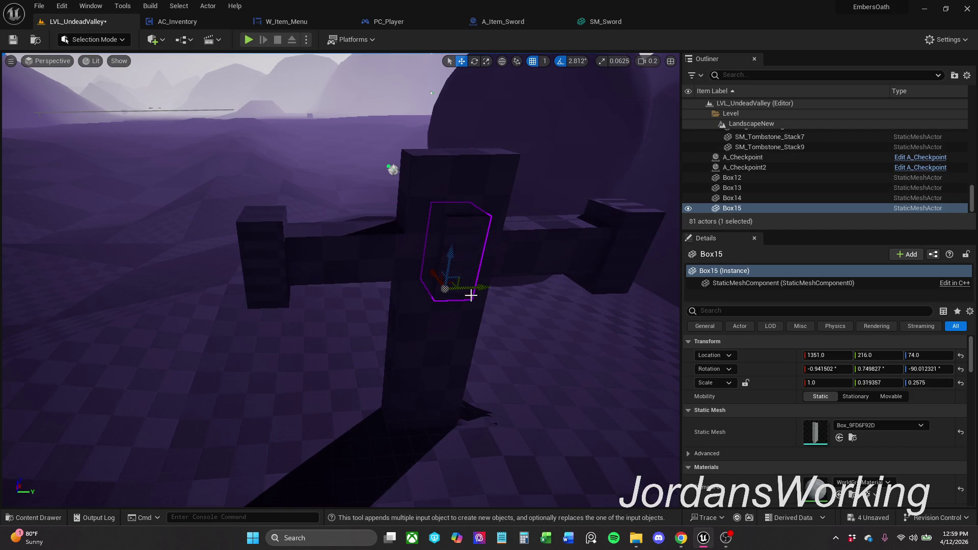
{"action": "left_click_drag", "start_coordinate": [448, 255], "coordinate": [461, 144]}
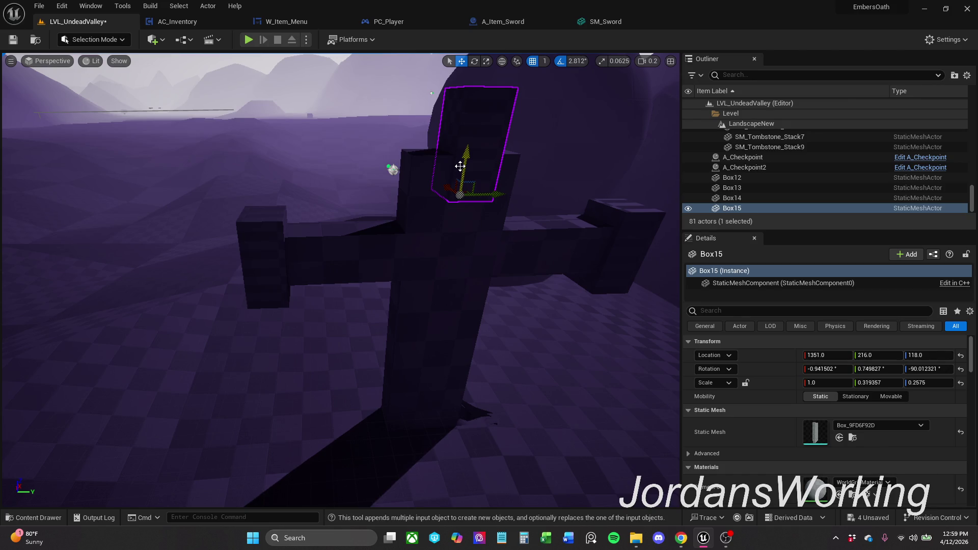
Rotate Box15 about 90° so it stands upright atop the cross's vertical post
{"action": "key", "text": "e"}
{"action": "key", "text": "w"}
{"action": "key", "text": "e"}
{"action": "key", "text": "r"}
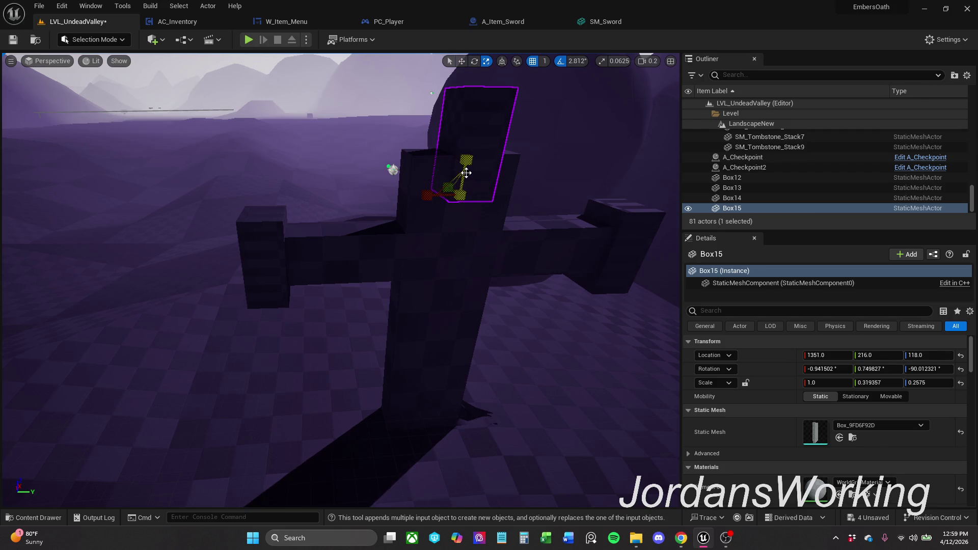
{"action": "key", "text": "e"}
{"action": "mouse_move", "coordinate": [491, 156]}
{"action": "left_mouse_down"}
{"action": "mouse_move", "coordinate": [519, 167]}
{"action": "mouse_move", "coordinate": [524, 201]}
{"action": "mouse_move", "coordinate": [439, 197]}
{"action": "mouse_move", "coordinate": [406, 70]}
{"action": "mouse_move", "coordinate": [407, 86]}
{"action": "left_mouse_up"}
{"action": "key", "text": "w"}
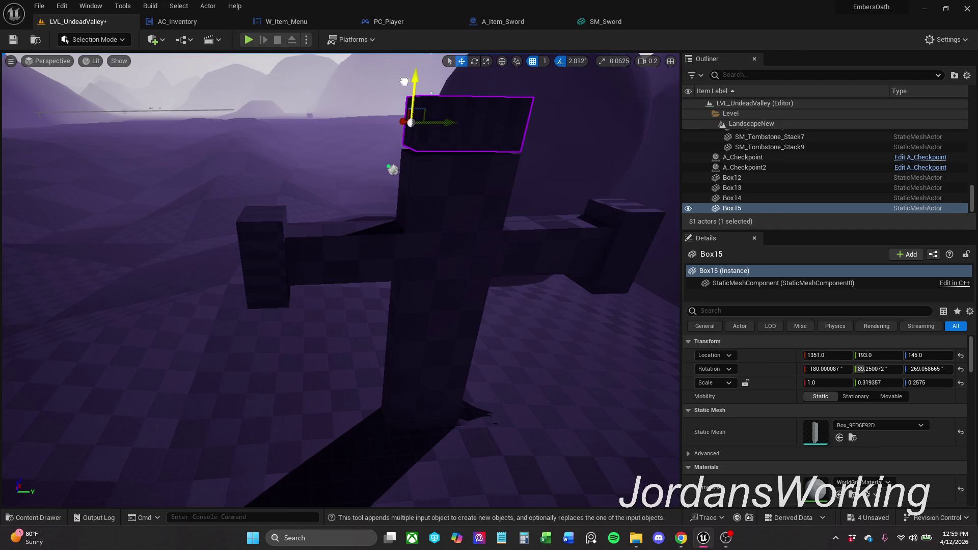
{"action": "key", "text": "s"}
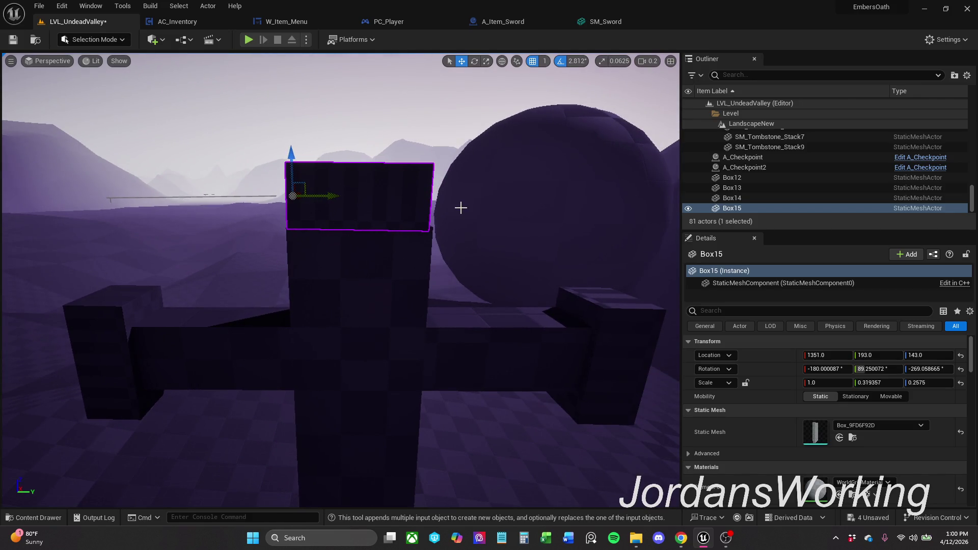
Widen Box15 to about scale 0.30 and shift it over to Y 189 on the cross top
{"action": "key", "text": "e"}
{"action": "key", "text": "r"}
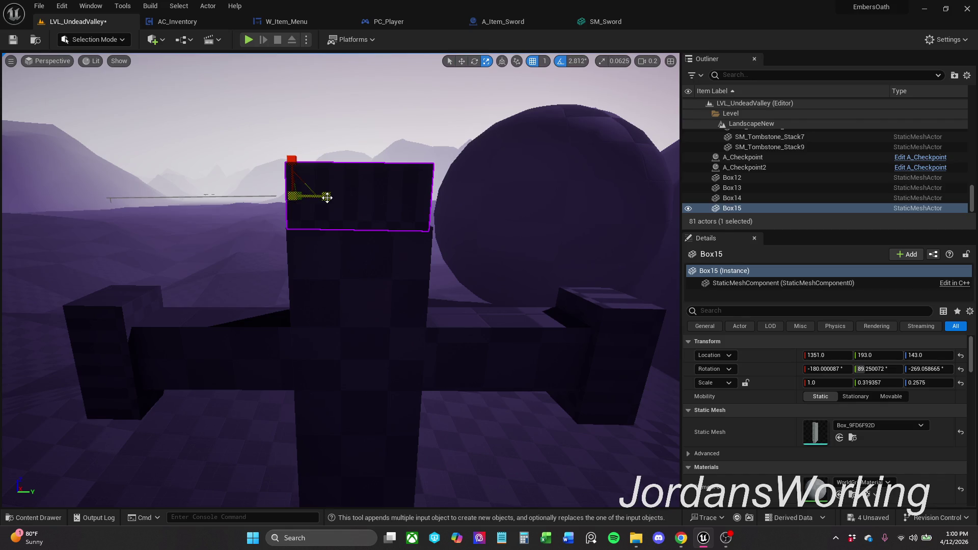
{"action": "left_click_drag", "start_coordinate": [328, 200], "coordinate": [339, 199]}
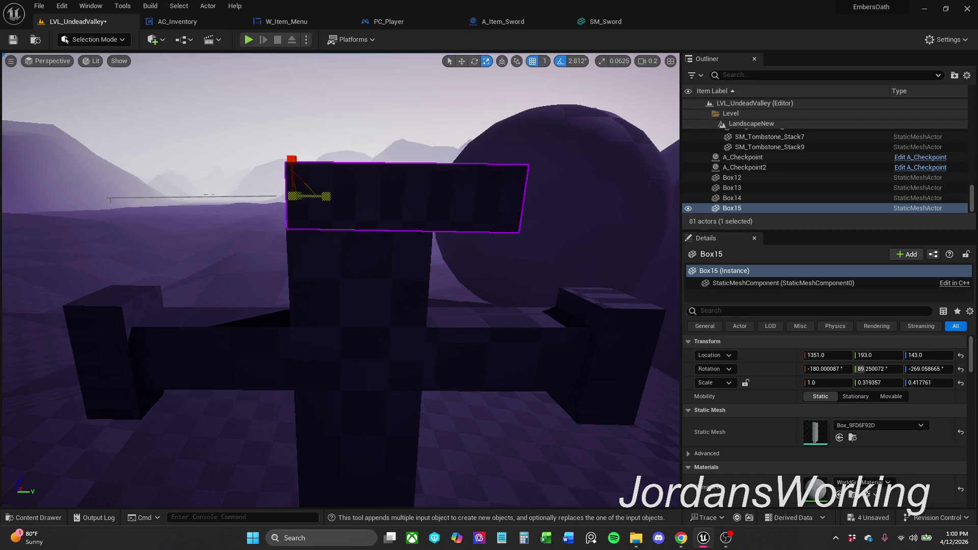
{"action": "key", "text": "w"}
{"action": "left_click_drag", "start_coordinate": [327, 196], "coordinate": [322, 195]}
{"action": "key", "text": "e"}
{"action": "key", "text": "r"}
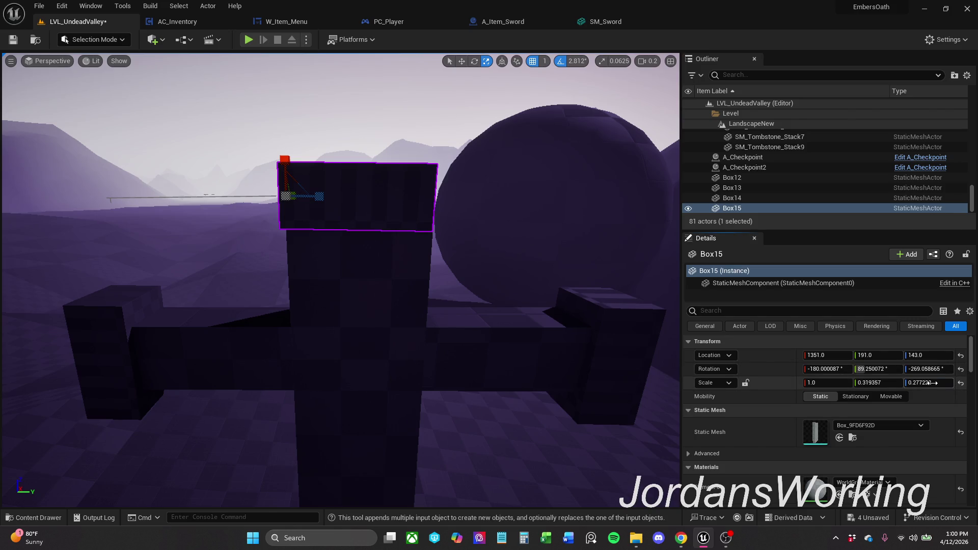
{"action": "left_click_drag", "start_coordinate": [934, 383], "coordinate": [947, 382]}
{"action": "key", "text": "w"}
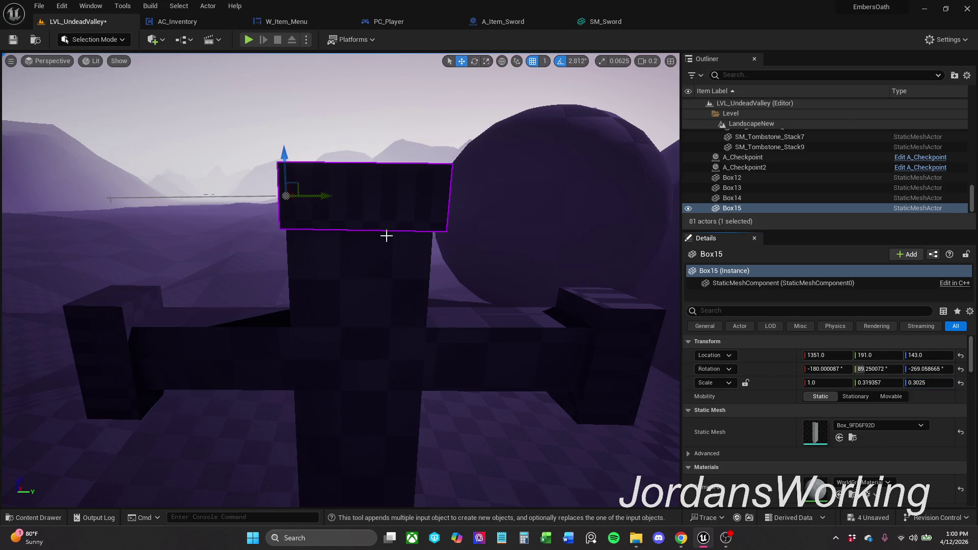
{"action": "left_click_drag", "start_coordinate": [322, 197], "coordinate": [317, 196]}
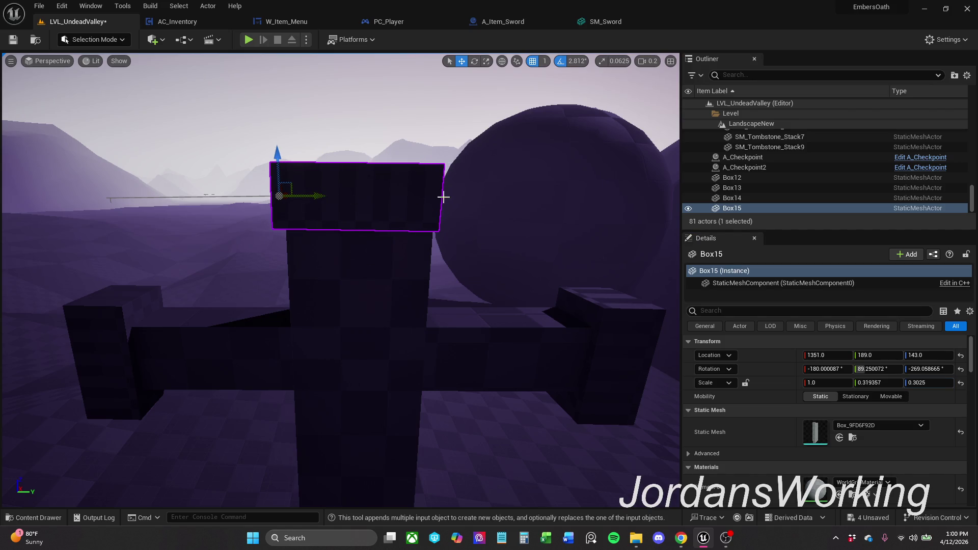
{"action": "left_click_drag", "start_coordinate": [447, 196], "coordinate": [483, 258]}
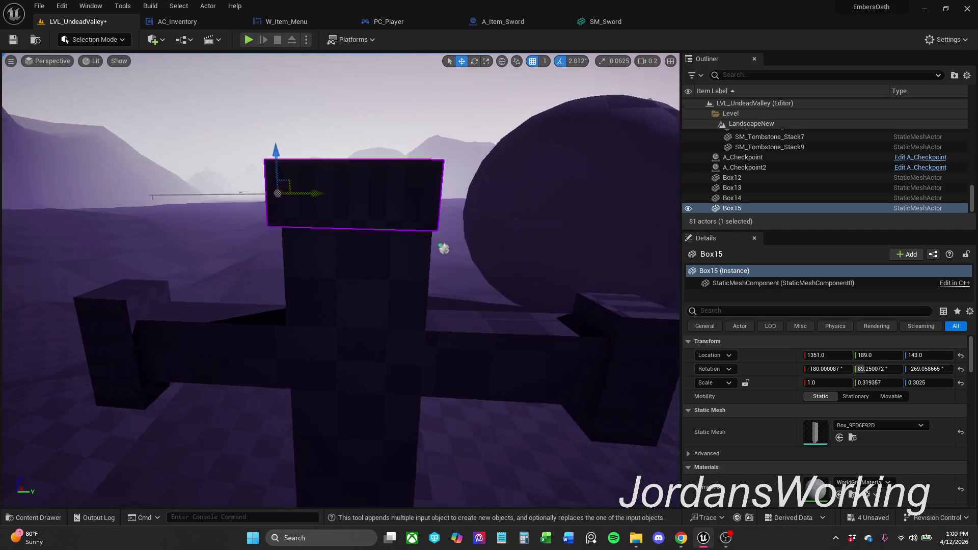
{"action": "left_click_drag", "start_coordinate": [483, 259], "coordinate": [370, 197]}
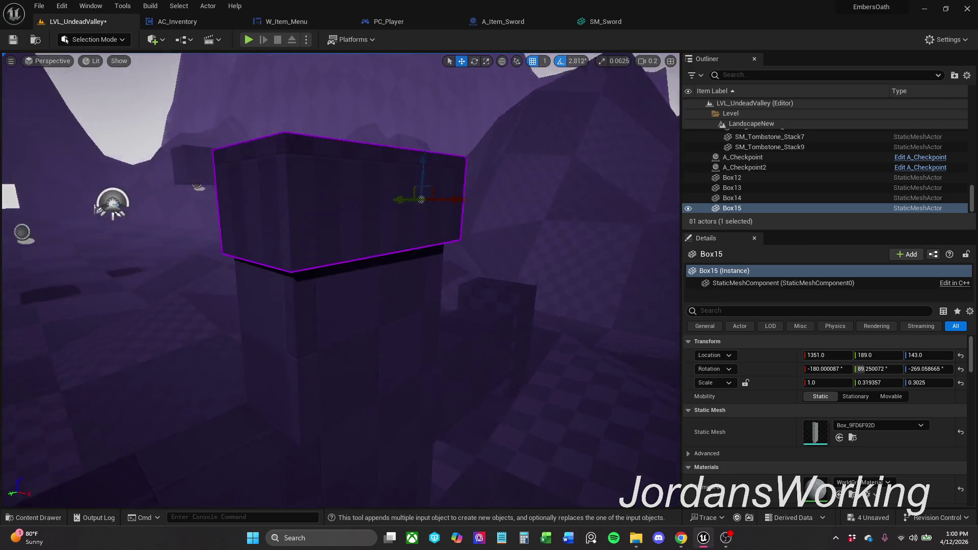
Stretch Box15 to Scale Z 0.342 at Y 186 and undo an unwanted Z rotation change
{"action": "mouse_move", "coordinate": [371, 197]}
{"action": "left_mouse_down"}
{"action": "mouse_move", "coordinate": [355, 162]}
{"action": "mouse_move", "coordinate": [440, 165]}
{"action": "mouse_move", "coordinate": [405, 192]}
{"action": "mouse_move", "coordinate": [374, 193]}
{"action": "mouse_move", "coordinate": [388, 194]}
{"action": "left_mouse_up"}
{"action": "key", "text": "r"}
{"action": "key", "text": "w"}
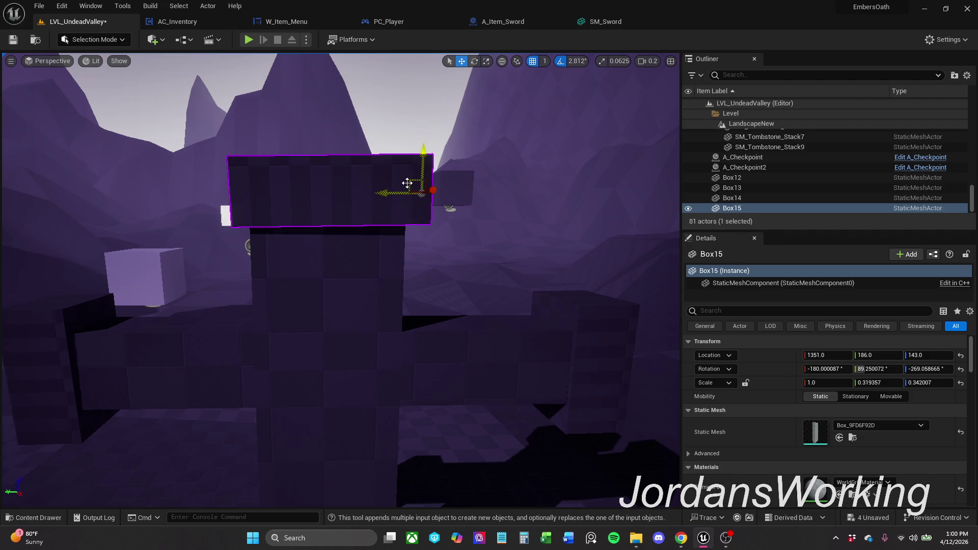
{"action": "key", "text": "e"}
{"action": "mouse_move", "coordinate": [928, 382]}
{"action": "left_mouse_down"}
{"action": "mouse_move", "coordinate": [944, 382]}
{"action": "mouse_move", "coordinate": [928, 382]}
{"action": "mouse_move", "coordinate": [931, 369]}
{"action": "left_mouse_up"}
{"action": "left_click", "coordinate": [929, 368]}
{"action": "type", "text": "7.2"}
{"action": "key", "text": "Return"}
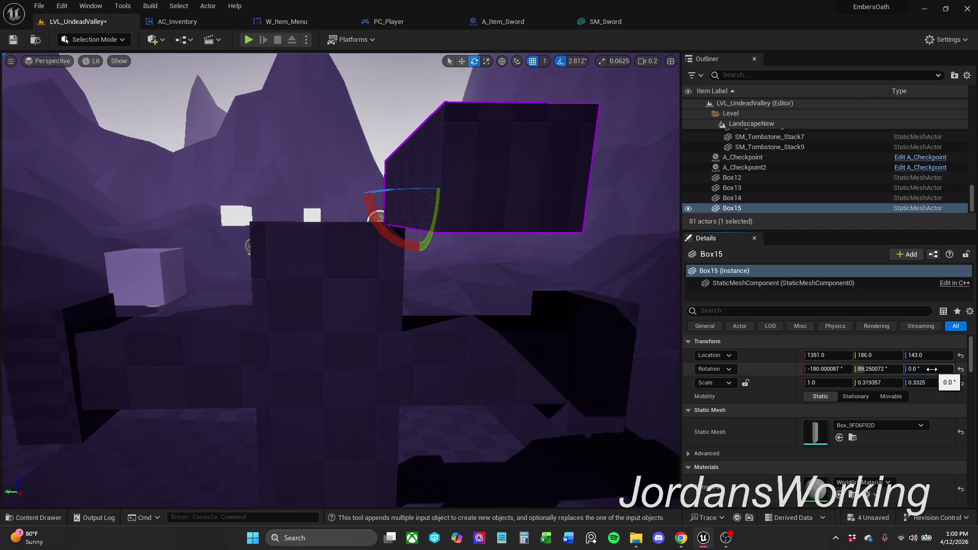
{"action": "key", "text": "ctrl+z"}
{"action": "key", "text": "ctrl+z"}
{"action": "key", "text": "ctrl+z"}
{"action": "key", "text": "ctrl+z"}
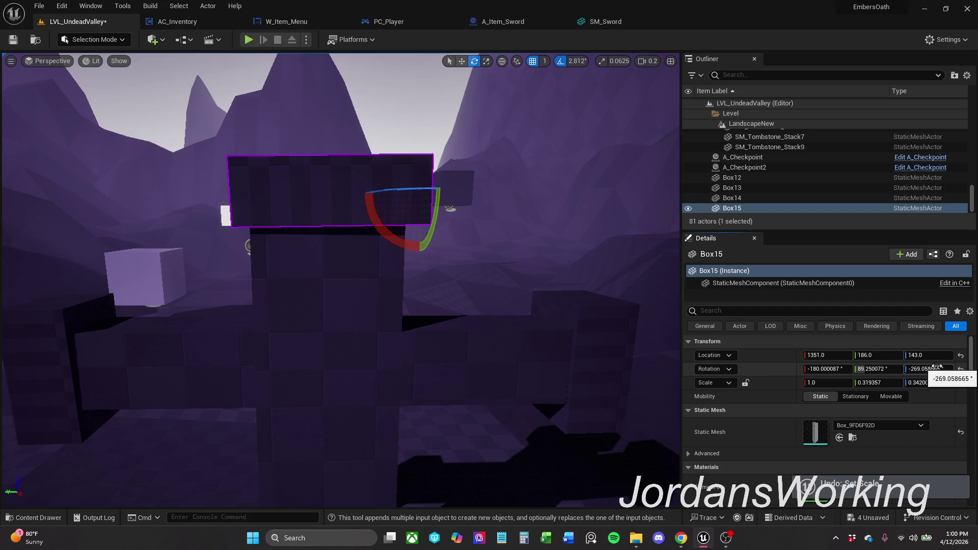
Set Box15's Y rotation to 91 degrees
{"action": "mouse_move", "coordinate": [894, 373]}
{"action": "left_mouse_down"}
{"action": "mouse_move", "coordinate": [931, 373]}
{"action": "mouse_move", "coordinate": [856, 368]}
{"action": "mouse_move", "coordinate": [875, 368]}
{"action": "left_mouse_up"}
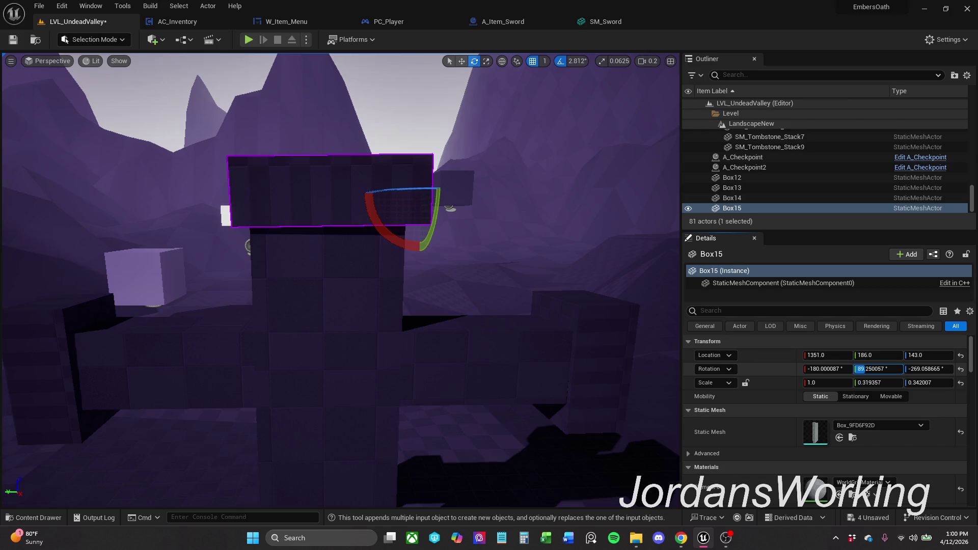
{"action": "mouse_move", "coordinate": [874, 368]}
{"action": "left_mouse_down"}
{"action": "mouse_move", "coordinate": [886, 368]}
{"action": "mouse_move", "coordinate": [870, 369]}
{"action": "left_mouse_up"}
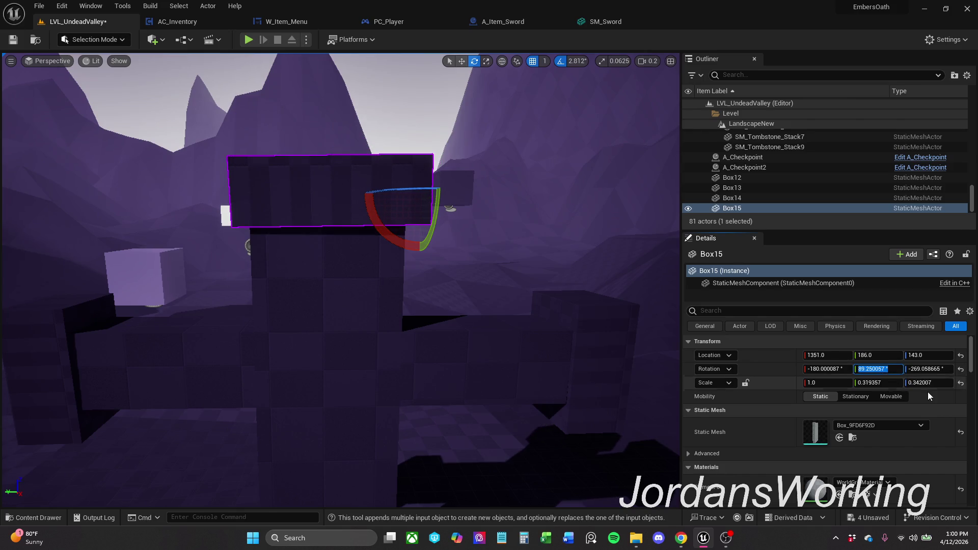
{"action": "type", "text": "90"}
{"action": "key", "text": "Return"}
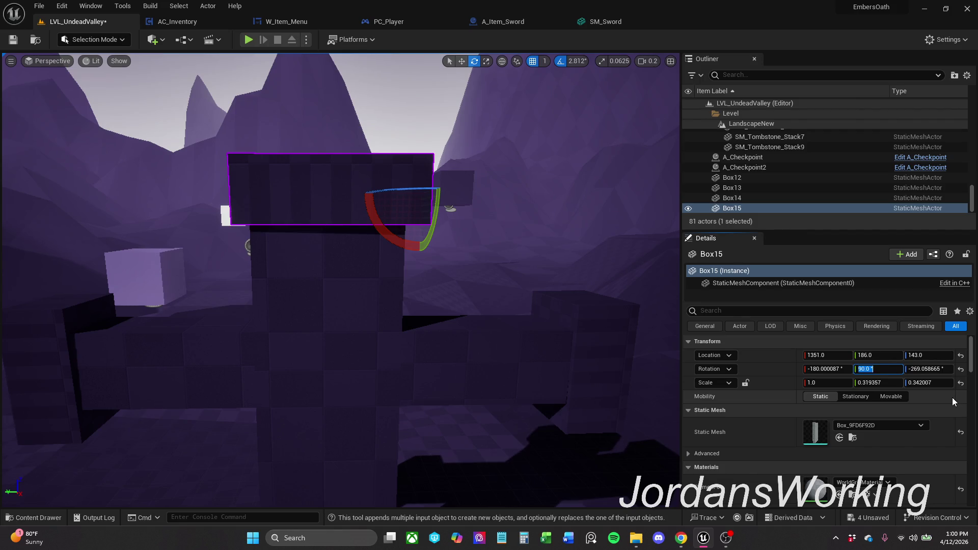
{"action": "type", "text": "91"}
{"action": "key", "text": "Return"}
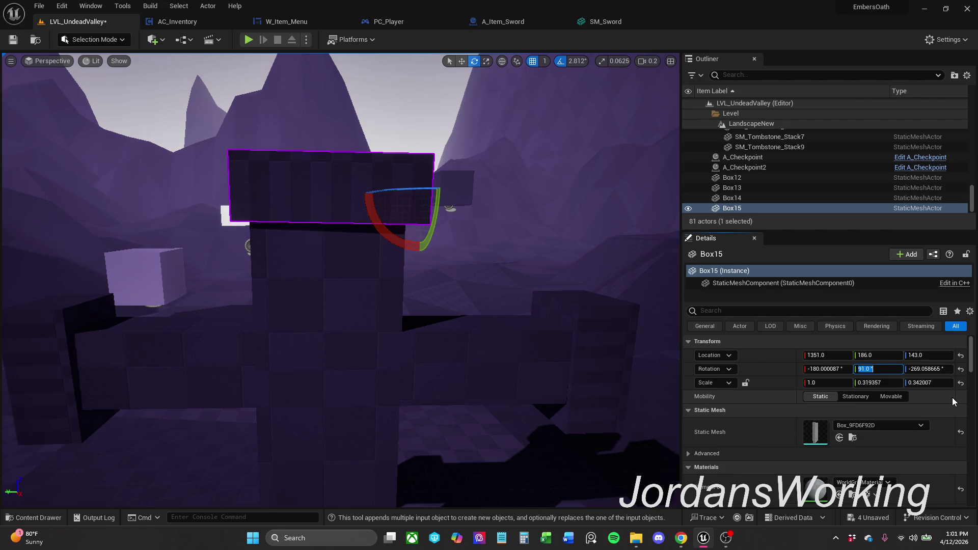
Check Box15 against the cross from several angles, then select the small Box13 beside it
{"action": "mouse_move", "coordinate": [440, 222]}
{"action": "left_mouse_down"}
{"action": "mouse_move", "coordinate": [443, 207]}
{"action": "mouse_move", "coordinate": [398, 229]}
{"action": "left_mouse_up"}
{"action": "left_click", "coordinate": [443, 206]}
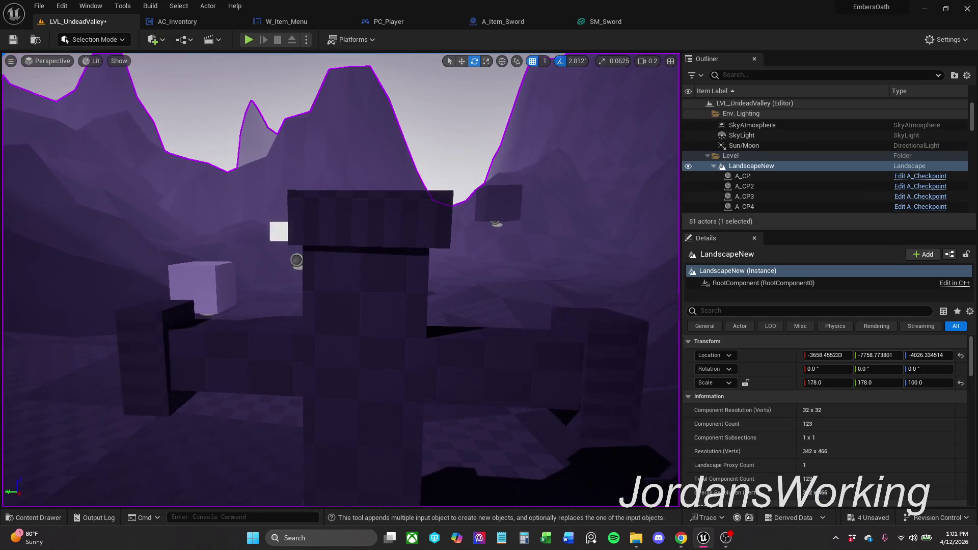
{"action": "left_click", "coordinate": [398, 229]}
{"action": "left_click", "coordinate": [397, 315]}
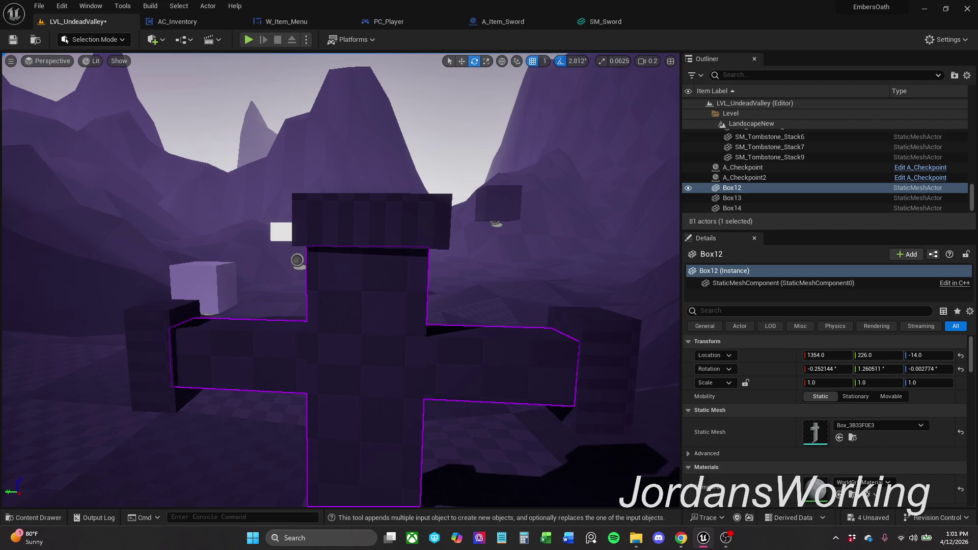
{"action": "left_click", "coordinate": [404, 230]}
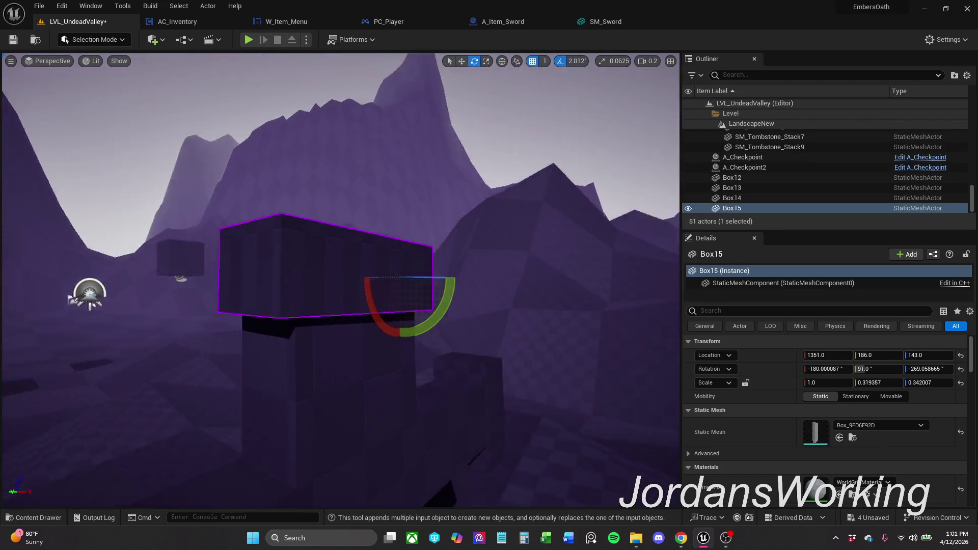
{"action": "left_click_drag", "start_coordinate": [340, 279], "coordinate": [458, 279]}
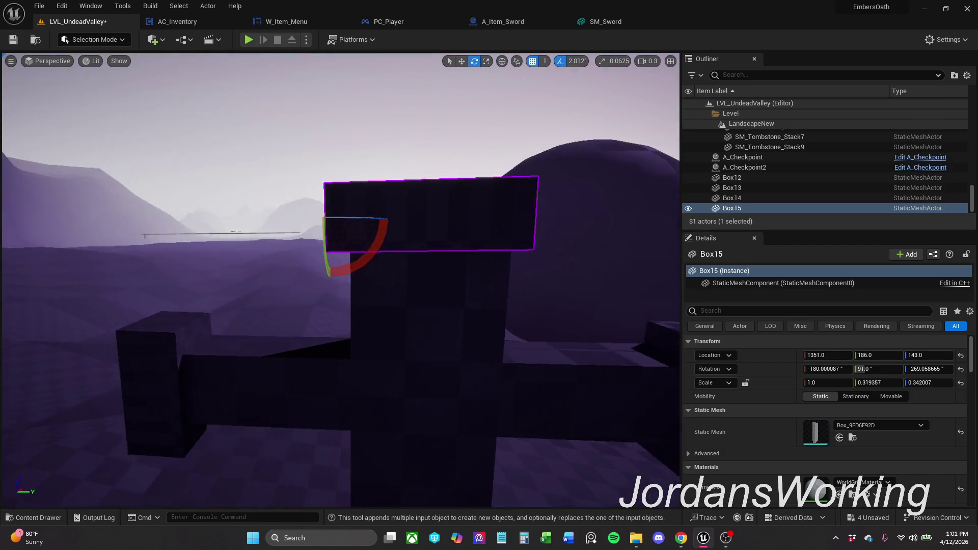
{"action": "left_click_drag", "start_coordinate": [382, 222], "coordinate": [434, 222]}
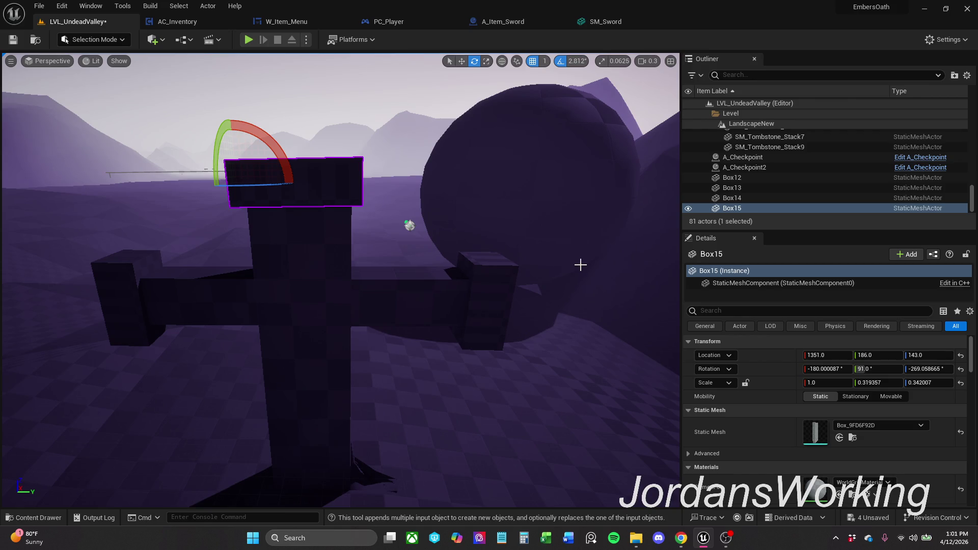
{"action": "key", "text": "r"}
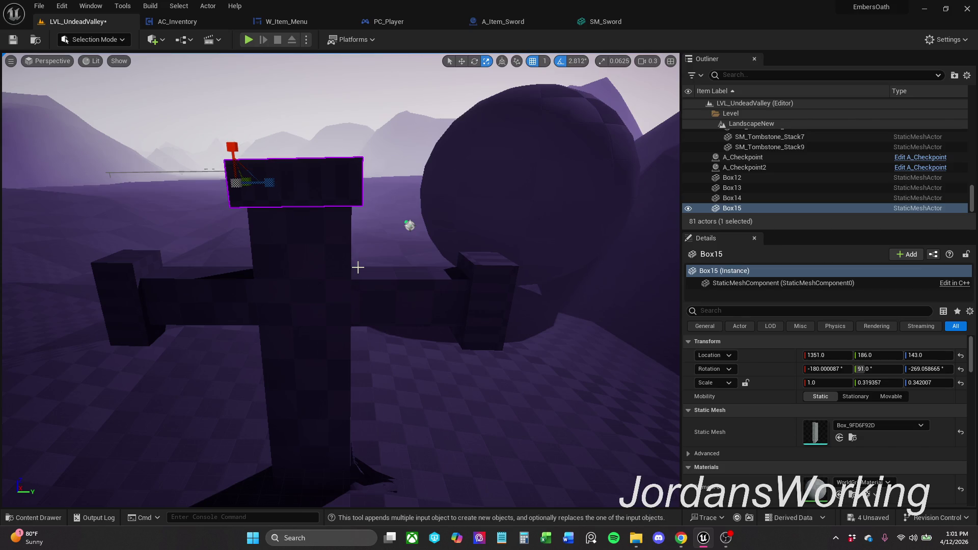
{"action": "left_click", "coordinate": [478, 284]}
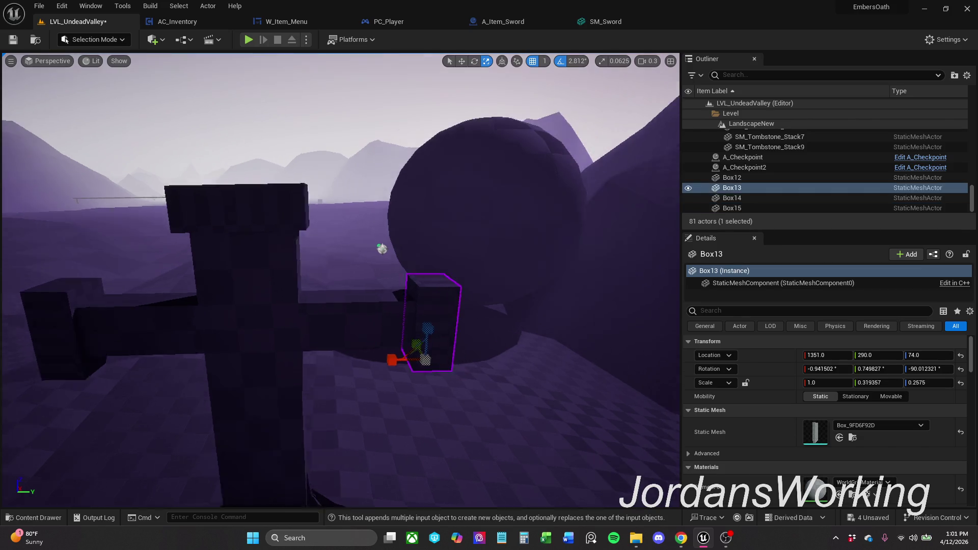
{"action": "left_click_drag", "start_coordinate": [512, 281], "coordinate": [428, 281]}
{"action": "left_click_drag", "start_coordinate": [435, 217], "coordinate": [436, 183]}
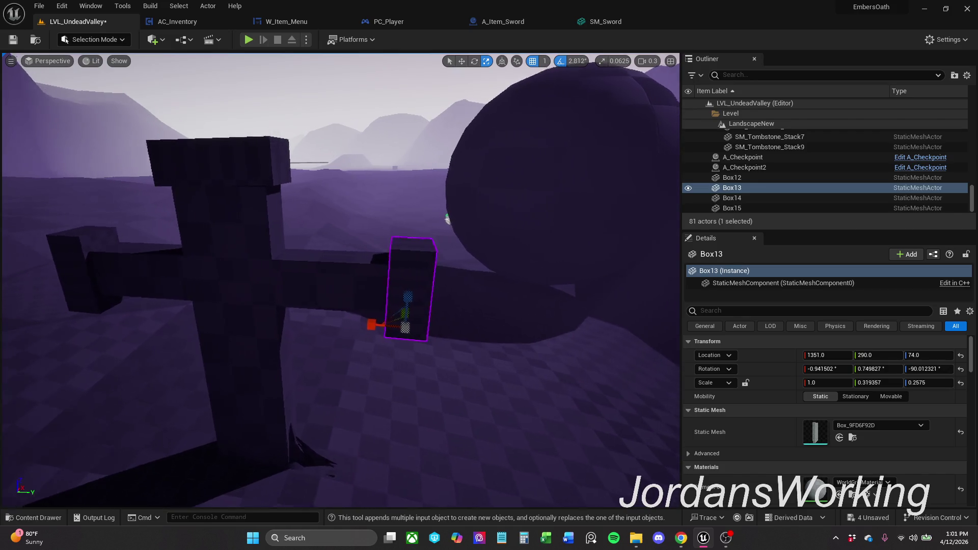
{"action": "left_click_drag", "start_coordinate": [294, 115], "coordinate": [294, 115]}
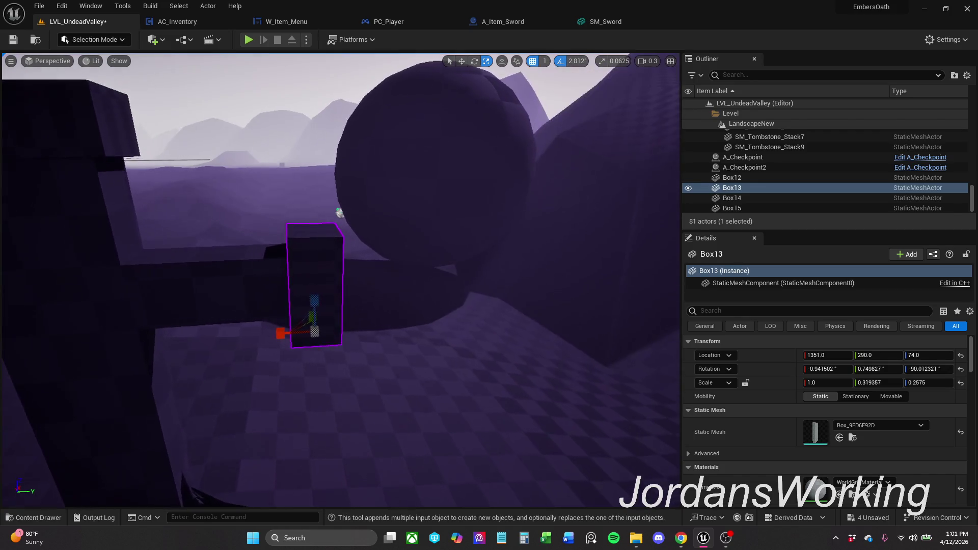
Switch the editor into Modeling Mode, starting and cancelling a new Box shape
{"action": "left_click", "coordinate": [103, 39]}
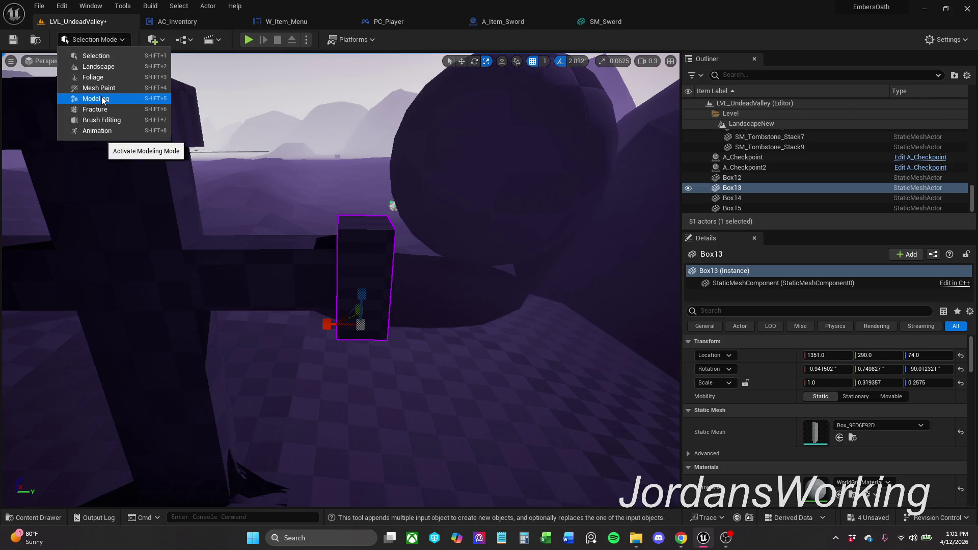
{"action": "left_click", "coordinate": [100, 98]}
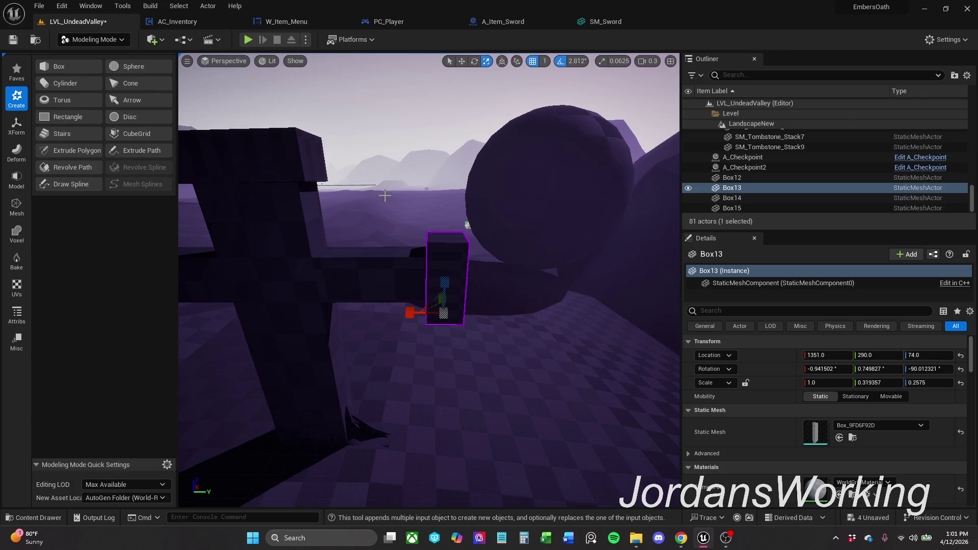
{"action": "left_click", "coordinate": [90, 39]}
{"action": "left_click", "coordinate": [48, 66]}
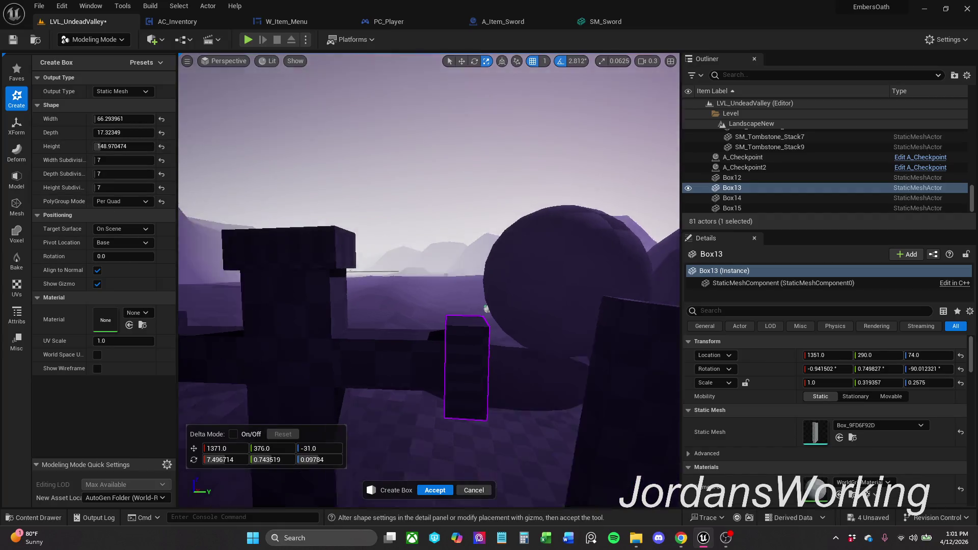
{"action": "left_click_drag", "start_coordinate": [484, 431], "coordinate": [485, 432]}
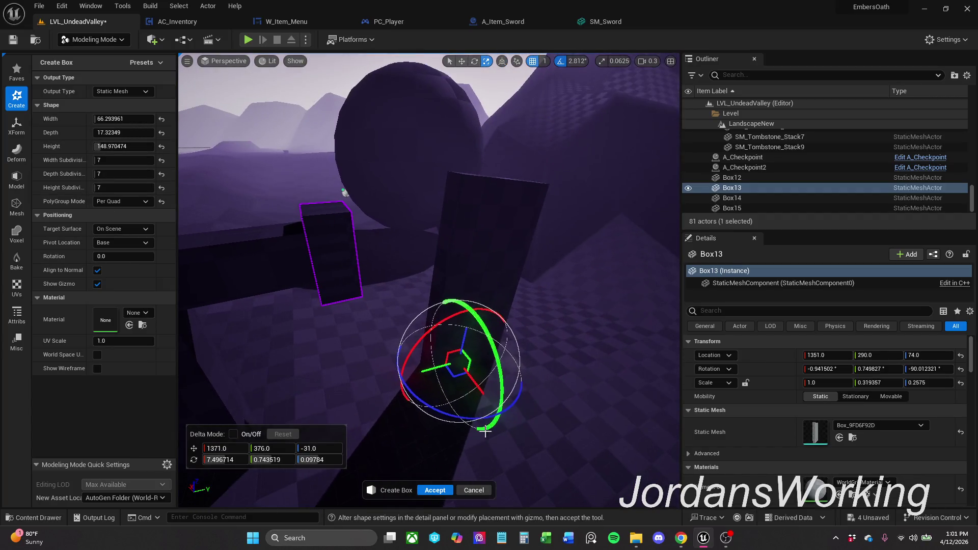
{"action": "left_click", "coordinate": [475, 490]}
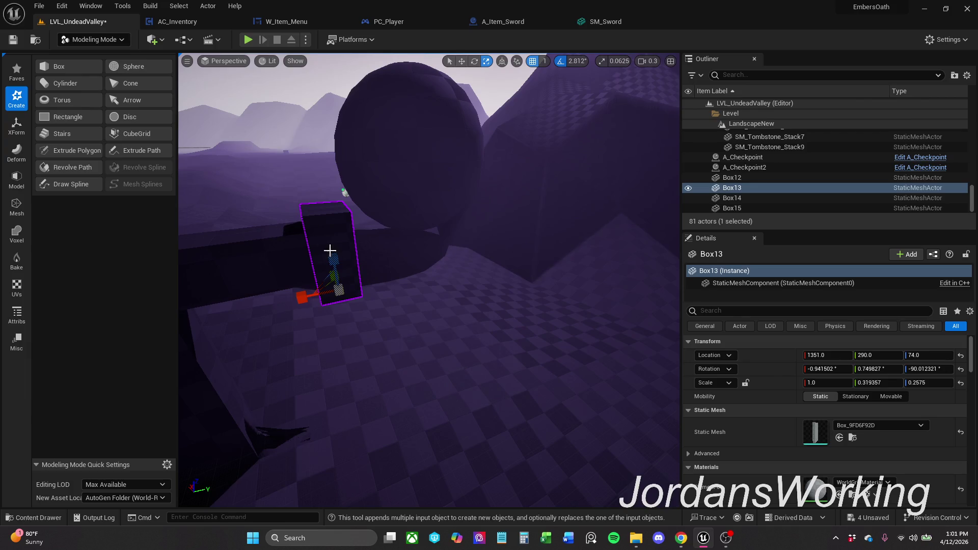
Frame Box13 and fly the view down toward the floor
{"action": "key", "text": "f"}
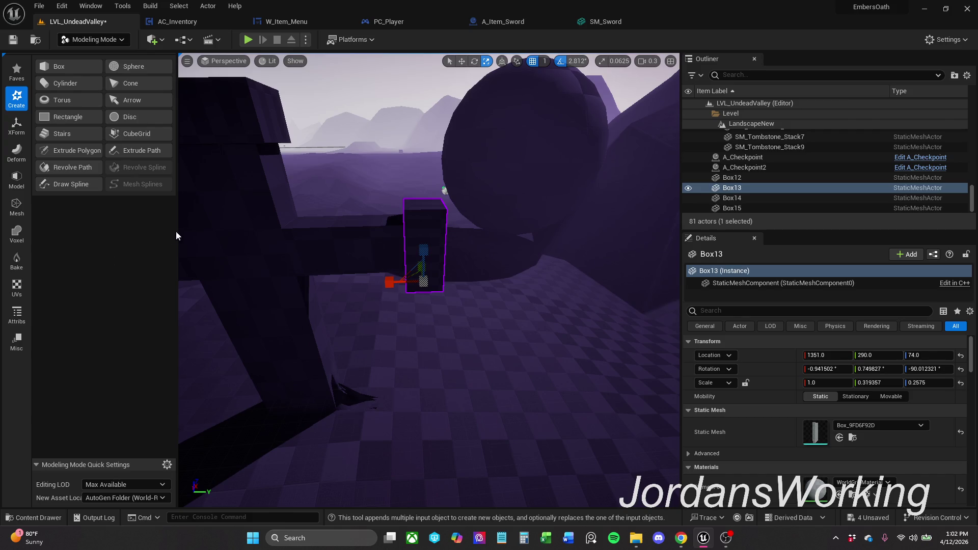
{"action": "left_click_drag", "start_coordinate": [434, 236], "coordinate": [428, 191]}
{"action": "mouse_move", "coordinate": [508, 401]}
{"action": "left_mouse_down"}
{"action": "mouse_move", "coordinate": [545, 185]}
{"action": "mouse_move", "coordinate": [413, 247]}
{"action": "left_mouse_up"}
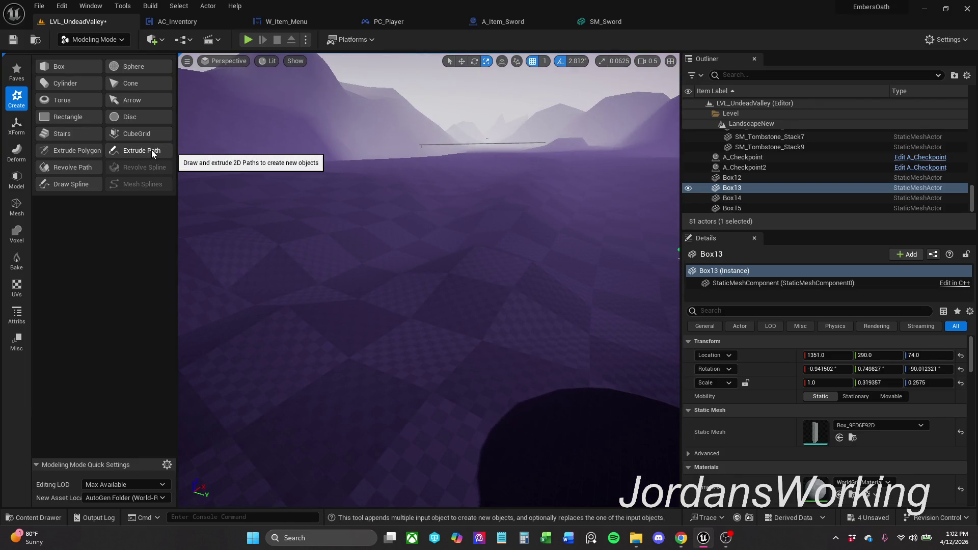
Start a Polygon Extrude outline with a vertical stem and a short leftward edge, redoing one misplaced point
{"action": "left_click", "coordinate": [77, 151]}
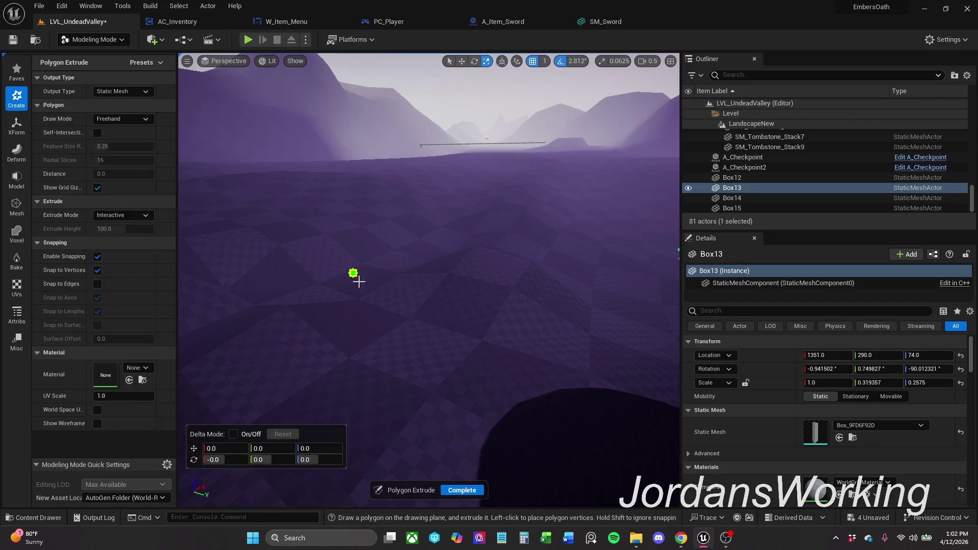
{"action": "mouse_move", "coordinate": [382, 382]}
{"action": "left_mouse_down"}
{"action": "mouse_move", "coordinate": [408, 313]}
{"action": "mouse_move", "coordinate": [338, 125]}
{"action": "mouse_move", "coordinate": [379, 245]}
{"action": "left_mouse_up"}
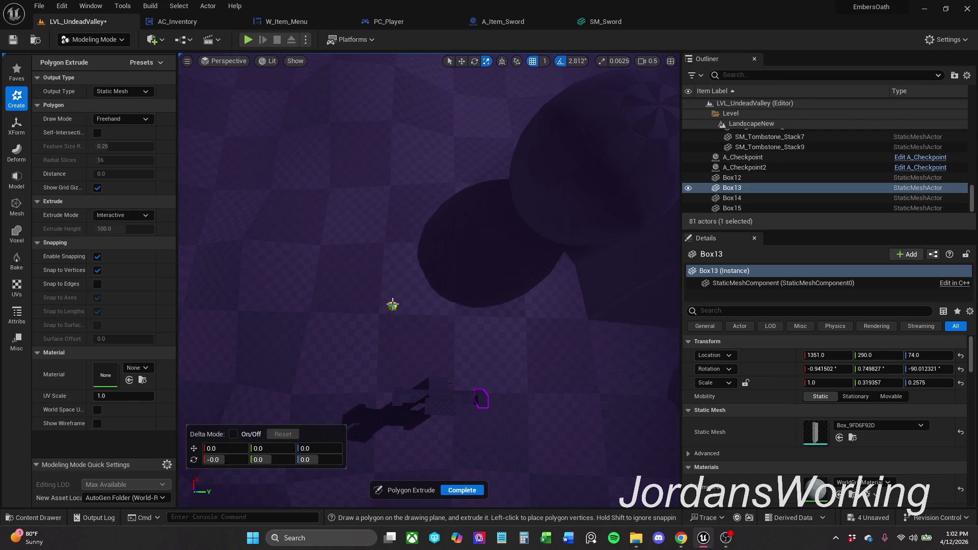
{"action": "left_click_drag", "start_coordinate": [412, 321], "coordinate": [405, 298]}
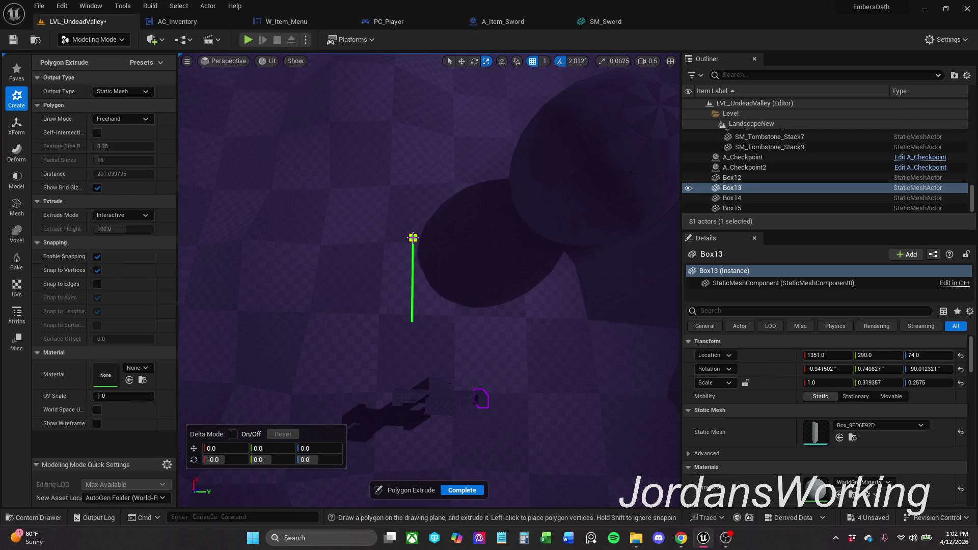
{"action": "left_click", "coordinate": [413, 237]}
{"action": "key", "text": "ctrl+z"}
{"action": "left_click", "coordinate": [411, 287]}
{"action": "left_click", "coordinate": [388, 287]}
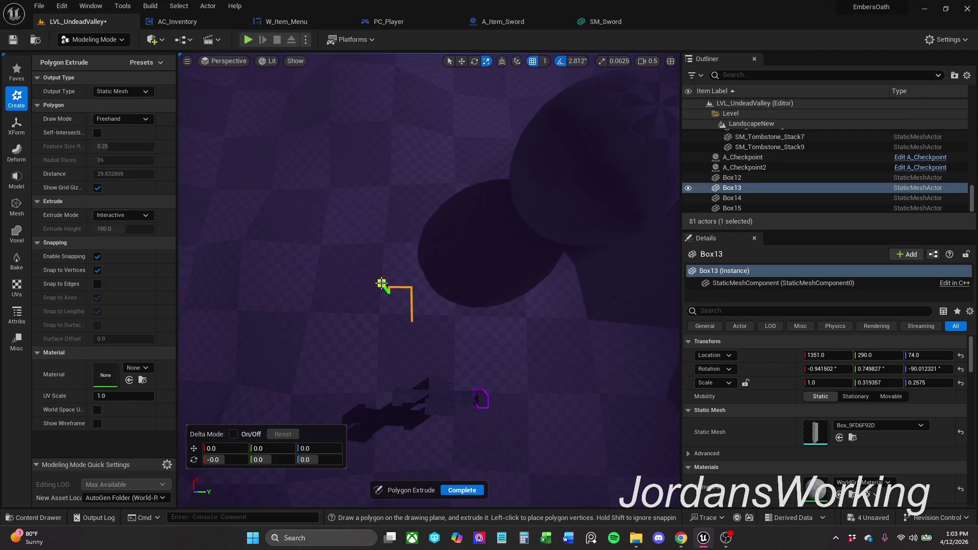
Place the outline vertices for a left-pointing arrowhead and an edge heading back up, dismissing stray context menus
{"action": "left_click", "coordinate": [382, 283]}
{"action": "right_click", "coordinate": [386, 279]}
{"action": "key", "text": "Escape"}
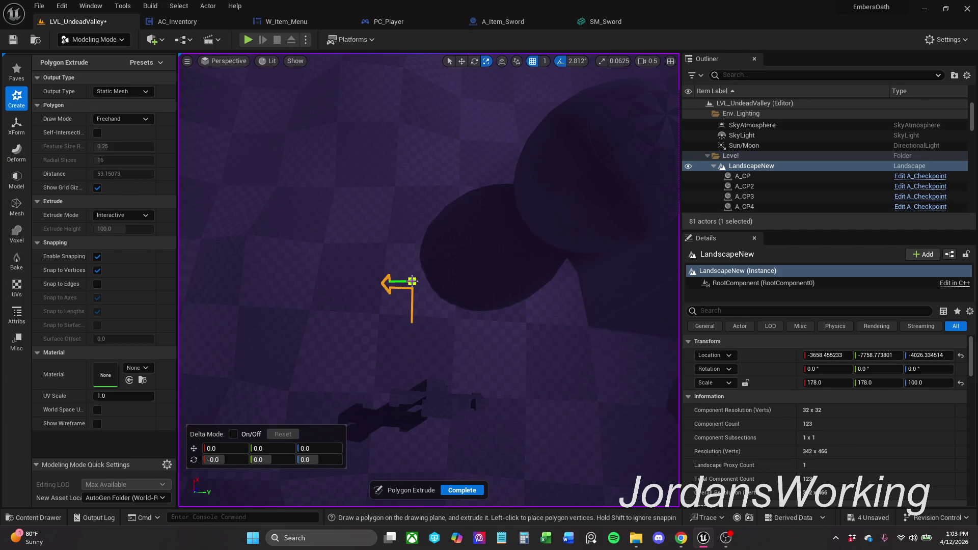
{"action": "left_click", "coordinate": [412, 282]}
{"action": "right_click", "coordinate": [401, 264]}
{"action": "key", "text": "Escape"}
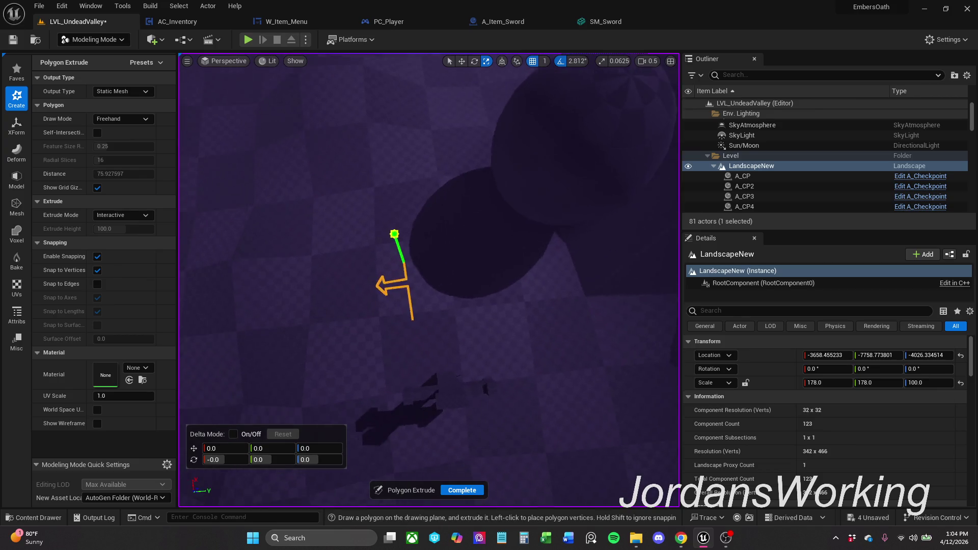
{"action": "left_click_drag", "start_coordinate": [394, 235], "coordinate": [406, 231]}
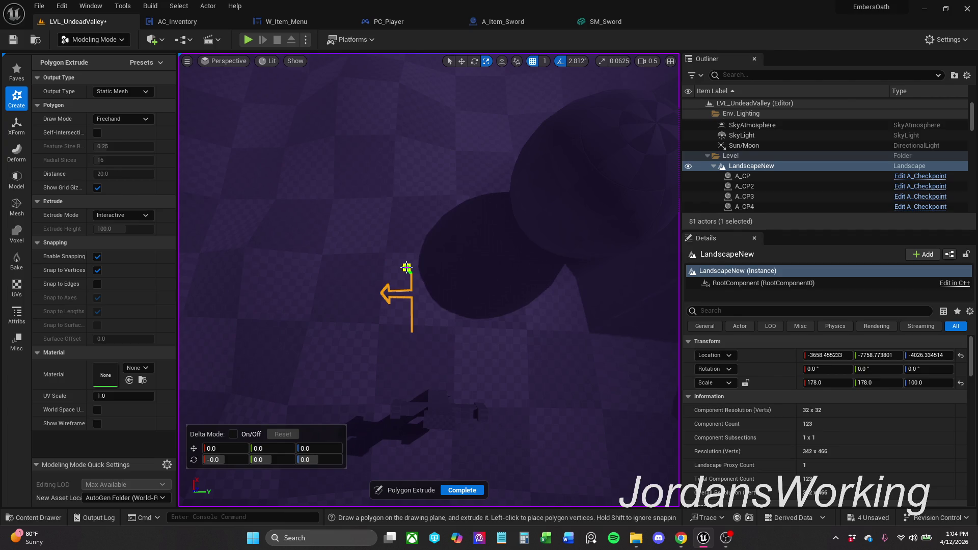
{"action": "left_click", "coordinate": [406, 268]}
{"action": "right_click", "coordinate": [412, 257]}
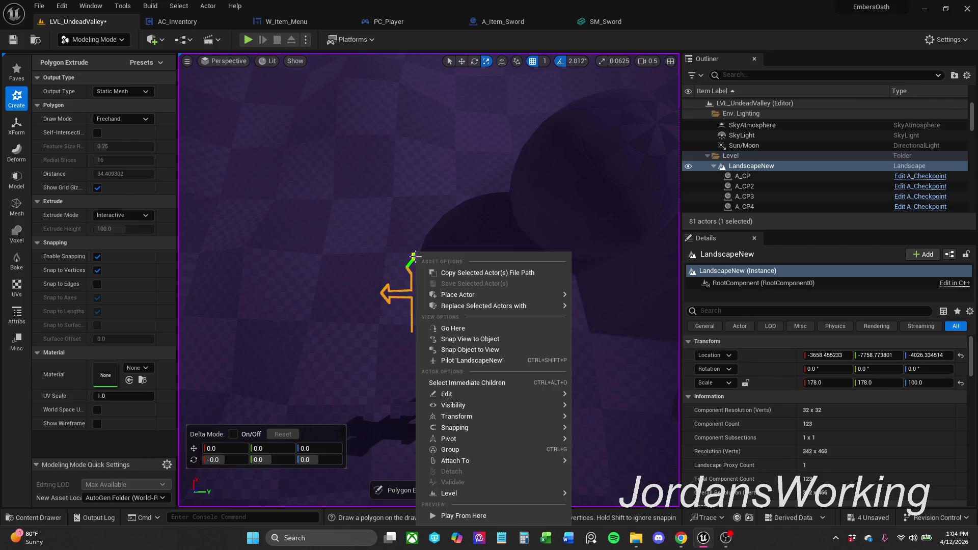
{"action": "key", "text": "Escape"}
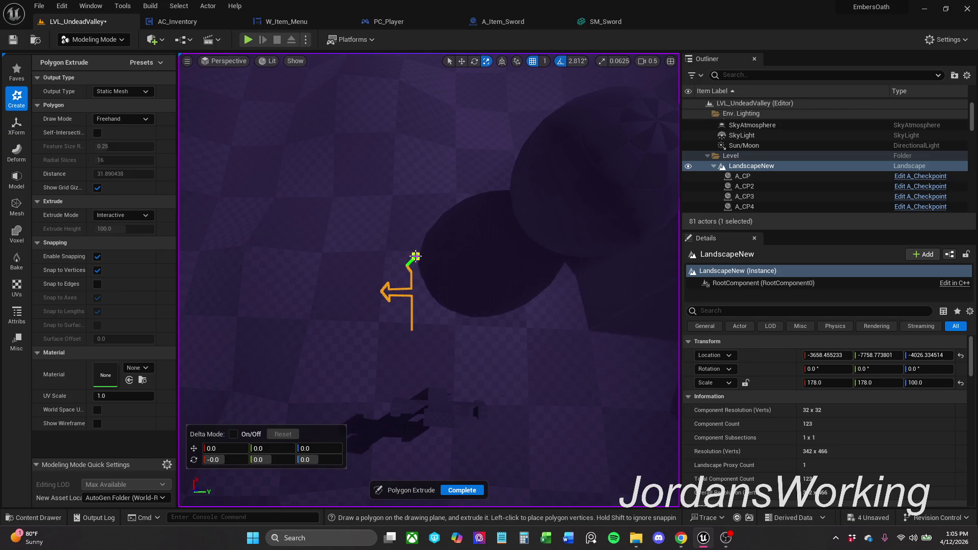
{"action": "left_click", "coordinate": [416, 257]}
Add vertices forming the second upward tip of the outline, undoing two misplaced points
{"action": "left_click", "coordinate": [424, 264]}
{"action": "left_click", "coordinate": [421, 272]}
{"action": "left_click", "coordinate": [420, 264]}
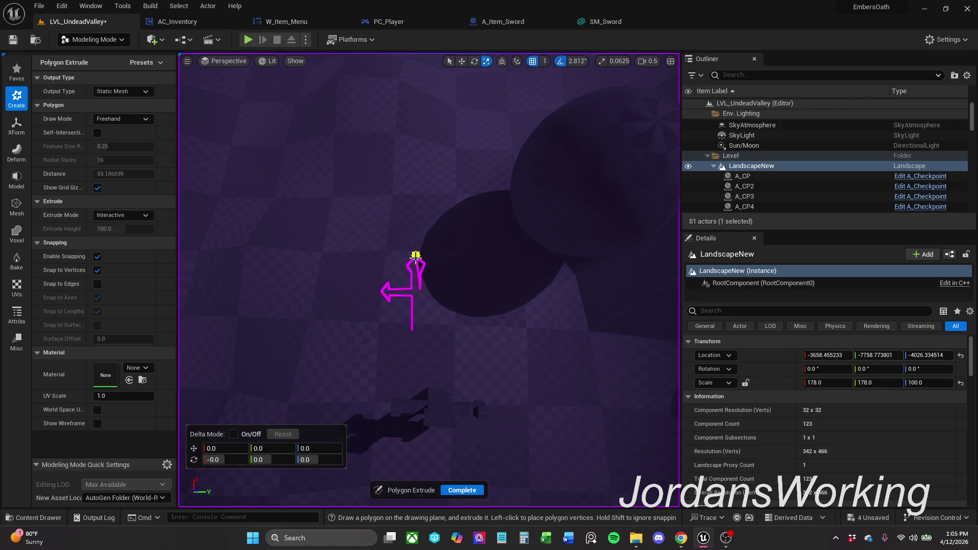
{"action": "left_click_drag", "start_coordinate": [420, 262], "coordinate": [419, 279]}
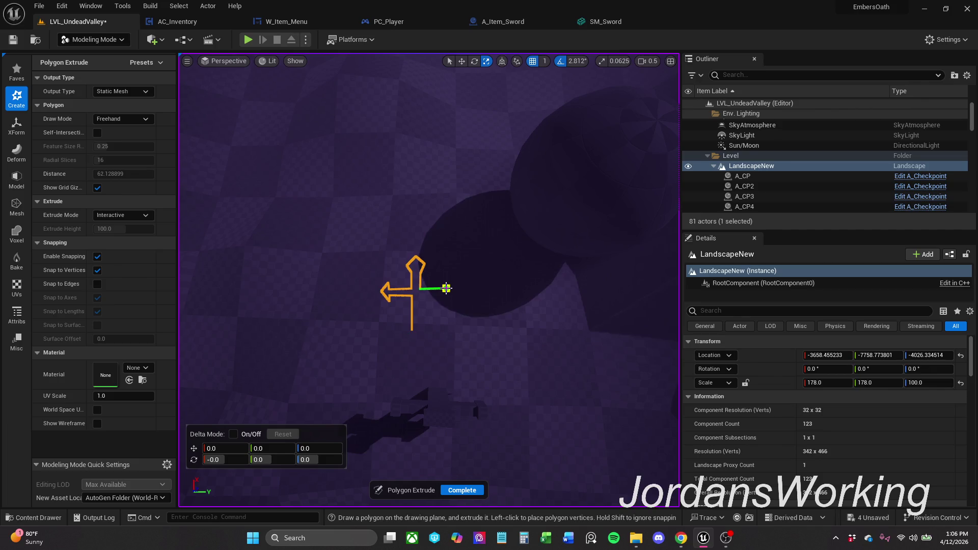
{"action": "key", "text": "ctrl+z"}
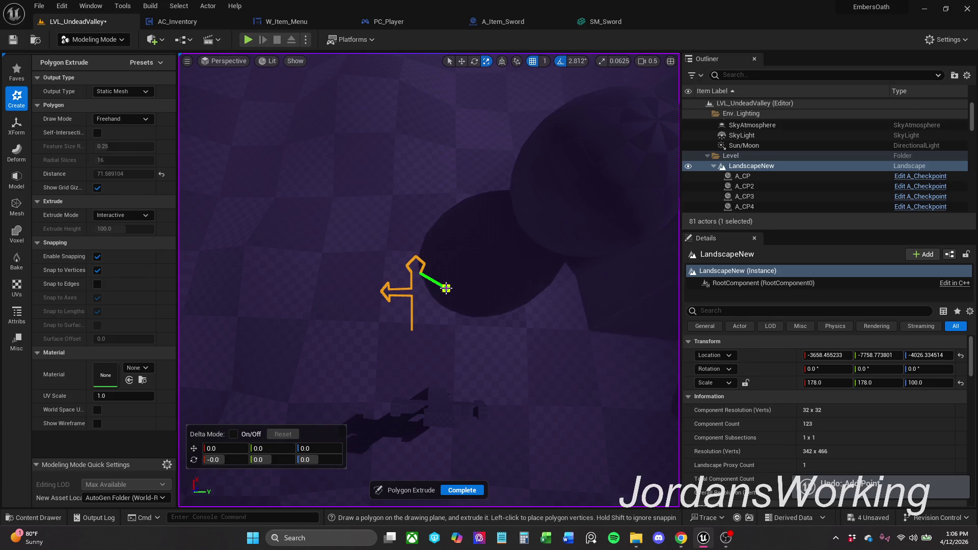
{"action": "key", "text": "ctrl+z"}
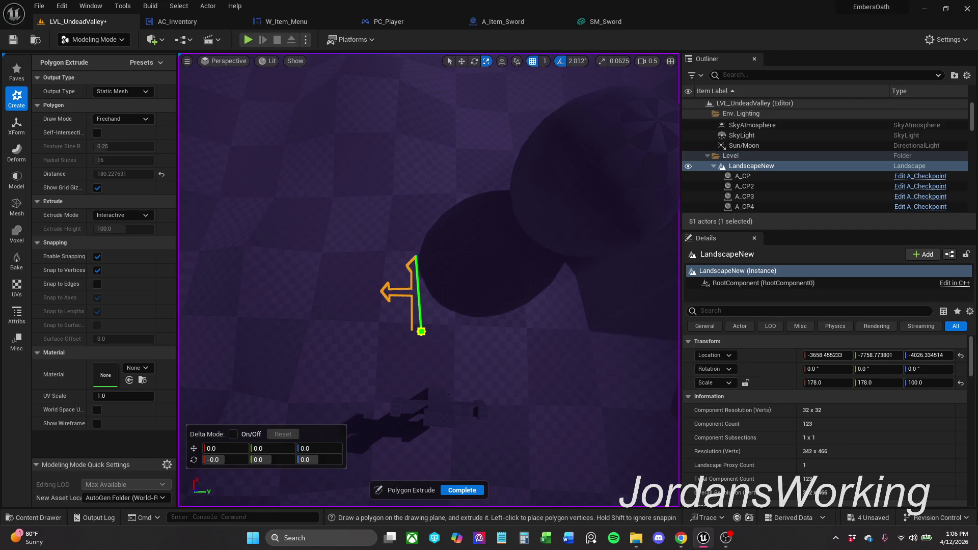
{"action": "scroll", "coordinate": [421, 331], "scroll_direction": "up", "scroll_amount": 5}
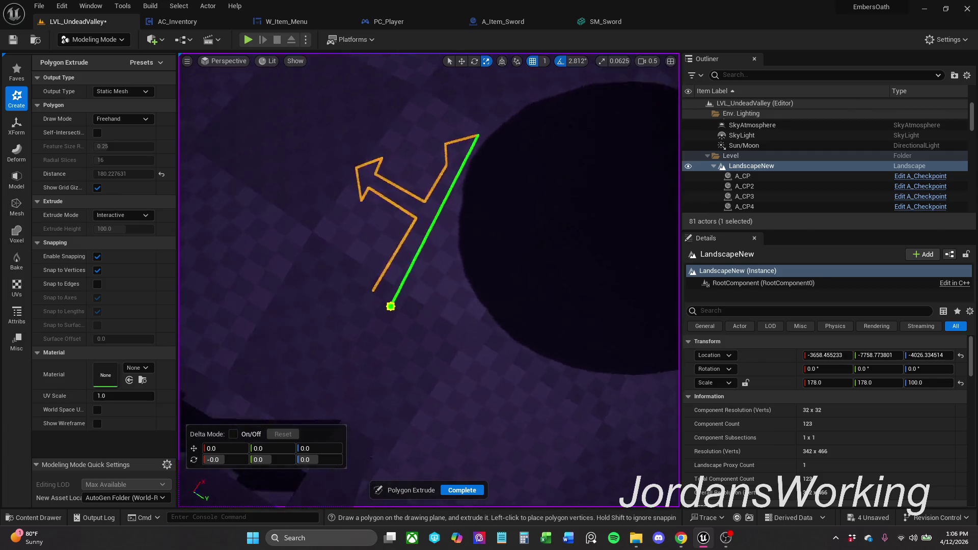
{"action": "scroll", "coordinate": [390, 305], "scroll_direction": "up", "scroll_amount": 2}
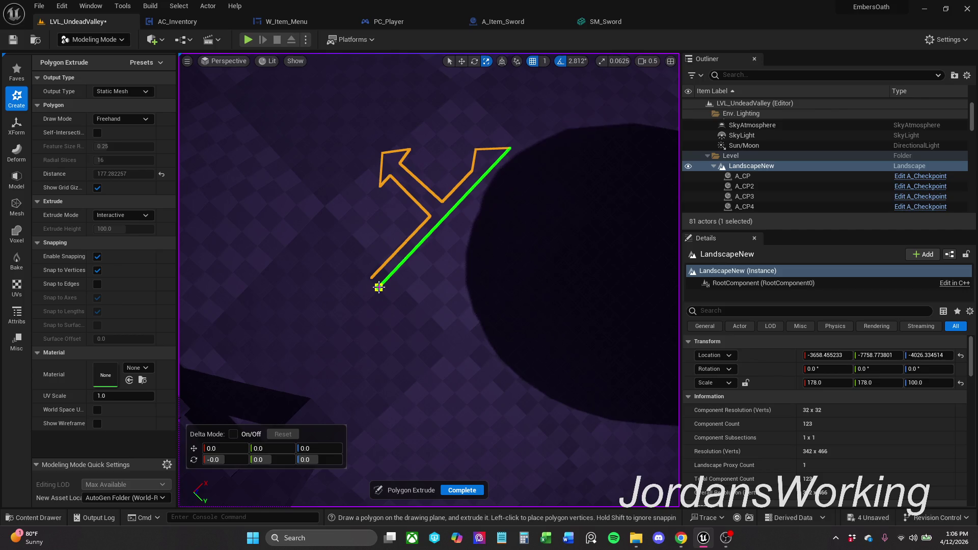
Run the long diagonal edge back to the start vertex, then undo the premature close
{"action": "left_click", "coordinate": [371, 280]}
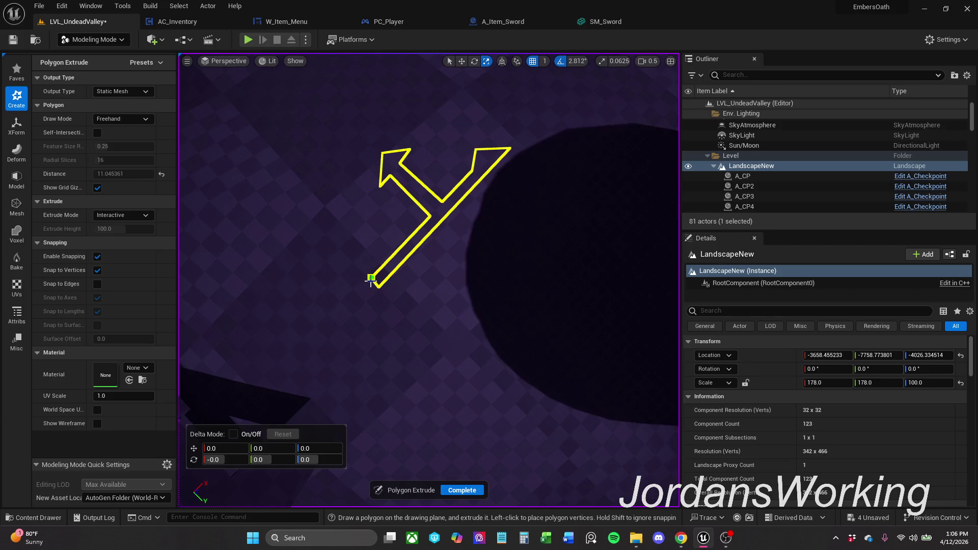
{"action": "key", "text": "ctrl+z"}
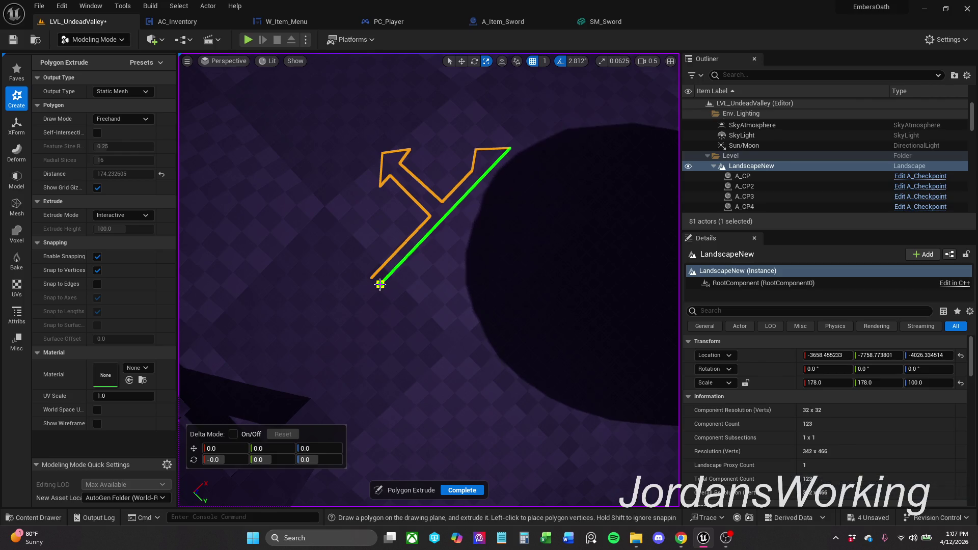
Close the Y-shaped outline at its start vertex and set the height to create the Extrude mesh
{"action": "left_click", "coordinate": [380, 285]}
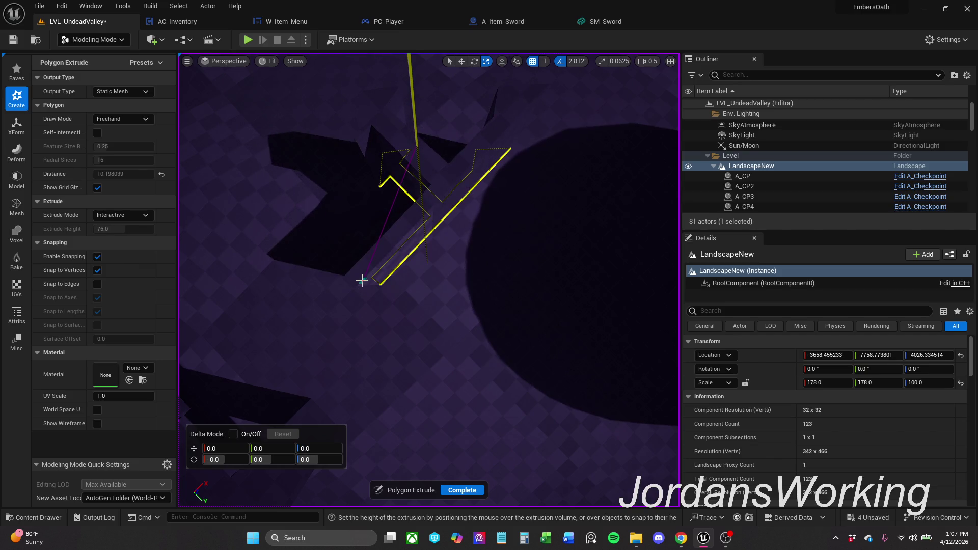
{"action": "left_click", "coordinate": [363, 283]}
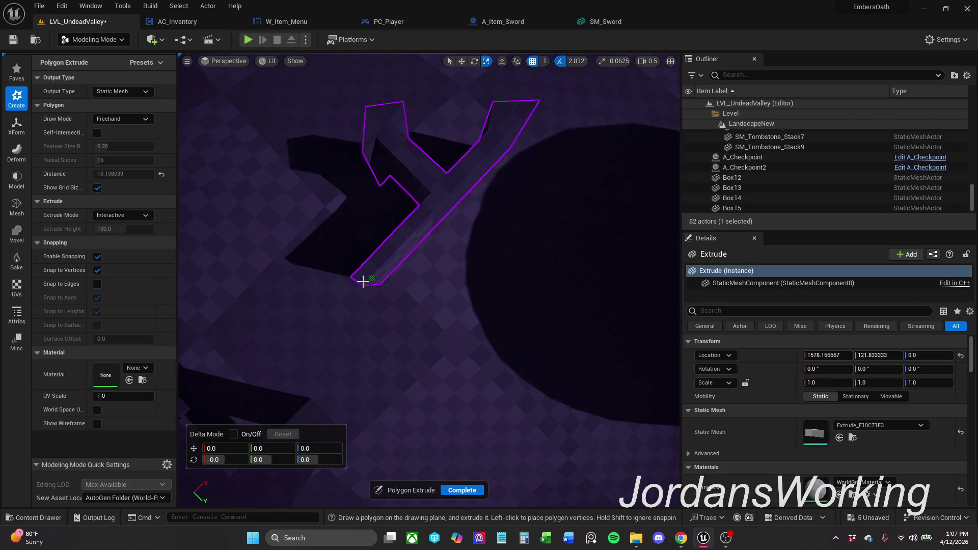
{"action": "left_click_drag", "start_coordinate": [473, 276], "coordinate": [377, 311]}
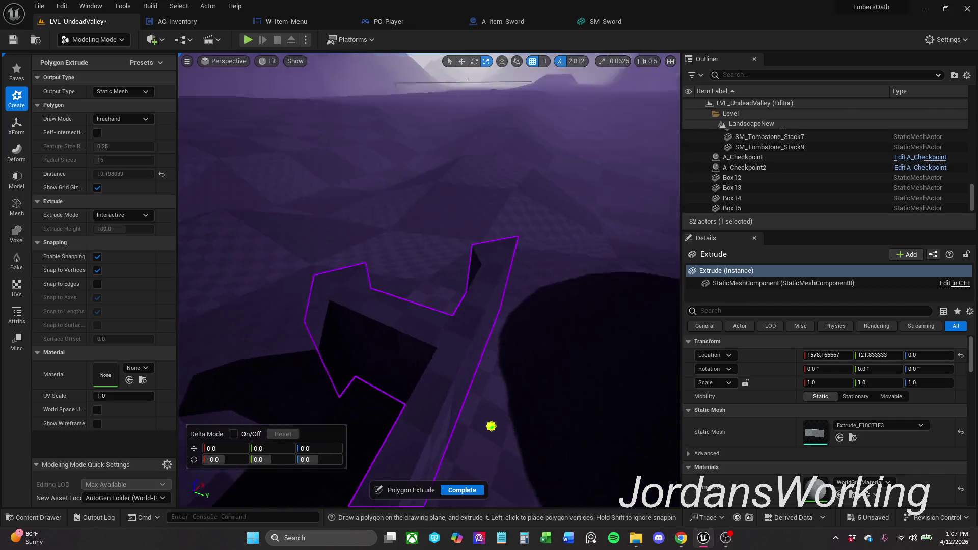
Complete the polygon extrusion of the tall Y shape
{"action": "mouse_move", "coordinate": [377, 312]}
{"action": "left_mouse_down"}
{"action": "mouse_move", "coordinate": [485, 398]}
{"action": "mouse_move", "coordinate": [388, 329]}
{"action": "mouse_move", "coordinate": [460, 225]}
{"action": "left_mouse_up"}
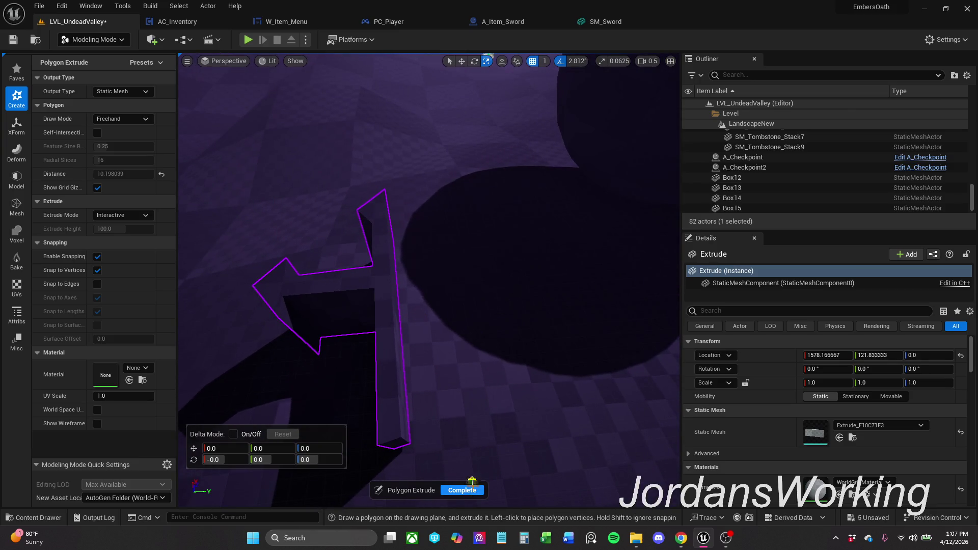
{"action": "left_click", "coordinate": [461, 490]}
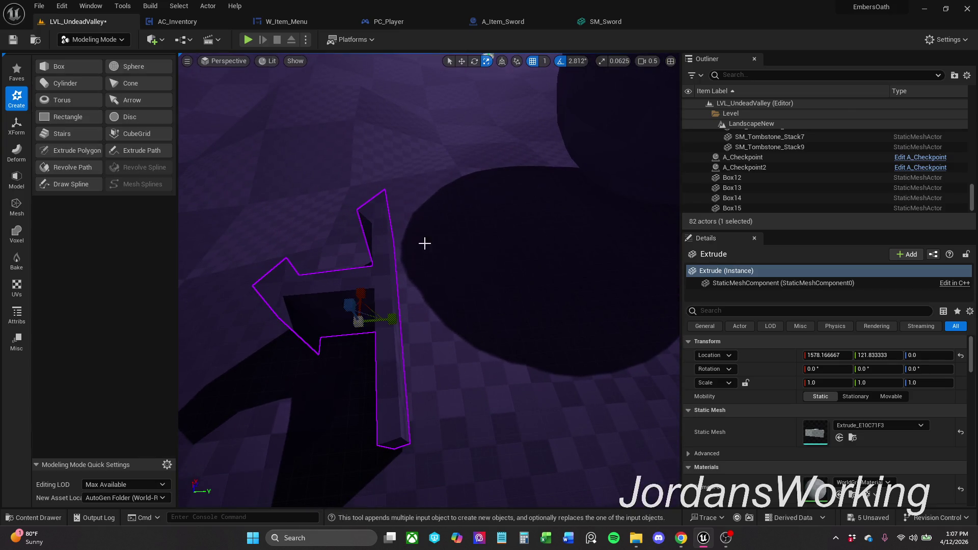
Select the four cross blocks Box12–Box15 and delete them, then reselect the Extrude mesh
{"action": "left_click_drag", "start_coordinate": [423, 243], "coordinate": [425, 243]}
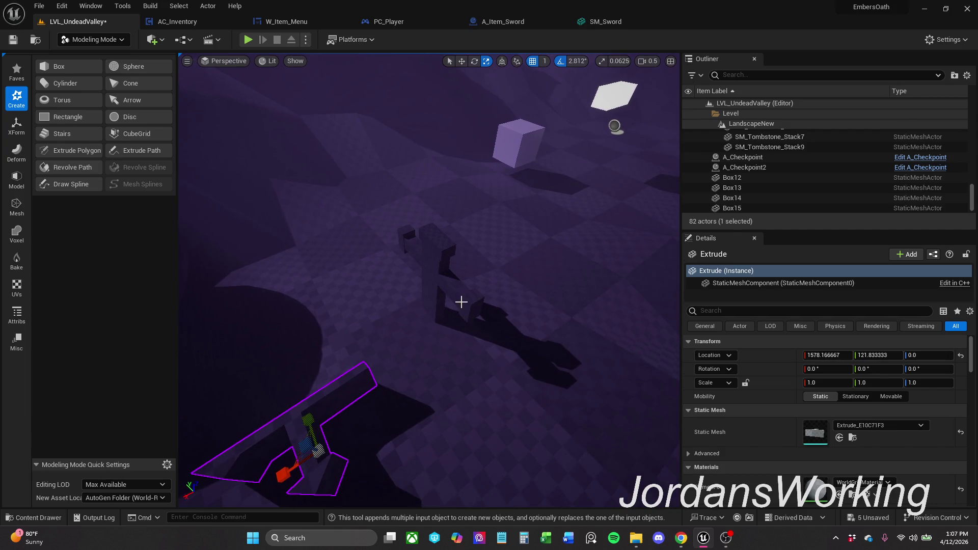
{"action": "left_click", "coordinate": [461, 301]}
{"action": "left_click", "coordinate": [449, 249], "text": "ctrl"}
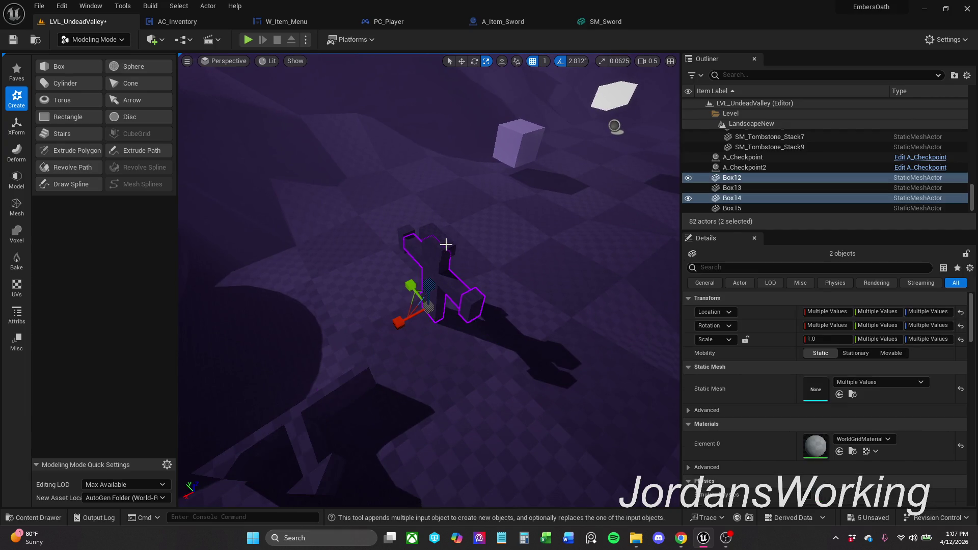
{"action": "left_click", "coordinate": [448, 245], "text": "ctrl"}
{"action": "left_click", "coordinate": [407, 231], "text": "ctrl"}
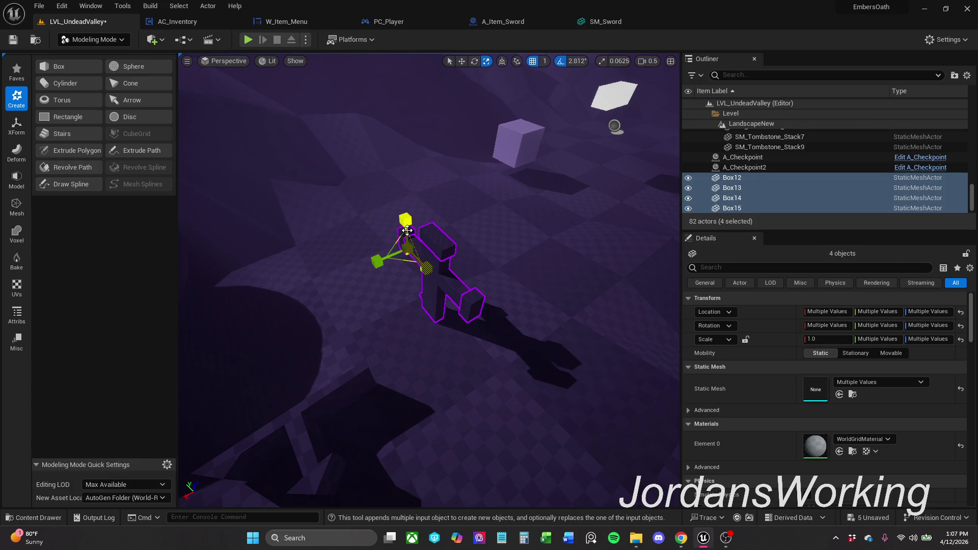
{"action": "key", "text": "Delete"}
{"action": "left_click_drag", "start_coordinate": [416, 247], "coordinate": [425, 249]}
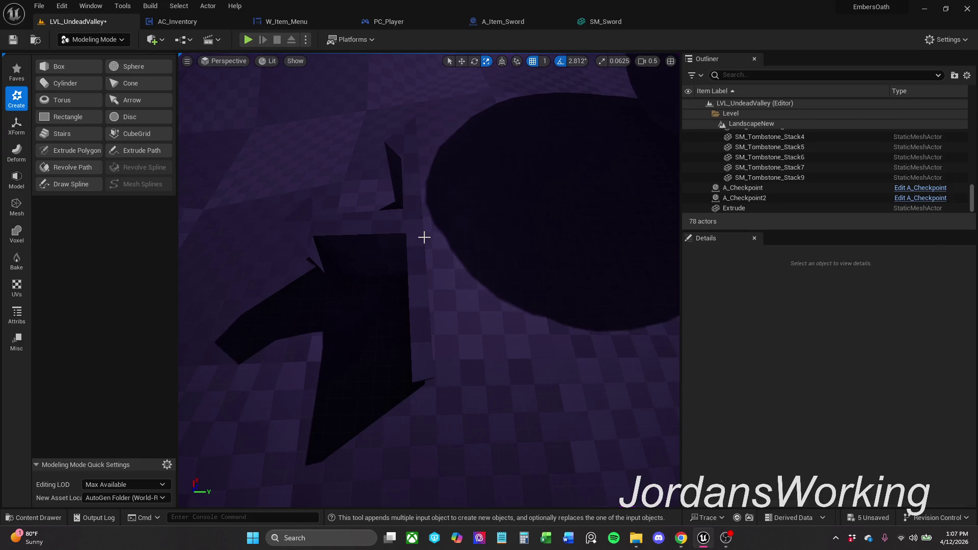
{"action": "left_click", "coordinate": [424, 237]}
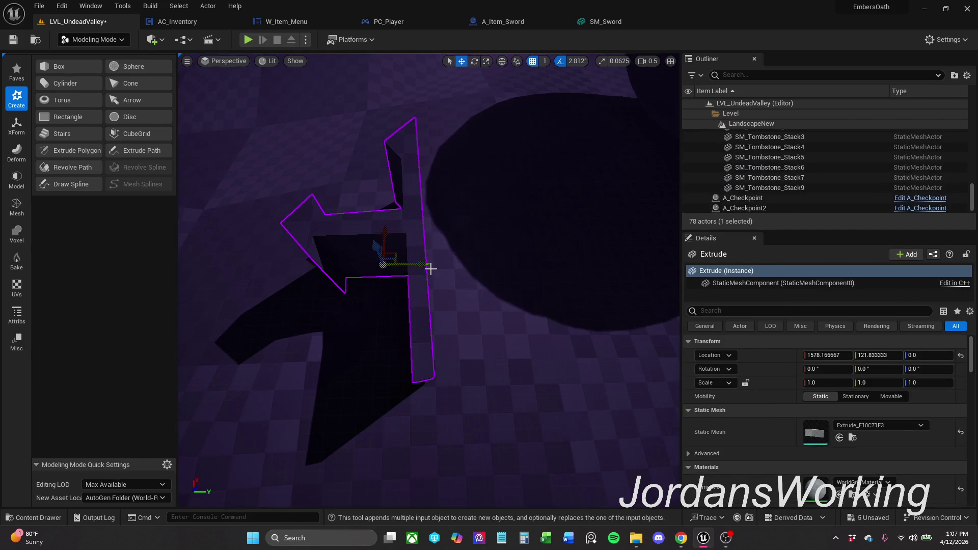
Rotate out a duplicate Extrude2, slide it beside the original and raise it about 58 units
{"action": "key", "text": "space"}
{"action": "key", "text": "space"}
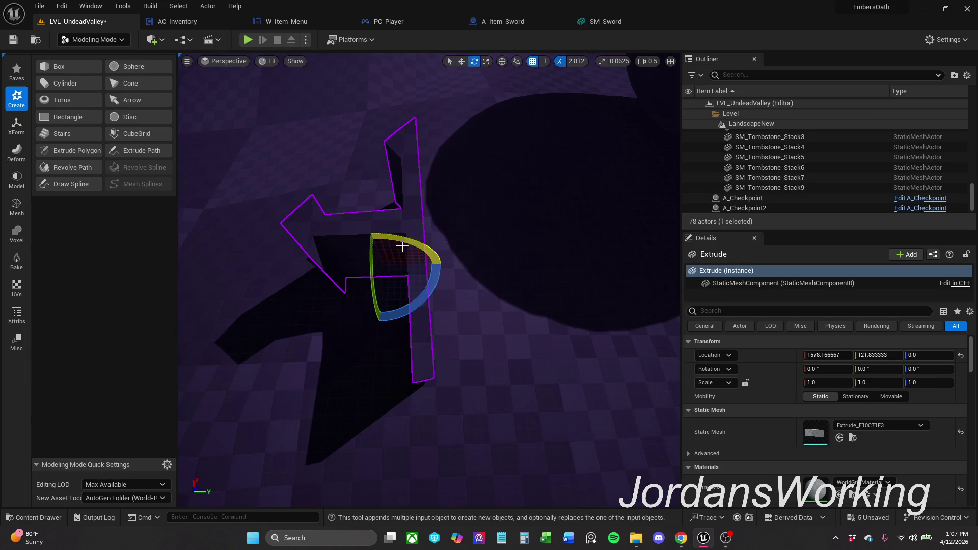
{"action": "mouse_move", "coordinate": [402, 234]}
{"action": "left_mouse_down", "text": "alt"}
{"action": "mouse_move", "coordinate": [370, 233]}
{"action": "mouse_move", "coordinate": [400, 234]}
{"action": "left_mouse_up", "text": "alt"}
{"action": "key", "text": "space"}
{"action": "key", "text": "space"}
{"action": "left_click_drag", "start_coordinate": [384, 271], "coordinate": [489, 250]}
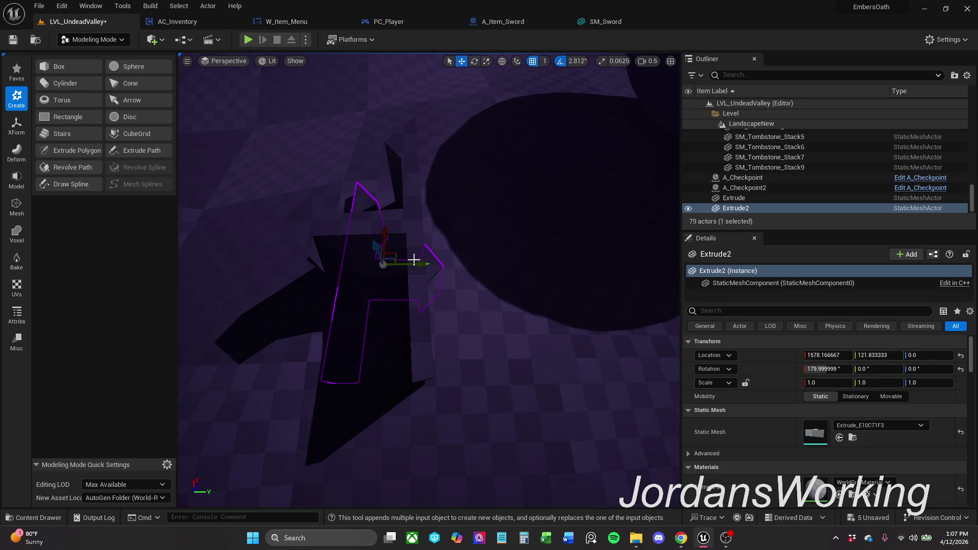
{"action": "key", "text": "space"}
{"action": "key", "text": "space"}
{"action": "key", "text": "space"}
{"action": "mouse_move", "coordinate": [484, 251]}
{"action": "left_mouse_down", "text": "alt"}
{"action": "mouse_move", "coordinate": [418, 200]}
{"action": "mouse_move", "coordinate": [462, 235]}
{"action": "left_mouse_up", "text": "alt"}
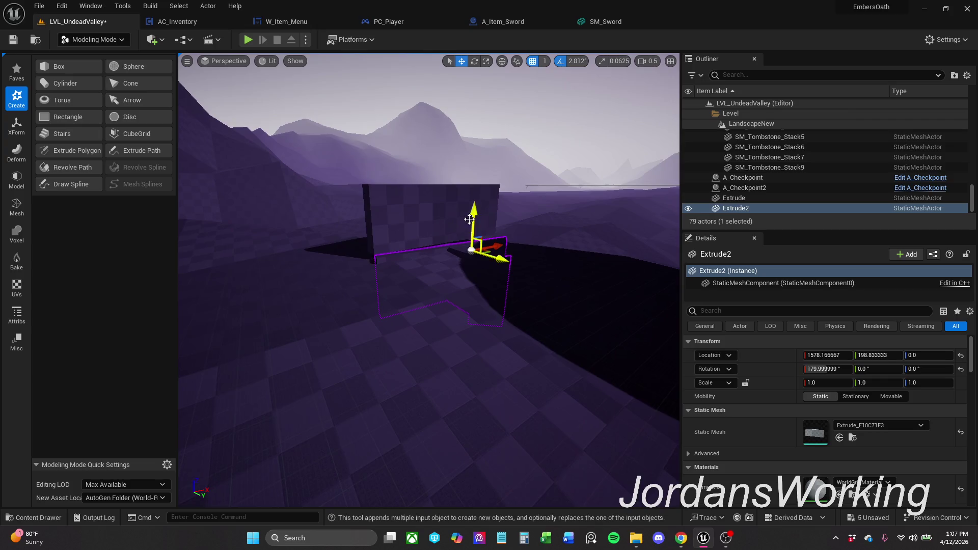
{"action": "mouse_move", "coordinate": [469, 217]}
{"action": "left_mouse_down"}
{"action": "mouse_move", "coordinate": [478, 142]}
{"action": "mouse_move", "coordinate": [535, 230]}
{"action": "left_mouse_up"}
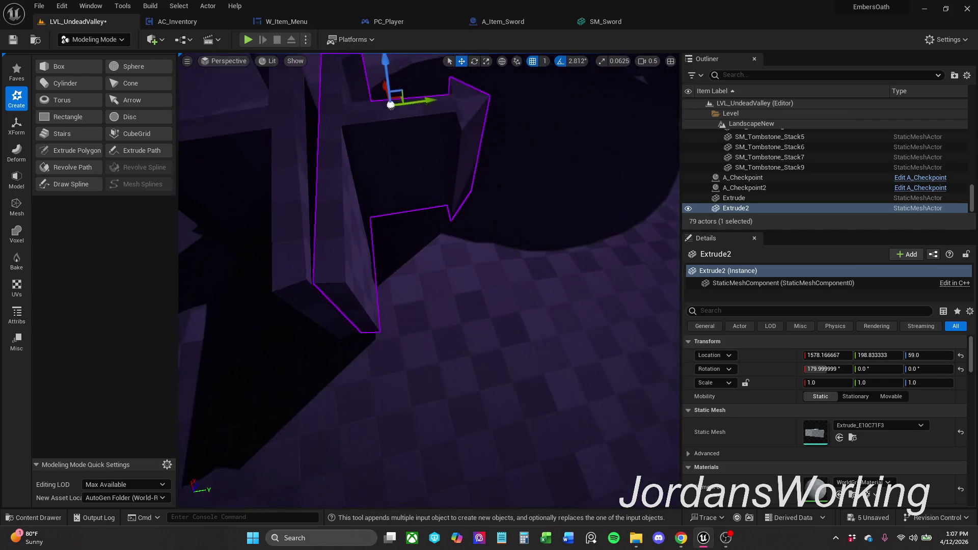
{"action": "left_click_drag", "start_coordinate": [570, 281], "coordinate": [459, 235], "text": "alt"}
Turn Extrude2 to -5.625° around Z and shift it slightly in X and Y
{"action": "key", "text": "e"}
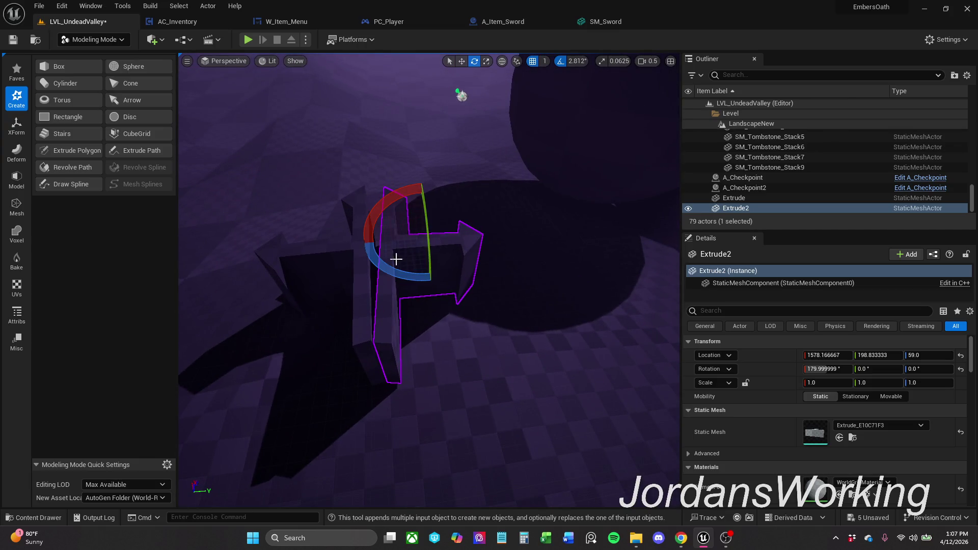
{"action": "left_click_drag", "start_coordinate": [396, 260], "coordinate": [395, 277]}
{"action": "key", "text": "r"}
{"action": "key", "text": "w"}
{"action": "mouse_move", "coordinate": [425, 235]}
{"action": "left_mouse_down"}
{"action": "mouse_move", "coordinate": [409, 231]}
{"action": "mouse_move", "coordinate": [408, 219]}
{"action": "mouse_move", "coordinate": [479, 259]}
{"action": "mouse_move", "coordinate": [437, 99]}
{"action": "mouse_move", "coordinate": [405, 215]}
{"action": "left_mouse_up"}
{"action": "left_click", "coordinate": [405, 215]}
Adjust Extrude2's Location X through 1586, 1580 and 1576 to settle on 1582
{"action": "left_click", "coordinate": [384, 311]}
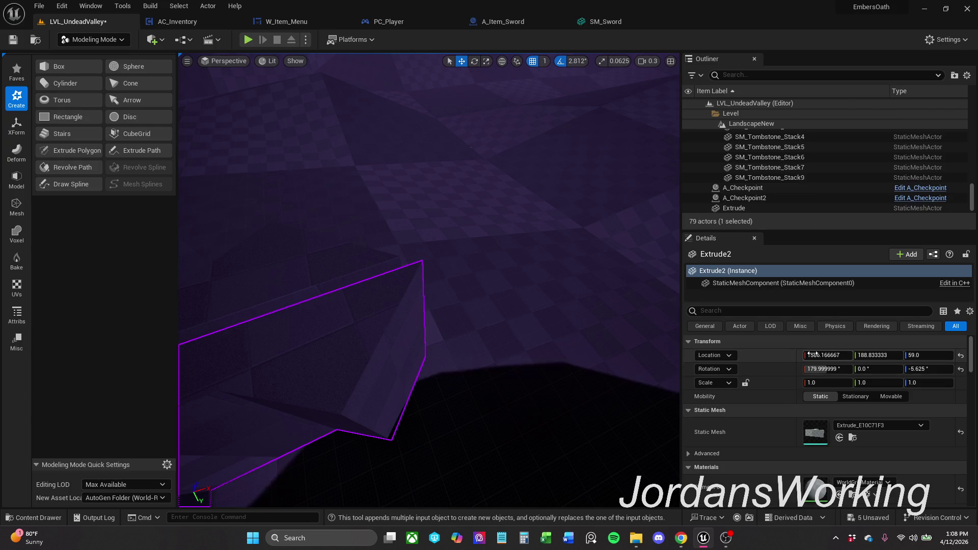
{"action": "left_click", "coordinate": [823, 355]}
{"action": "type", "text": "1586"}
{"action": "key", "text": "Return"}
{"action": "type", "text": "1580"}
{"action": "key", "text": "Return"}
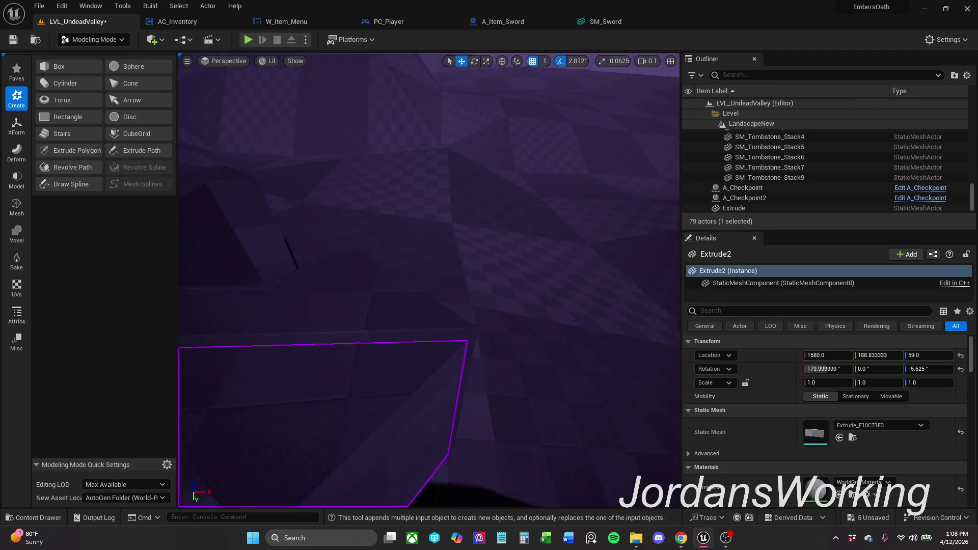
{"action": "key", "text": "w"}
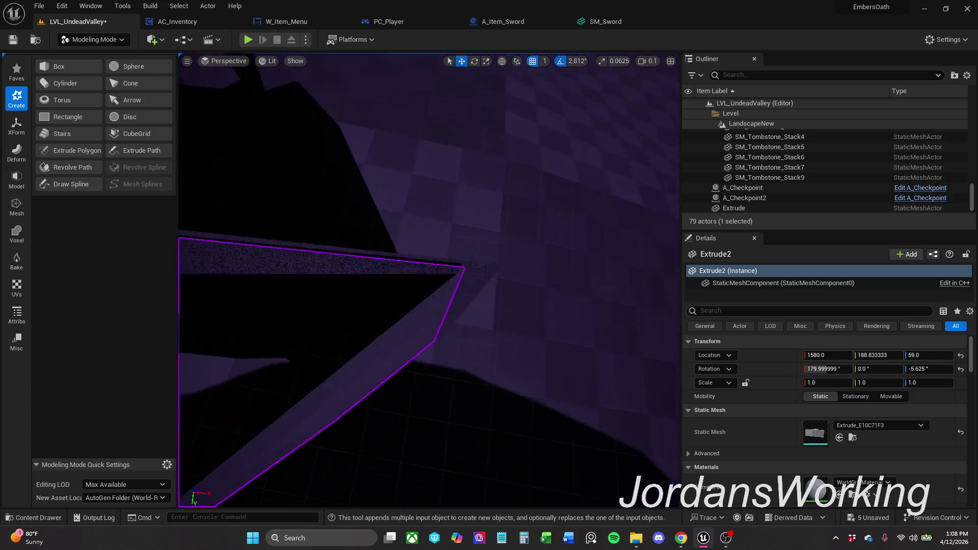
{"action": "key", "text": "w"}
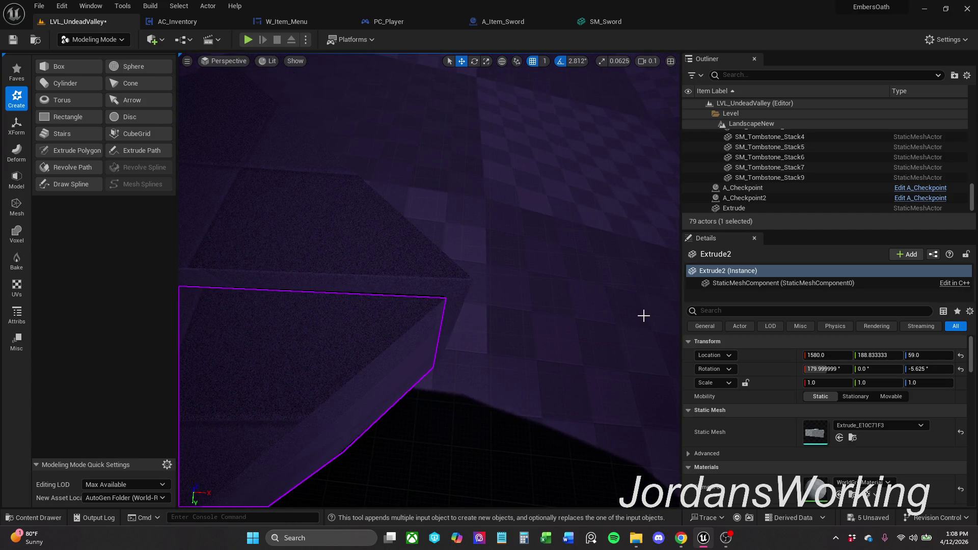
{"action": "left_click", "coordinate": [825, 356]}
{"action": "type", "text": "1576"}
{"action": "key", "text": "Return"}
{"action": "left_click_drag", "start_coordinate": [825, 355], "coordinate": [837, 355]}
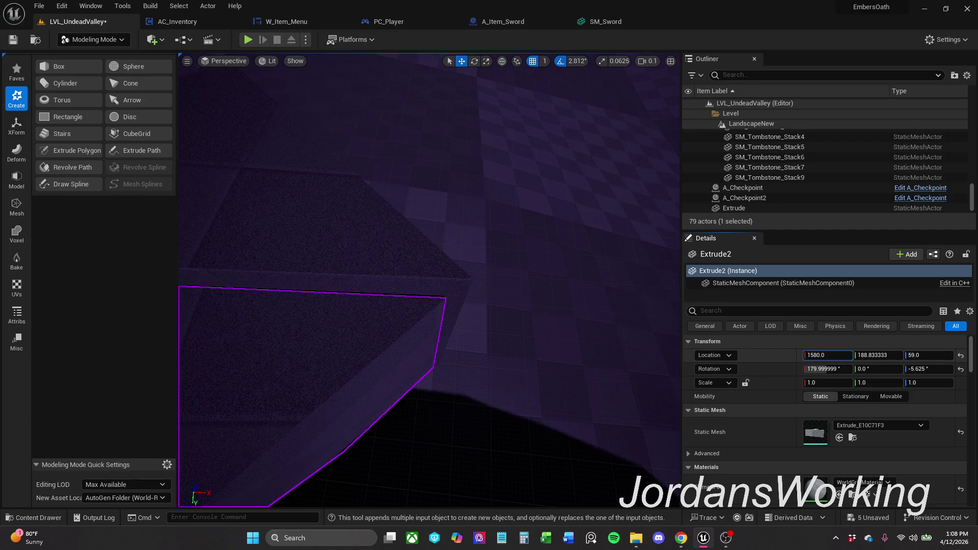
{"action": "left_click_drag", "start_coordinate": [825, 355], "coordinate": [826, 356]}
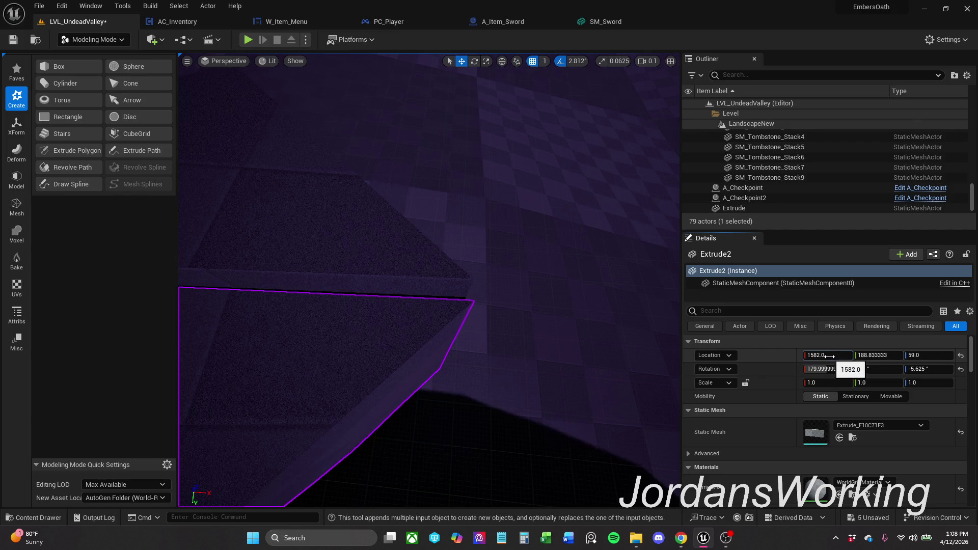
Raise Extrude2 to Z 62 and set its Y location to 188, undoing a stray rotation change
{"action": "left_click_drag", "start_coordinate": [497, 336], "coordinate": [473, 321]}
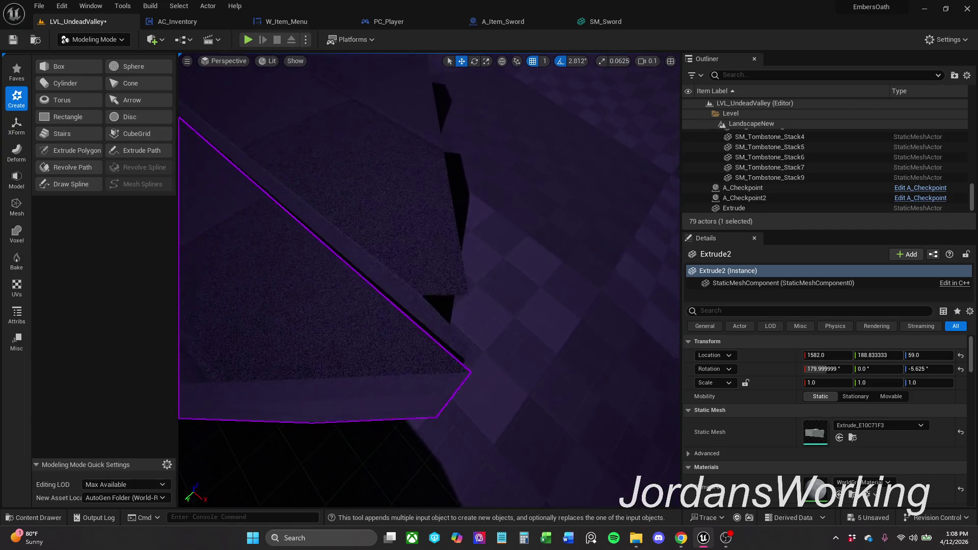
{"action": "left_click_drag", "start_coordinate": [473, 321], "coordinate": [397, 260]}
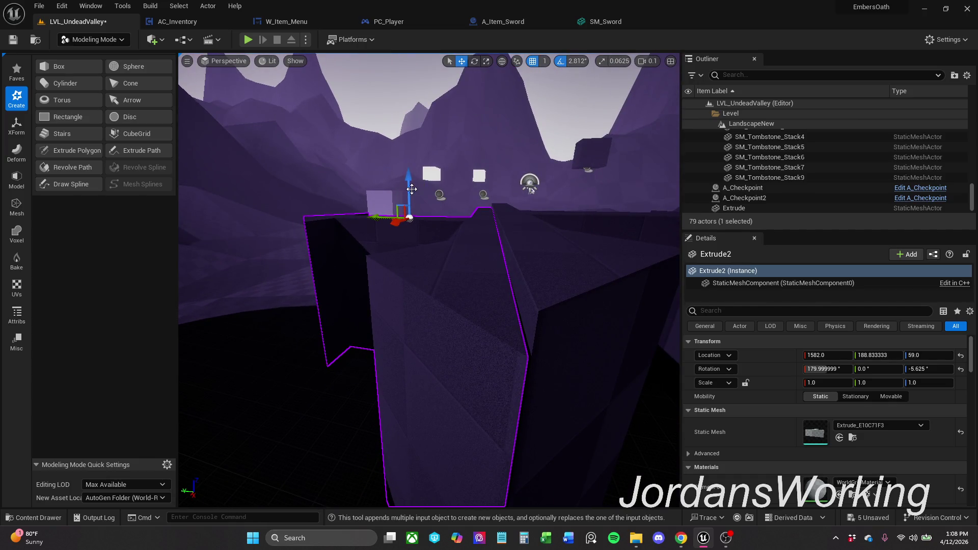
{"action": "left_click_drag", "start_coordinate": [408, 191], "coordinate": [413, 182]}
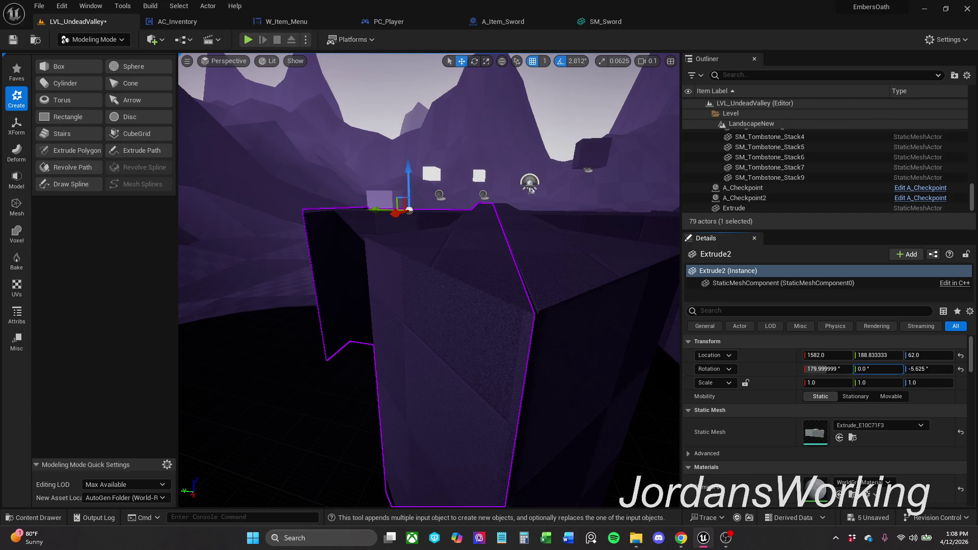
{"action": "left_click_drag", "start_coordinate": [877, 368], "coordinate": [876, 369]}
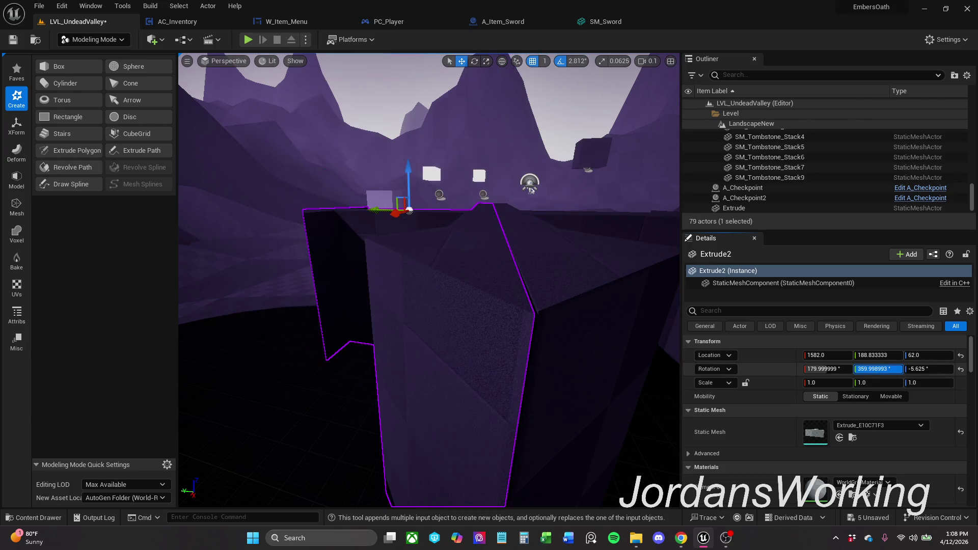
{"action": "key", "text": "ctrl+z"}
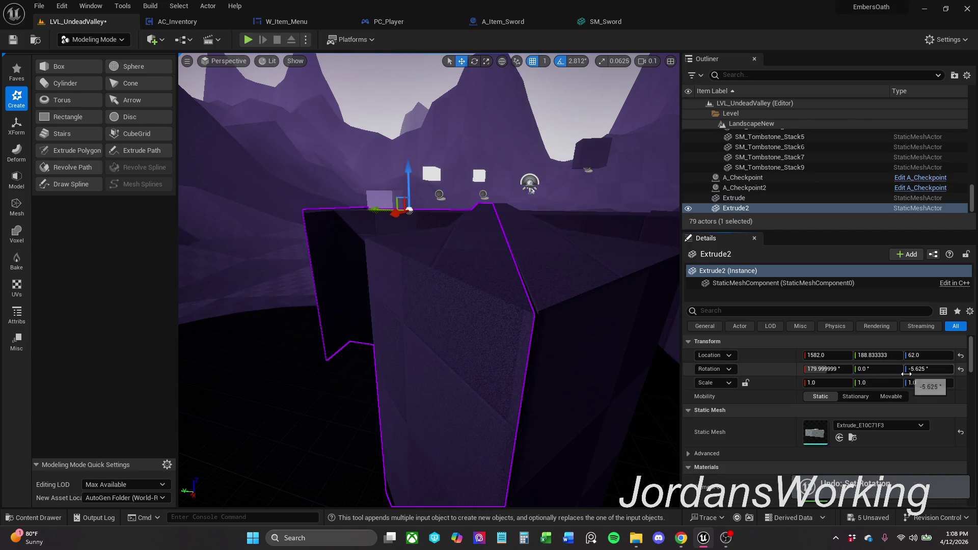
{"action": "left_click_drag", "start_coordinate": [867, 353], "coordinate": [871, 355]}
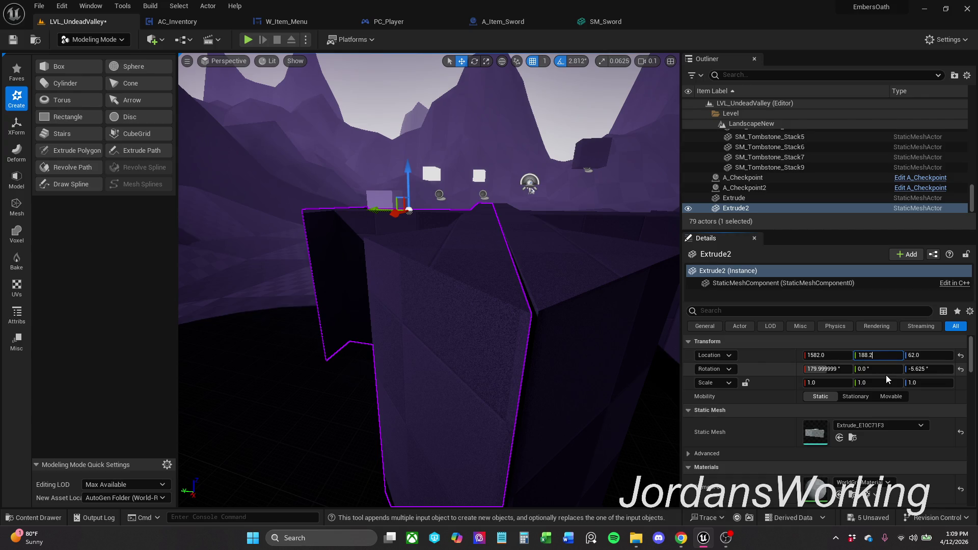
{"action": "key", "text": "Return"}
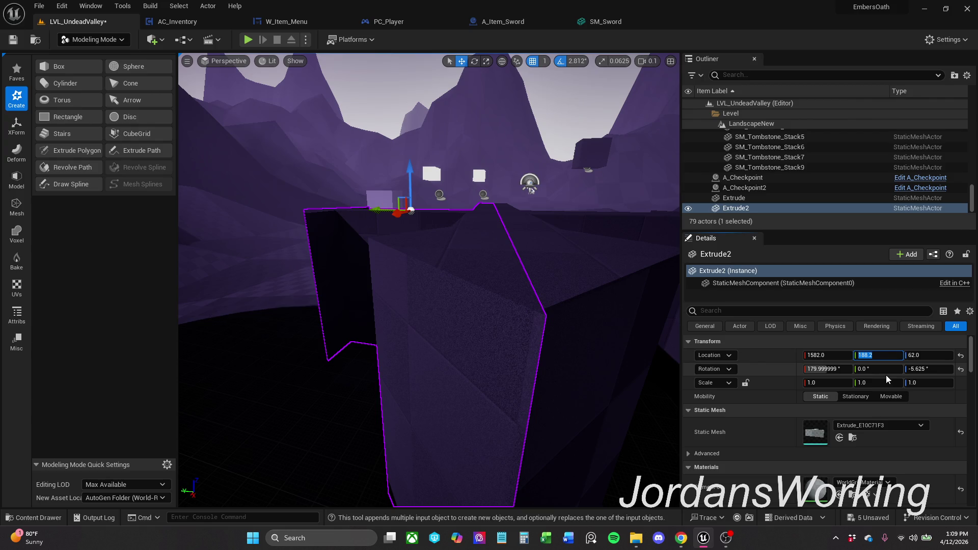
{"action": "type", "text": "188"}
{"action": "key", "text": "Return"}
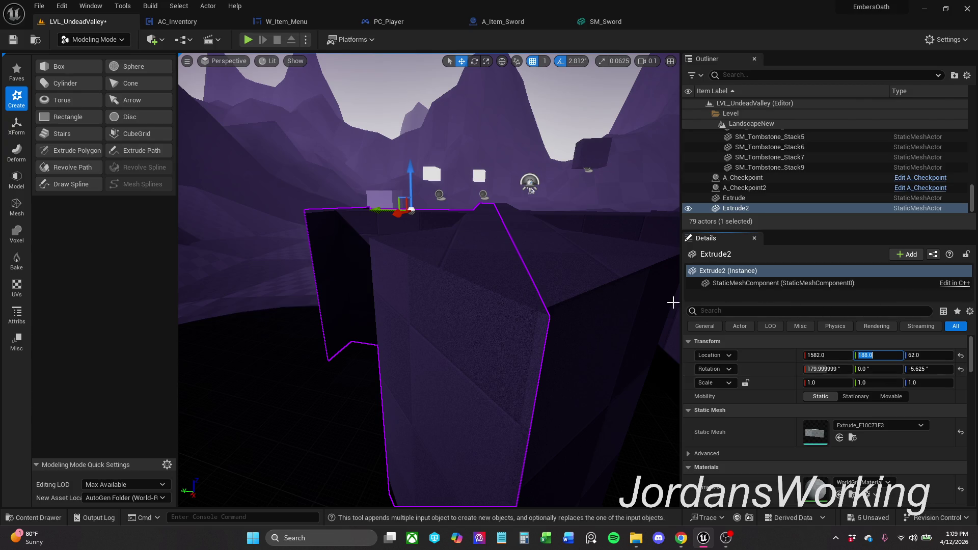
{"action": "left_click", "coordinate": [604, 337], "text": "ctrl"}
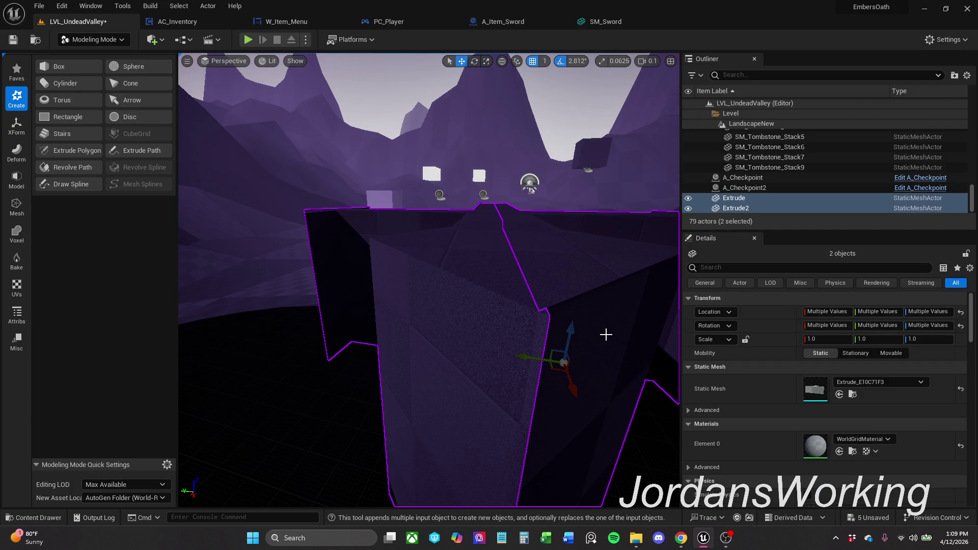
Inspect Extrude2 from above and across the landscape, deselecting it
{"action": "left_click", "coordinate": [485, 335]}
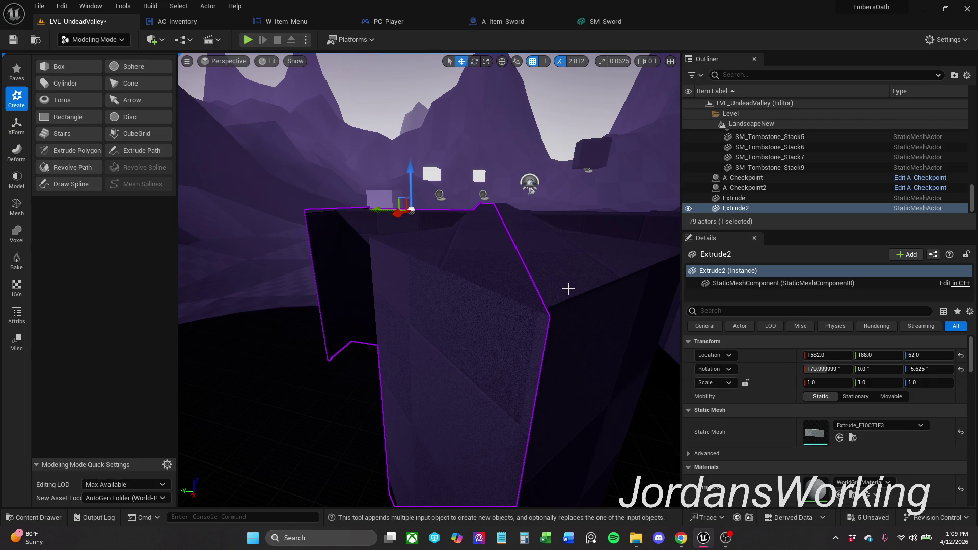
{"action": "left_click_drag", "start_coordinate": [530, 185], "coordinate": [551, 158]}
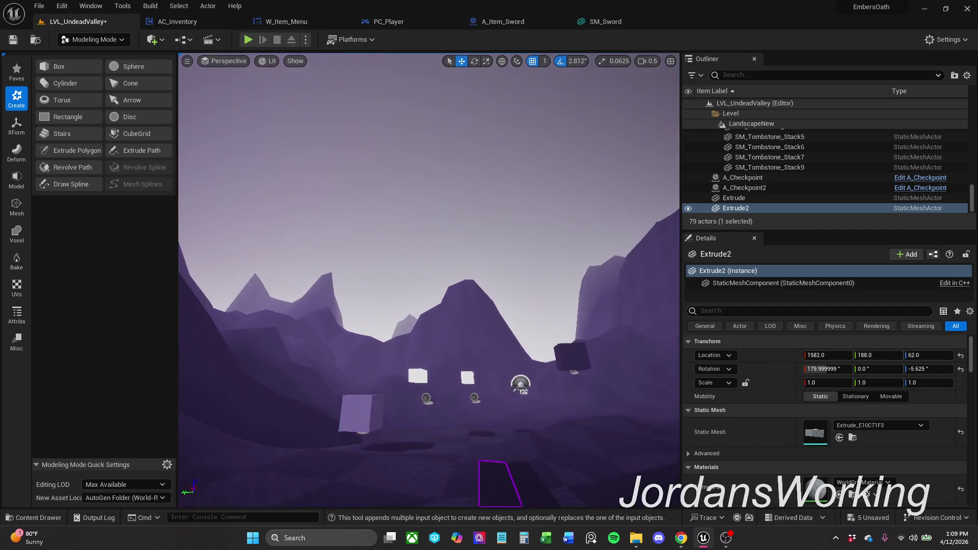
{"action": "mouse_move", "coordinate": [551, 154]}
{"action": "left_mouse_down"}
{"action": "mouse_move", "coordinate": [520, 382]}
{"action": "mouse_move", "coordinate": [489, 320]}
{"action": "mouse_move", "coordinate": [541, 165]}
{"action": "mouse_move", "coordinate": [447, 56]}
{"action": "mouse_move", "coordinate": [535, 81]}
{"action": "left_mouse_up"}
{"action": "left_click", "coordinate": [541, 166]}
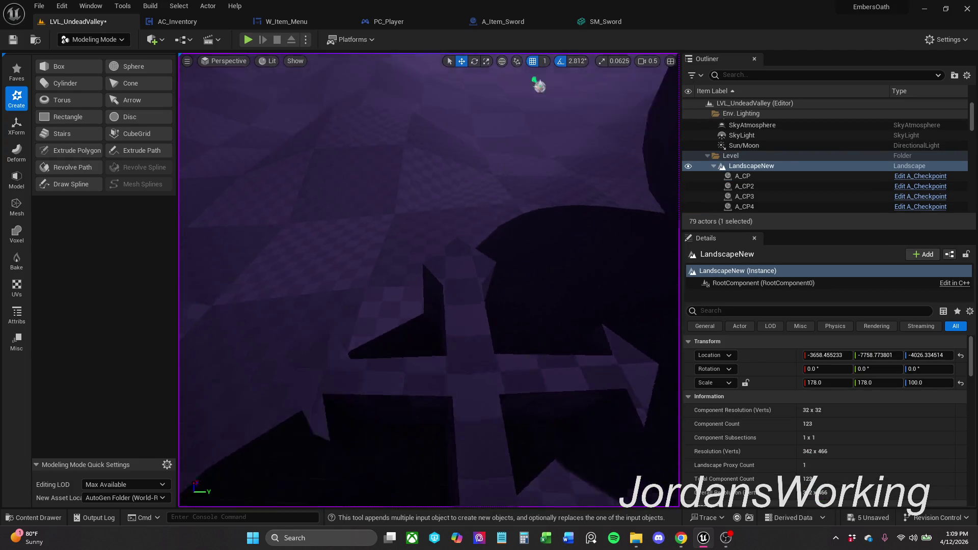
{"action": "left_click_drag", "start_coordinate": [448, 56], "coordinate": [447, 56]}
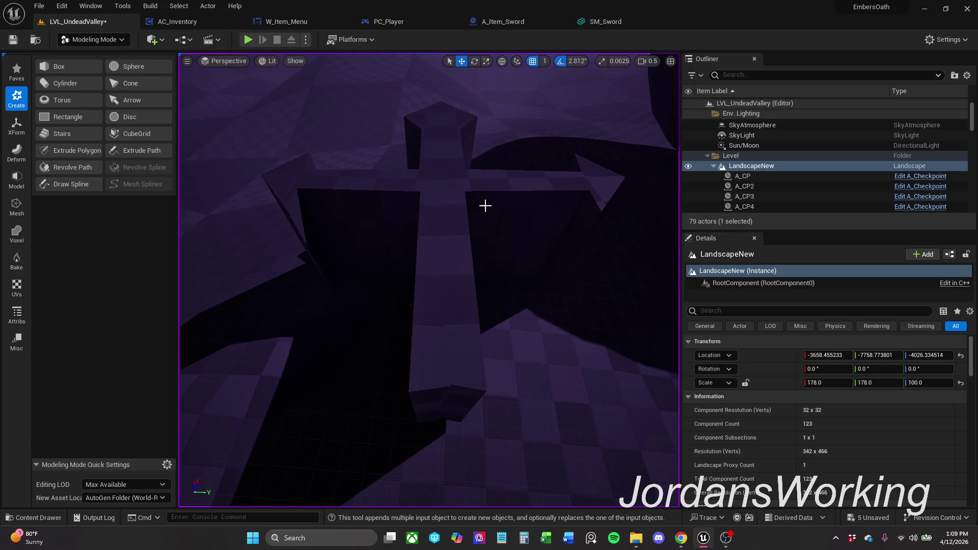
Select the Extrude piece and add Extrude2 to the selection
{"action": "left_click", "coordinate": [468, 191]}
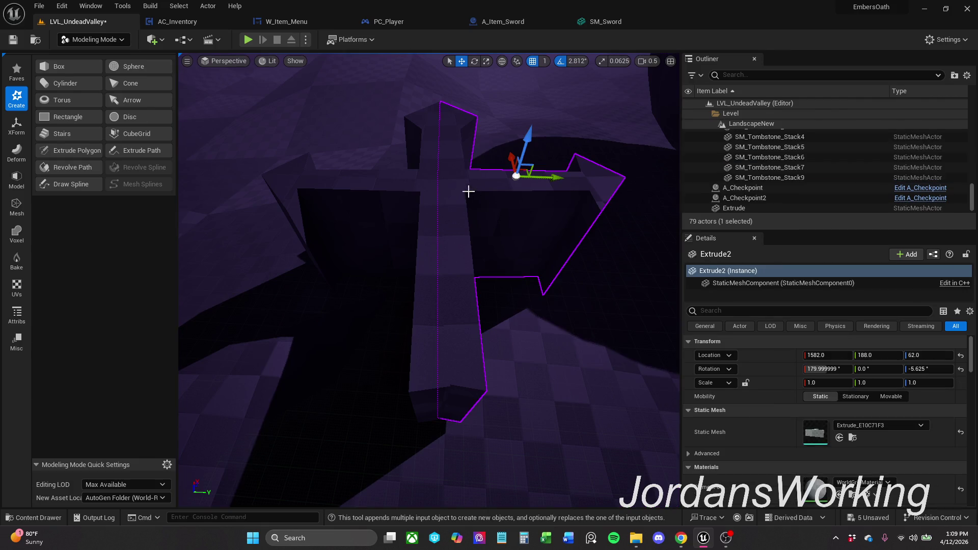
{"action": "left_click", "coordinate": [406, 198]}
{"action": "left_click", "coordinate": [475, 200], "text": "ctrl"}
{"action": "left_click_drag", "start_coordinate": [475, 200], "coordinate": [475, 199]}
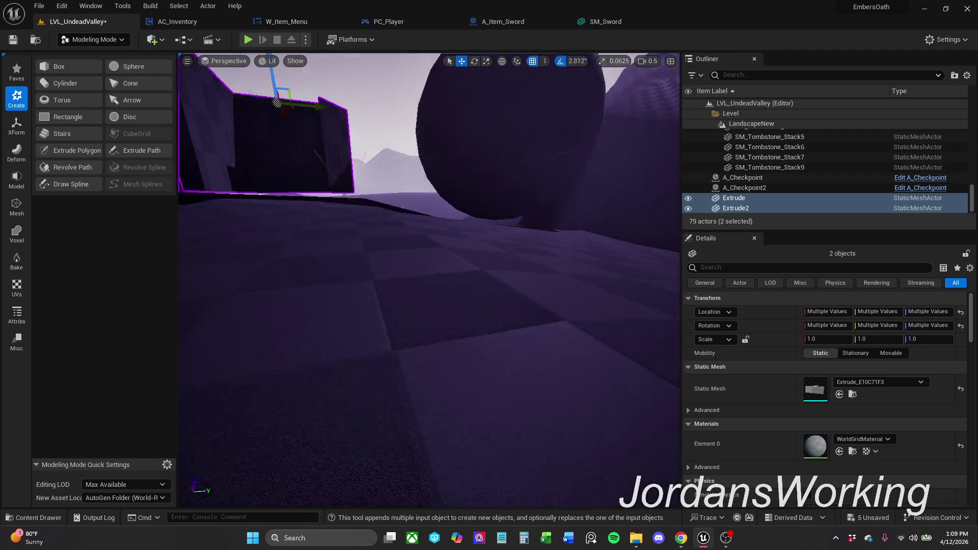
{"action": "scroll", "coordinate": [429, 280], "scroll_direction": "down", "scroll_amount": 2}
{"action": "scroll", "coordinate": [429, 279], "scroll_direction": "up", "scroll_amount": 2}
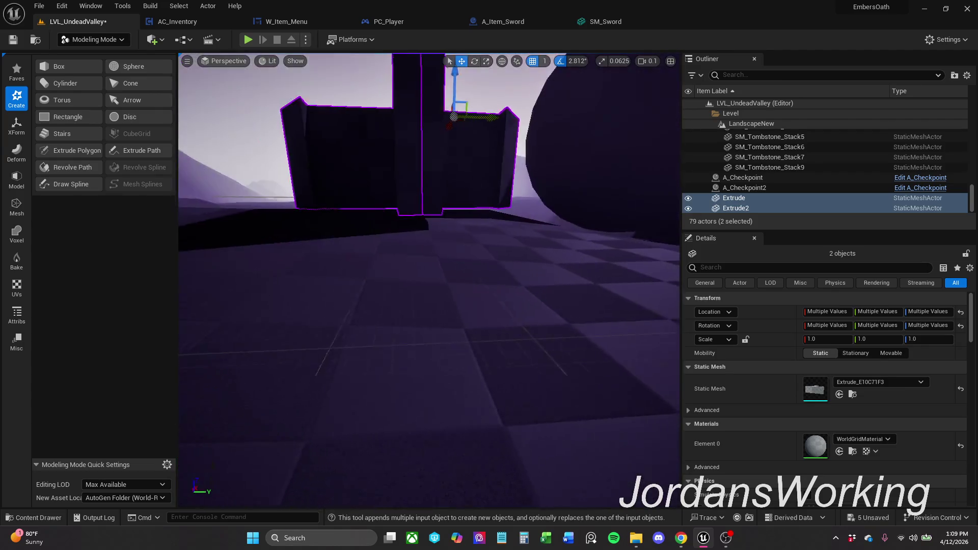
Scale both Extrude pieces down in Z to about 0.19, thinning the cross
{"action": "key", "text": "f"}
{"action": "key", "text": "e"}
{"action": "key", "text": "r"}
{"action": "mouse_move", "coordinate": [442, 226]}
{"action": "left_mouse_down"}
{"action": "mouse_move", "coordinate": [442, 200]}
{"action": "mouse_move", "coordinate": [480, 305]}
{"action": "mouse_move", "coordinate": [452, 200]}
{"action": "mouse_move", "coordinate": [446, 214]}
{"action": "left_mouse_up"}
{"action": "left_click_drag", "start_coordinate": [508, 210], "coordinate": [508, 200]}
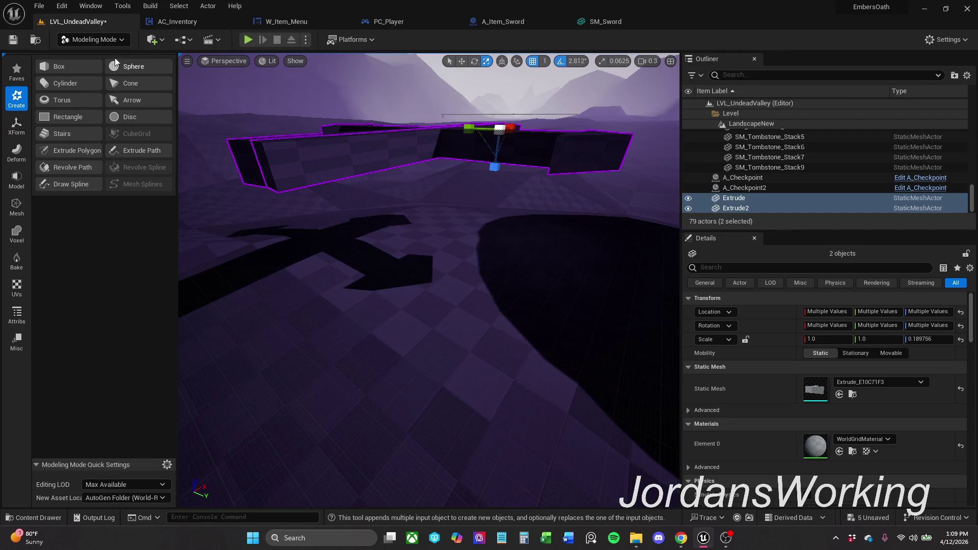
{"action": "mouse_move", "coordinate": [463, 255]}
{"action": "left_mouse_down"}
{"action": "mouse_move", "coordinate": [412, 203]}
{"action": "mouse_move", "coordinate": [261, 183]}
{"action": "left_mouse_up"}
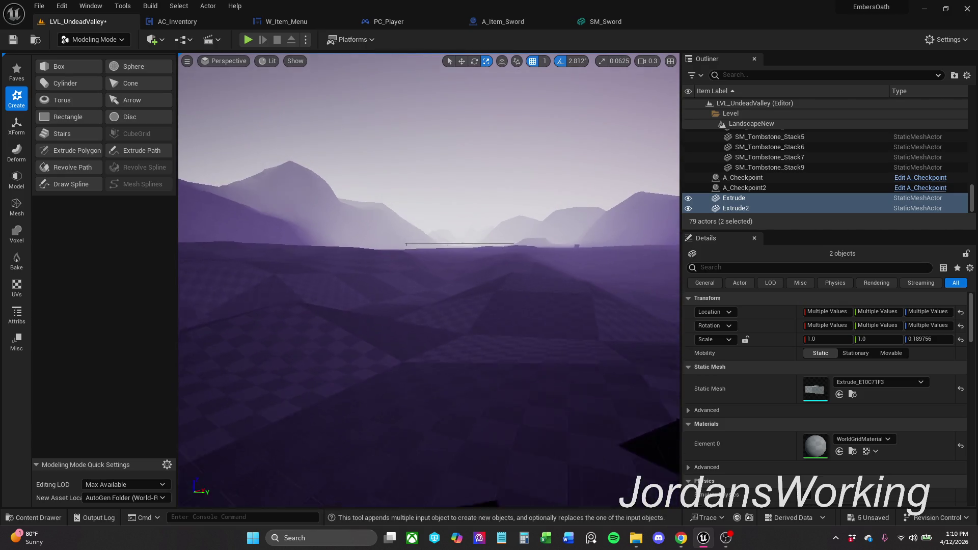
Start a Create Cylinder preview near the cross with Output Type set to Dynamic Mesh
{"action": "left_click", "coordinate": [65, 84]}
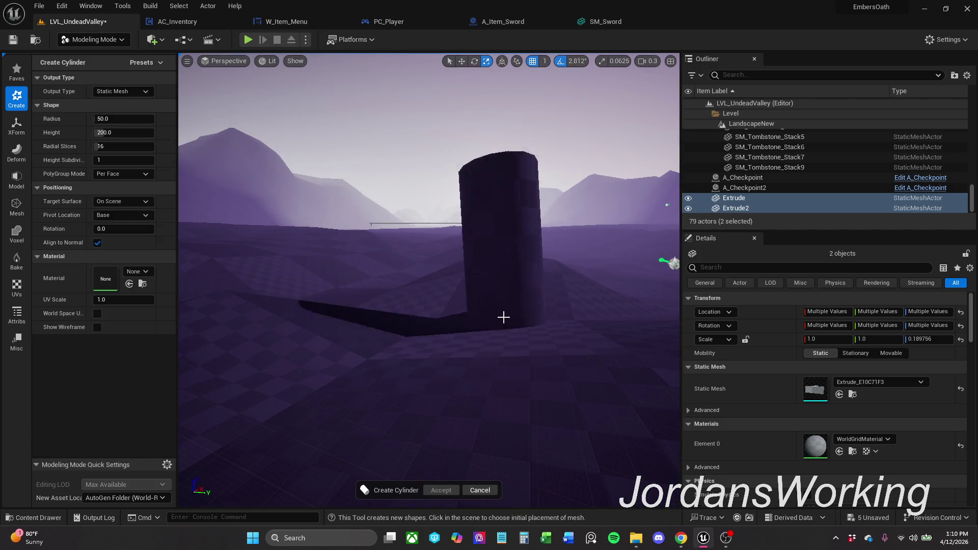
{"action": "left_click", "coordinate": [496, 304]}
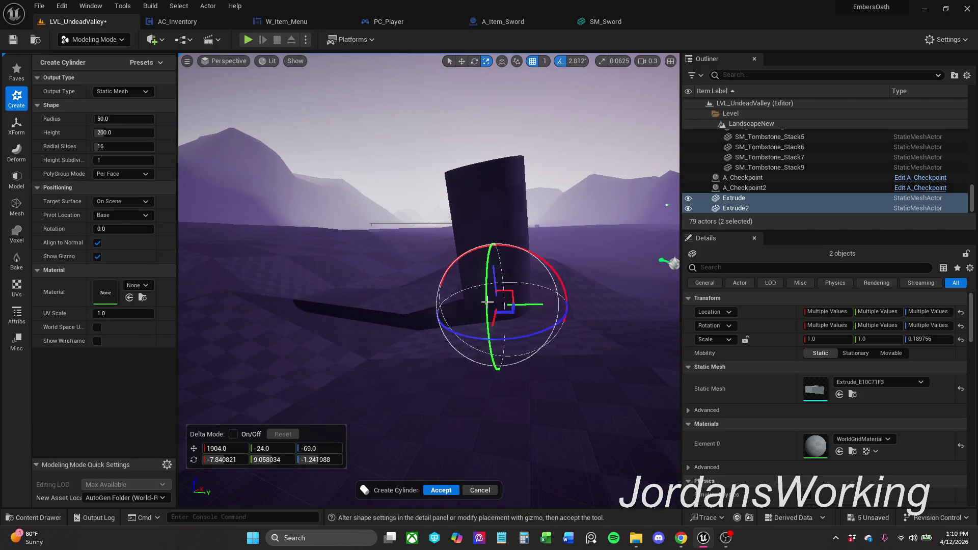
{"action": "left_click", "coordinate": [122, 91]}
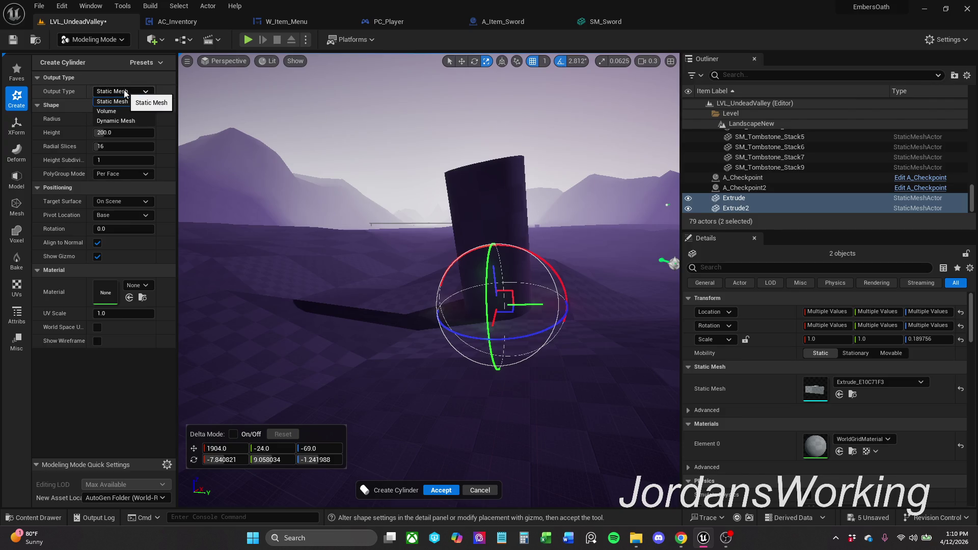
{"action": "left_click", "coordinate": [125, 93]}
{"action": "left_click", "coordinate": [122, 121]}
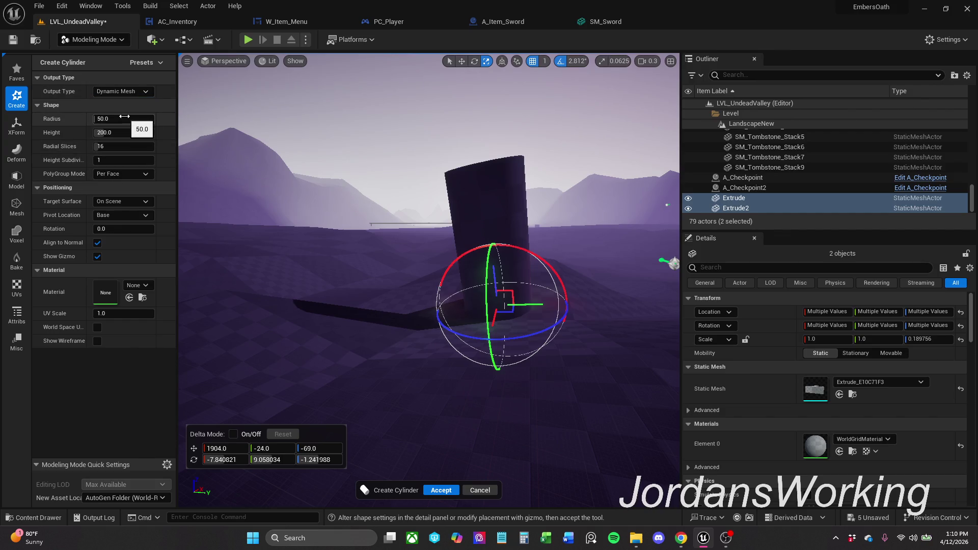
Drag the cylinder preview up onto the centre of the cross
{"action": "left_click_drag", "start_coordinate": [428, 306], "coordinate": [429, 229]}
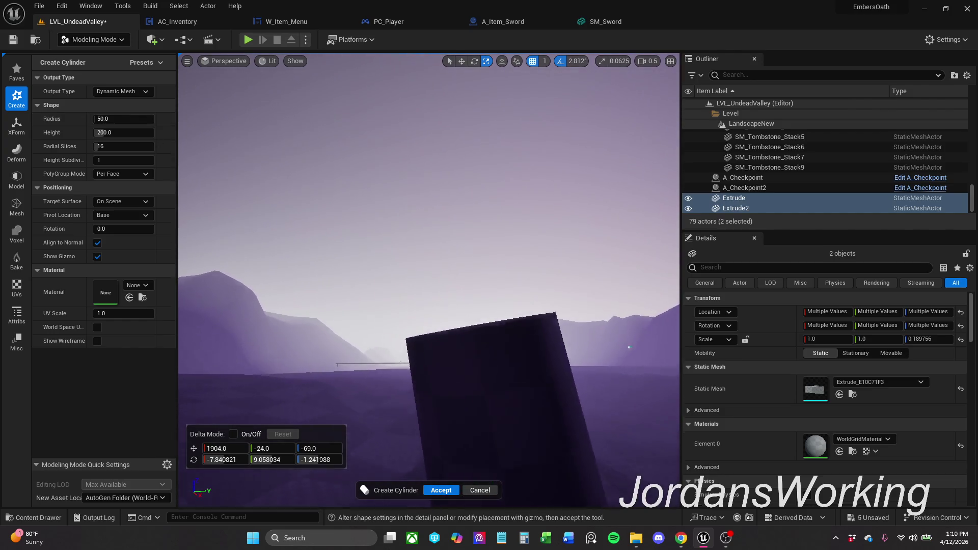
{"action": "left_click_drag", "start_coordinate": [428, 306], "coordinate": [428, 382]}
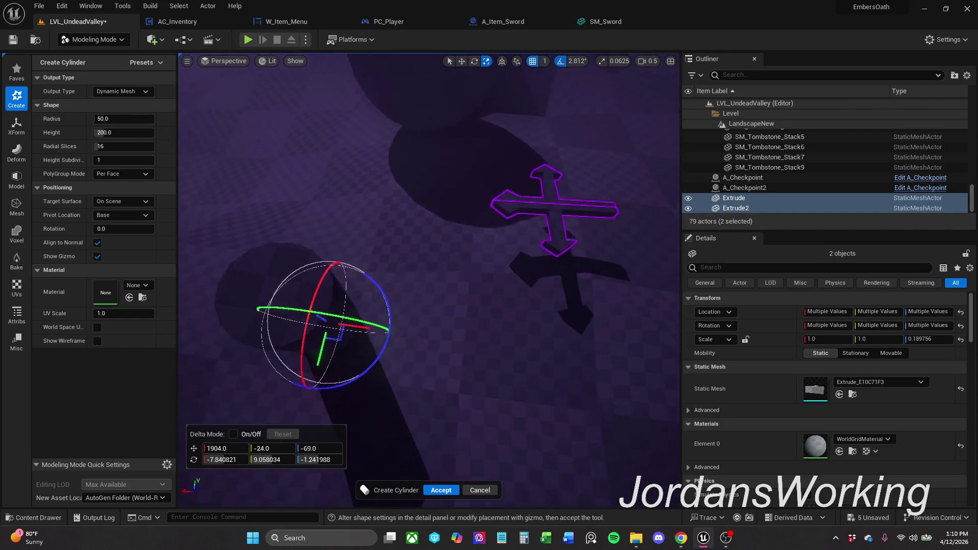
{"action": "left_click_drag", "start_coordinate": [236, 227], "coordinate": [268, 228]}
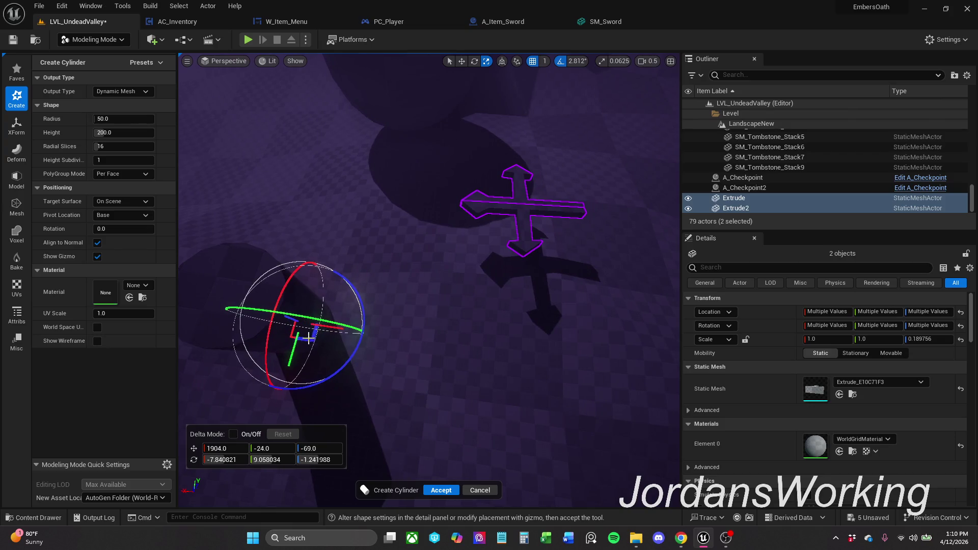
{"action": "left_click_drag", "start_coordinate": [308, 338], "coordinate": [504, 233]}
{"action": "left_click_drag", "start_coordinate": [407, 307], "coordinate": [443, 313]}
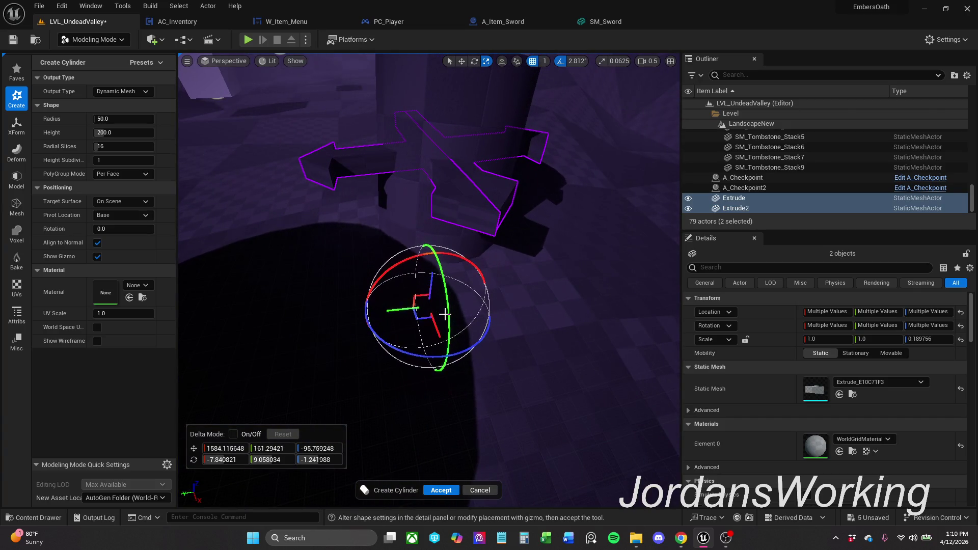
{"action": "mouse_move", "coordinate": [431, 279]}
{"action": "left_mouse_down"}
{"action": "mouse_move", "coordinate": [456, 72]}
{"action": "mouse_move", "coordinate": [413, 264]}
{"action": "left_mouse_up"}
{"action": "left_click_drag", "start_coordinate": [443, 136], "coordinate": [443, 136]}
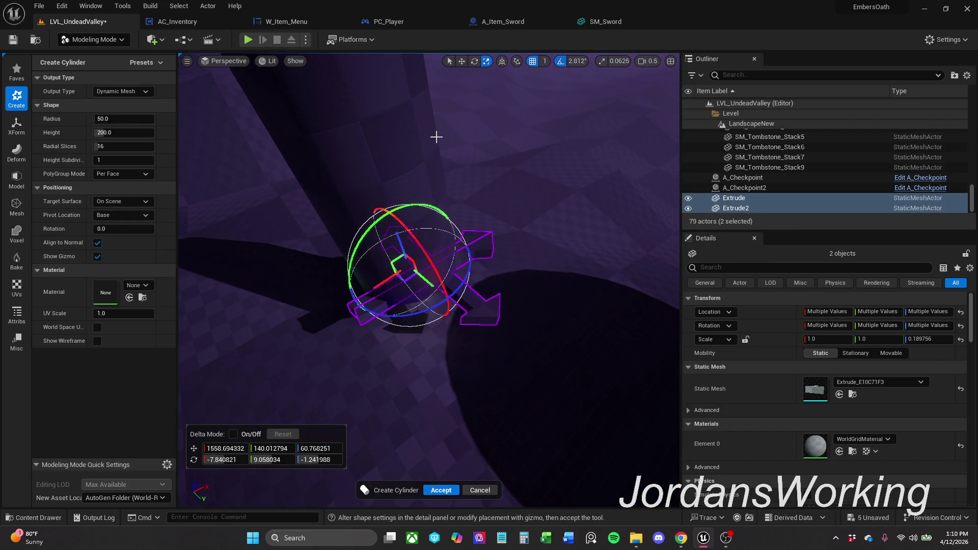
Inspect the preview from around the cross and begin reducing its radius to 25
{"action": "mouse_move", "coordinate": [382, 207]}
{"action": "left_mouse_down"}
{"action": "mouse_move", "coordinate": [455, 173]}
{"action": "mouse_move", "coordinate": [447, 187]}
{"action": "mouse_move", "coordinate": [485, 159]}
{"action": "mouse_move", "coordinate": [447, 290]}
{"action": "left_mouse_up"}
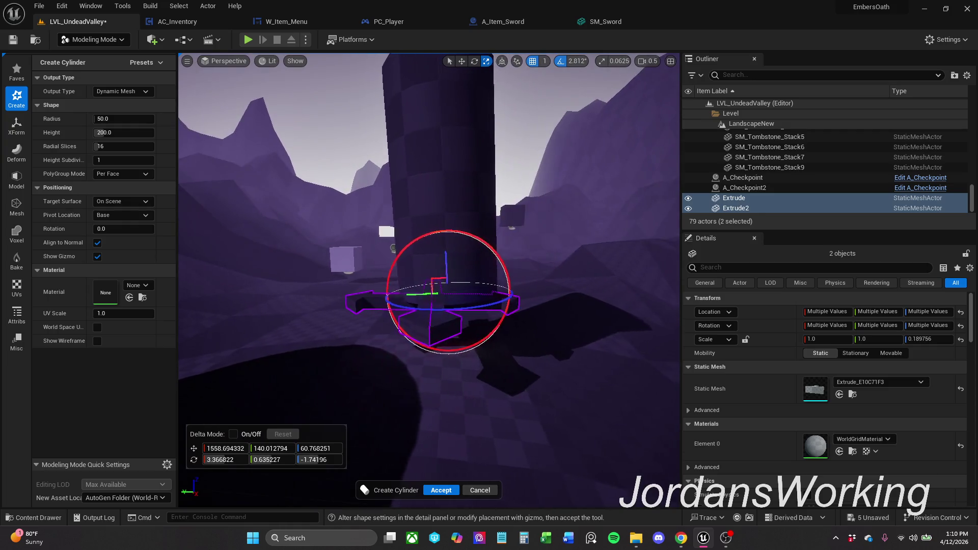
{"action": "mouse_move", "coordinate": [447, 291]}
{"action": "left_mouse_down"}
{"action": "mouse_move", "coordinate": [436, 267]}
{"action": "mouse_move", "coordinate": [457, 288]}
{"action": "left_mouse_up"}
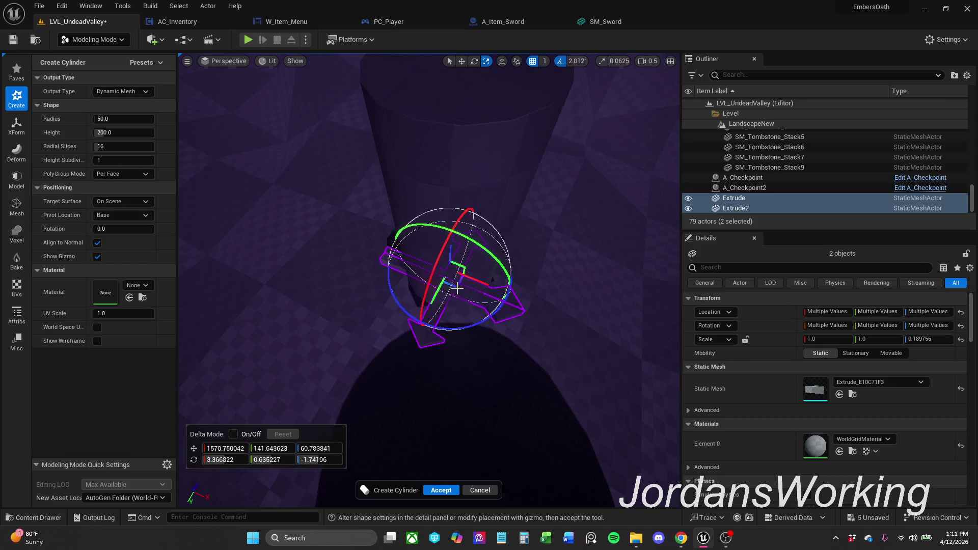
{"action": "mouse_move", "coordinate": [457, 288]}
{"action": "left_mouse_down"}
{"action": "mouse_move", "coordinate": [550, 244]}
{"action": "mouse_move", "coordinate": [535, 253]}
{"action": "left_mouse_up"}
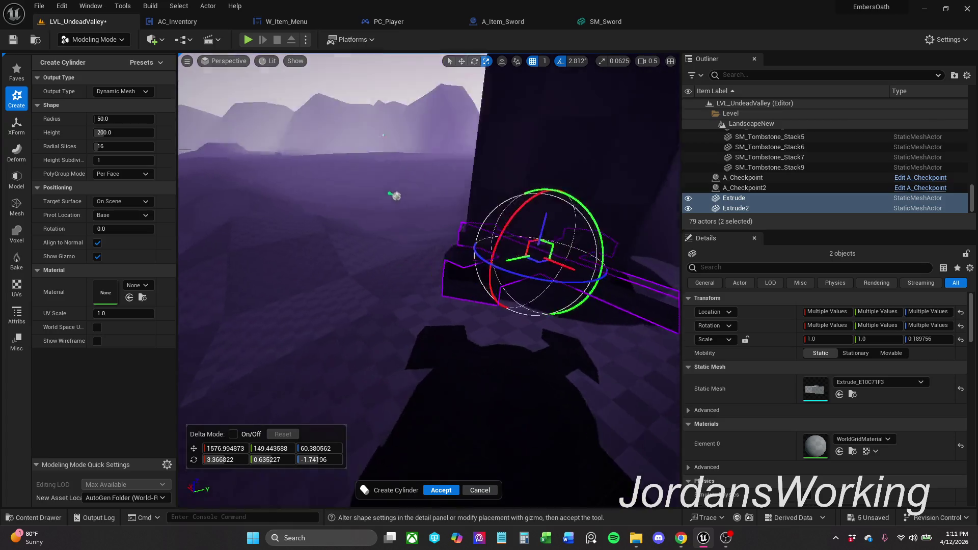
{"action": "key", "text": "f"}
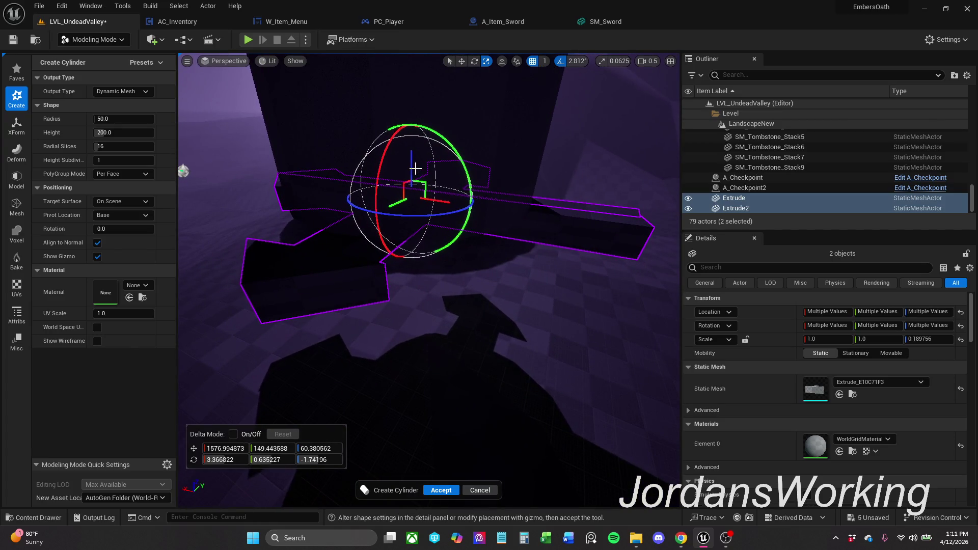
{"action": "left_click_drag", "start_coordinate": [477, 197], "coordinate": [520, 279]}
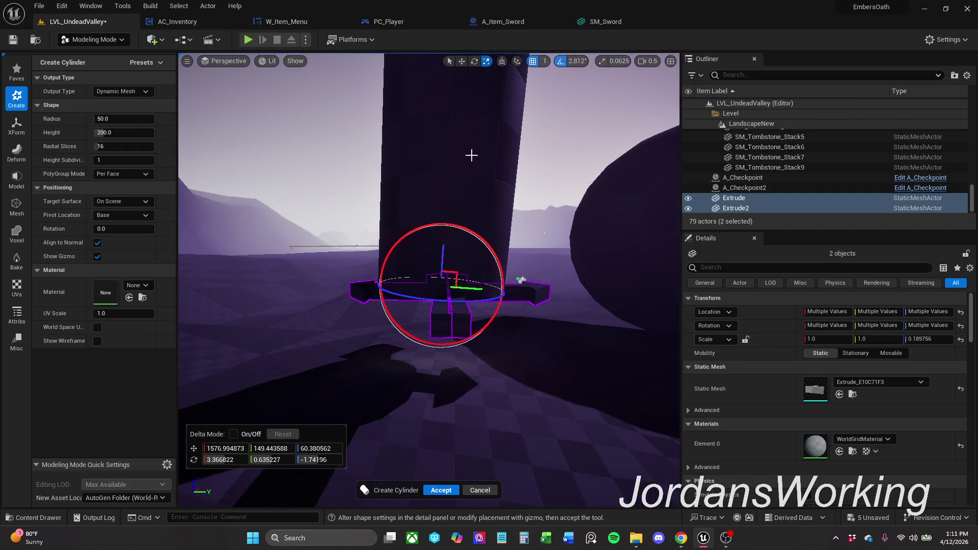
{"action": "mouse_move", "coordinate": [461, 296]}
{"action": "left_mouse_down"}
{"action": "mouse_move", "coordinate": [450, 282]}
{"action": "mouse_move", "coordinate": [467, 284]}
{"action": "mouse_move", "coordinate": [428, 359]}
{"action": "mouse_move", "coordinate": [459, 321]}
{"action": "mouse_move", "coordinate": [446, 248]}
{"action": "mouse_move", "coordinate": [239, 273]}
{"action": "left_mouse_up"}
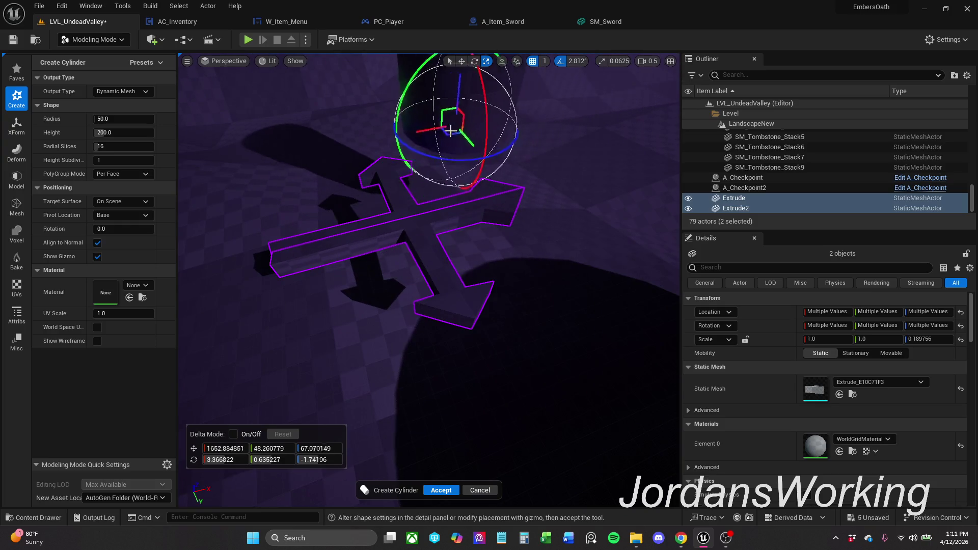
{"action": "mouse_move", "coordinate": [371, 227]}
{"action": "left_mouse_down"}
{"action": "mouse_move", "coordinate": [402, 246]}
{"action": "mouse_move", "coordinate": [628, 227]}
{"action": "left_mouse_up"}
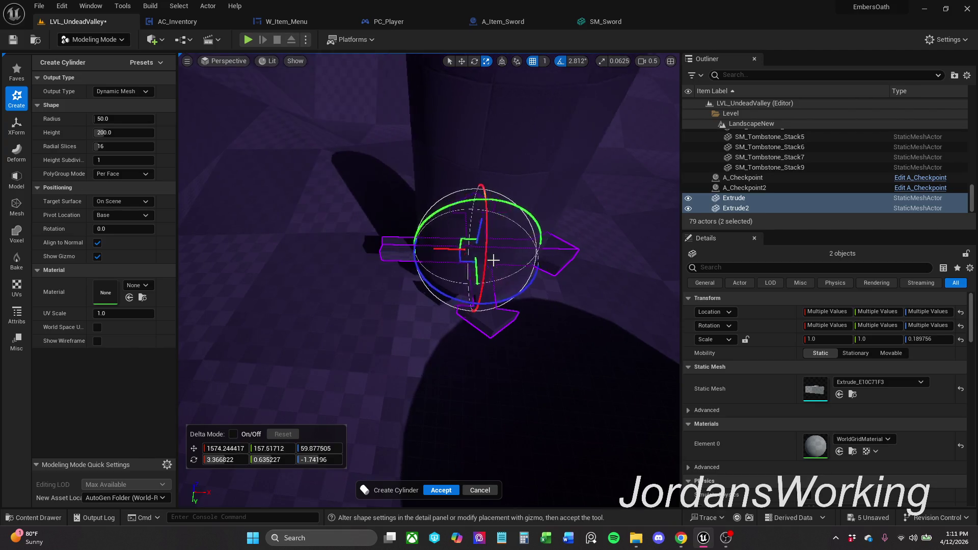
{"action": "left_click_drag", "start_coordinate": [428, 275], "coordinate": [247, 146]}
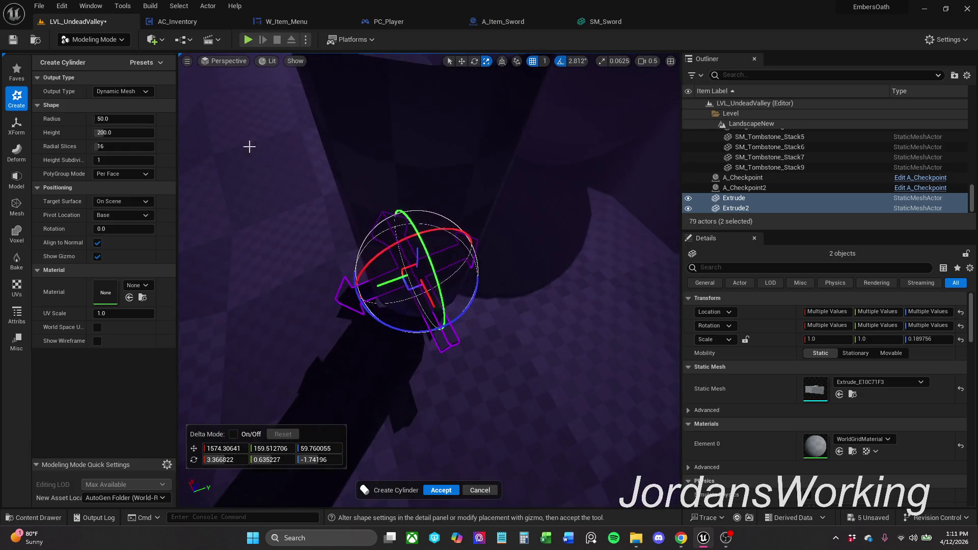
{"action": "left_click_drag", "start_coordinate": [143, 122], "coordinate": [142, 123]}
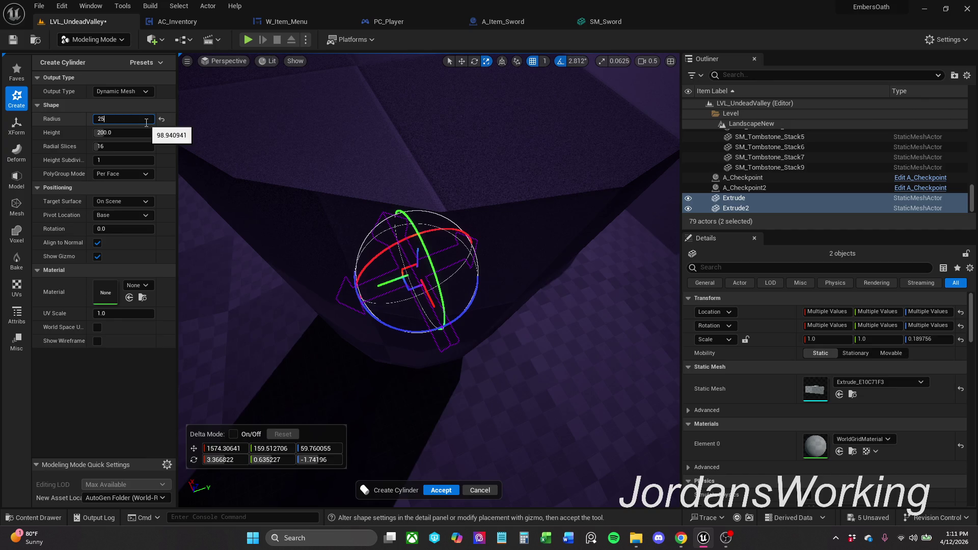
Confirm the 25 radius and nudge the cylinder preview toward the cross centre
{"action": "key", "text": "Return"}
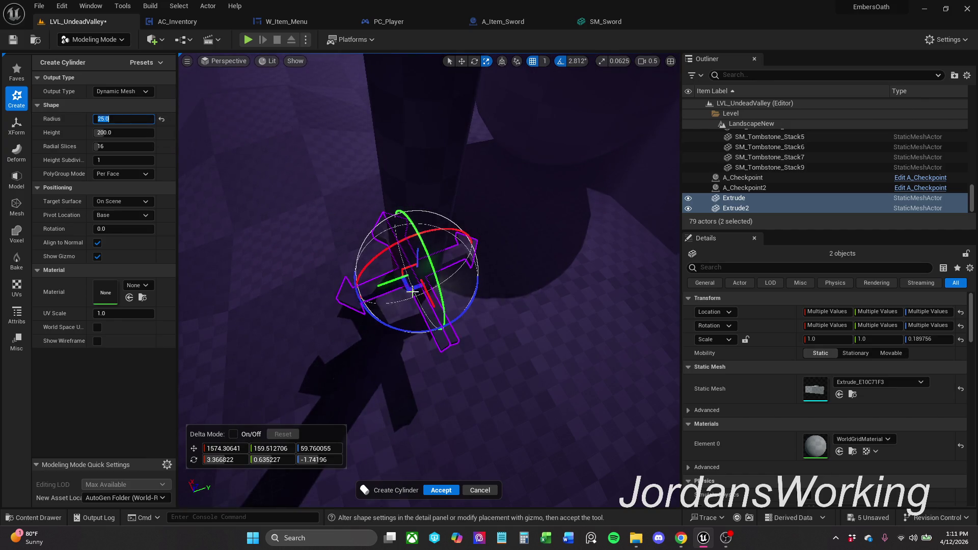
{"action": "left_click_drag", "start_coordinate": [413, 286], "coordinate": [407, 295]}
{"action": "mouse_move", "coordinate": [406, 289]}
{"action": "left_mouse_down"}
{"action": "mouse_move", "coordinate": [246, 173]}
{"action": "mouse_move", "coordinate": [428, 275]}
{"action": "mouse_move", "coordinate": [414, 297]}
{"action": "mouse_move", "coordinate": [363, 315]}
{"action": "mouse_move", "coordinate": [306, 257]}
{"action": "left_mouse_up"}
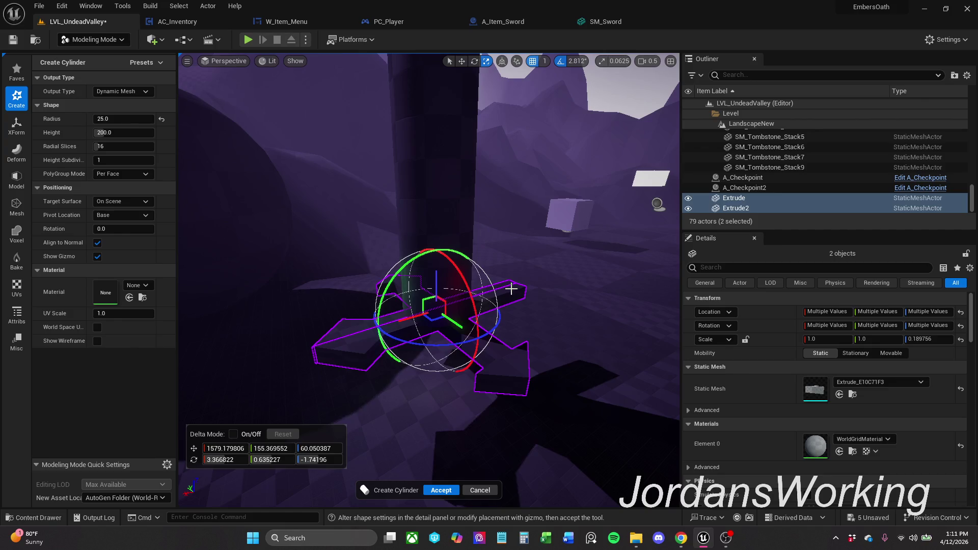
Widen the cylinder radius to 42, positioned at about 1579, 155, 60 over the cross
{"action": "left_click", "coordinate": [130, 120]}
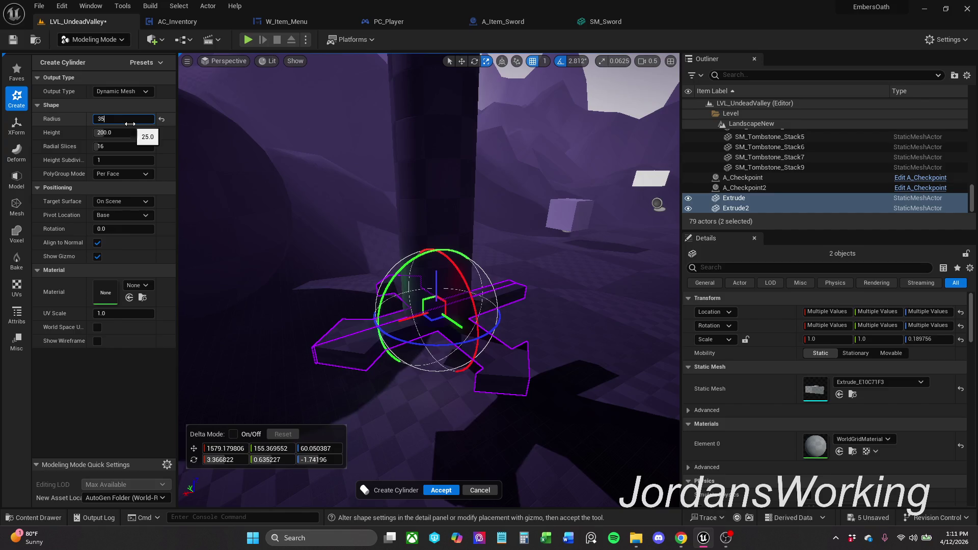
{"action": "key", "text": "Return"}
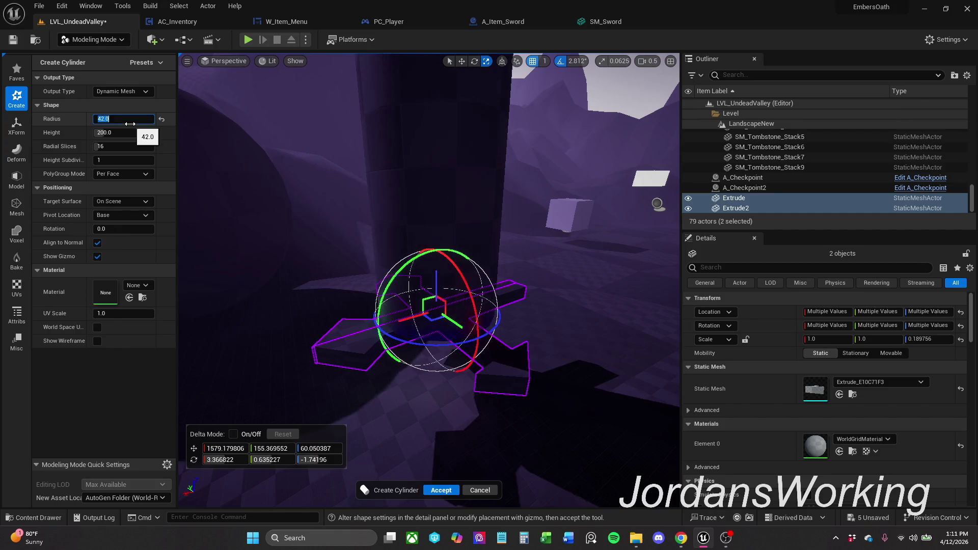
{"action": "left_click_drag", "start_coordinate": [579, 291], "coordinate": [567, 220]}
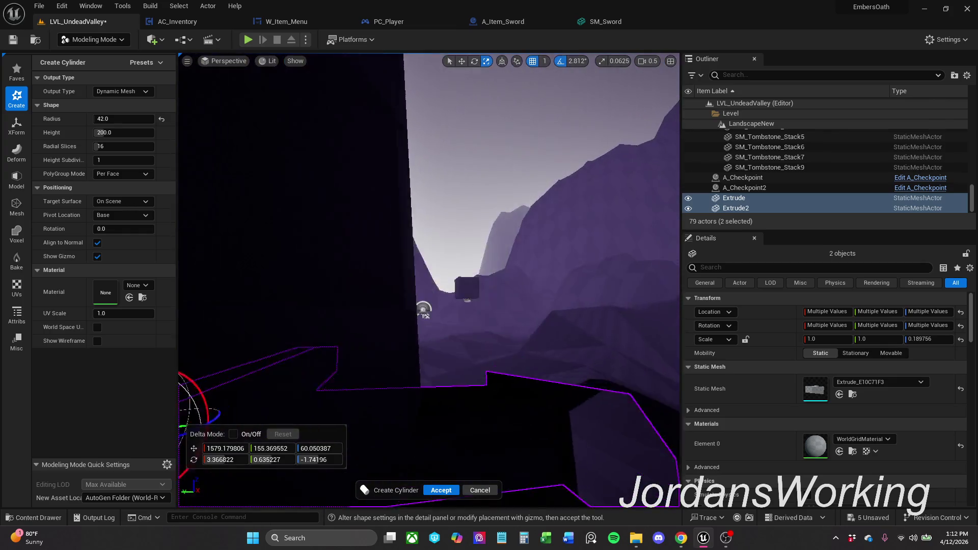
{"action": "mouse_move", "coordinate": [567, 219]}
{"action": "left_mouse_down"}
{"action": "mouse_move", "coordinate": [421, 306]}
{"action": "mouse_move", "coordinate": [474, 518]}
{"action": "left_mouse_up"}
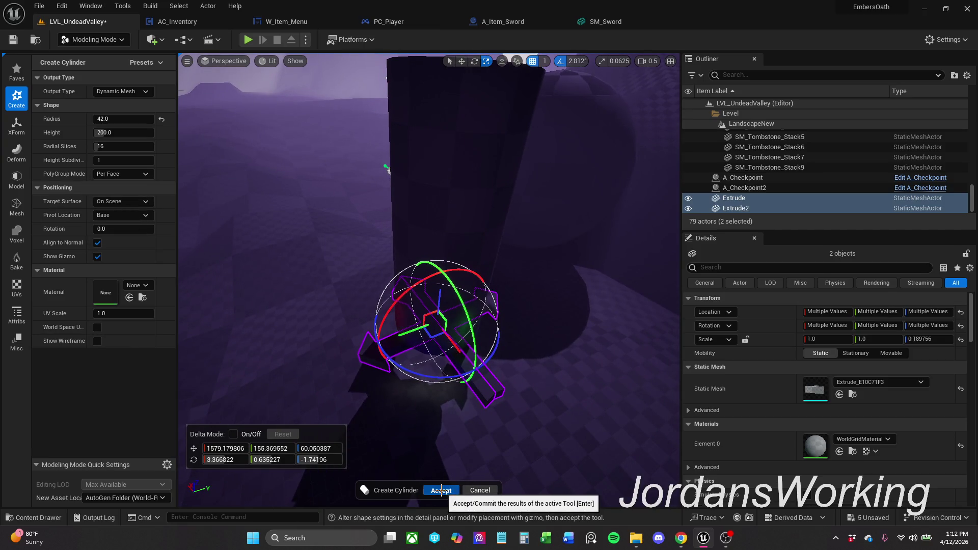
Accept the Cylinder actor and scale it down in Z to about 0.06, a thin disc
{"action": "left_click", "coordinate": [441, 490]}
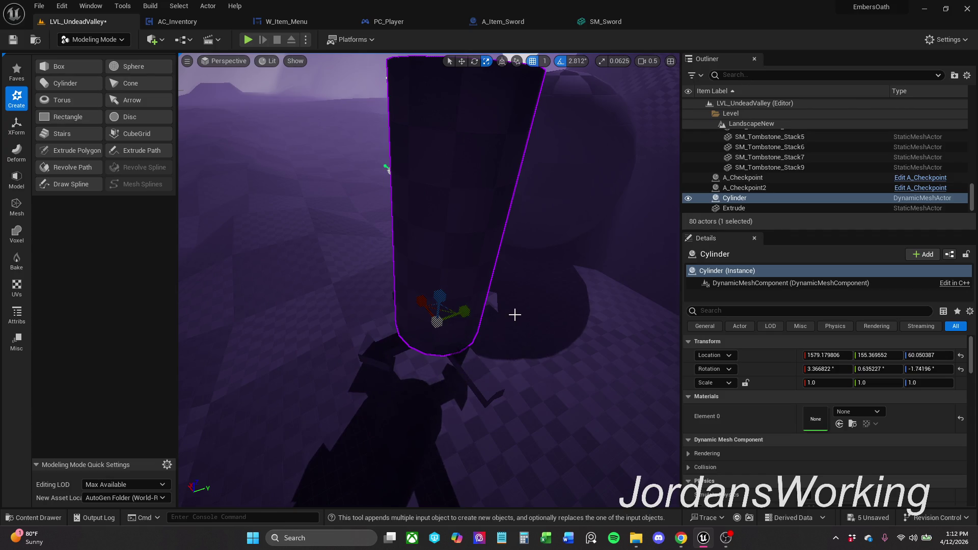
{"action": "left_click_drag", "start_coordinate": [502, 258], "coordinate": [502, 191]}
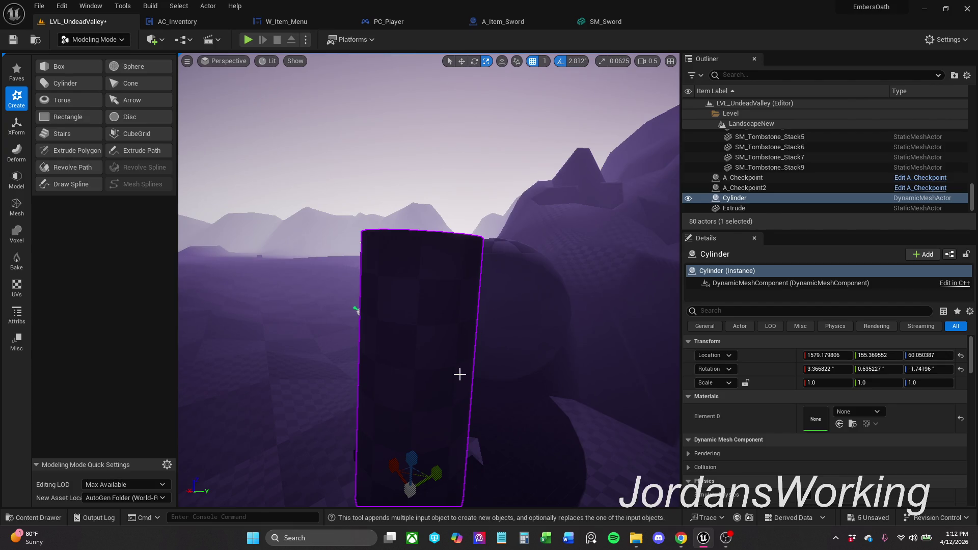
{"action": "left_click_drag", "start_coordinate": [459, 374], "coordinate": [459, 428]}
{"action": "mouse_move", "coordinate": [443, 313]}
{"action": "left_mouse_down"}
{"action": "mouse_move", "coordinate": [442, 360]}
{"action": "mouse_move", "coordinate": [440, 352]}
{"action": "left_mouse_up"}
{"action": "scroll", "coordinate": [439, 309], "scroll_direction": "up", "scroll_amount": 5}
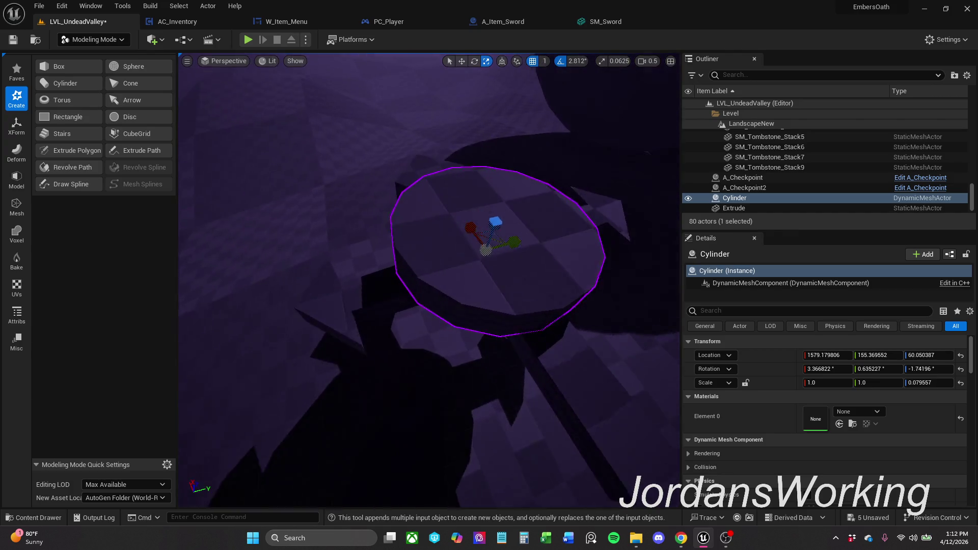
{"action": "left_click_drag", "start_coordinate": [439, 309], "coordinate": [344, 310]}
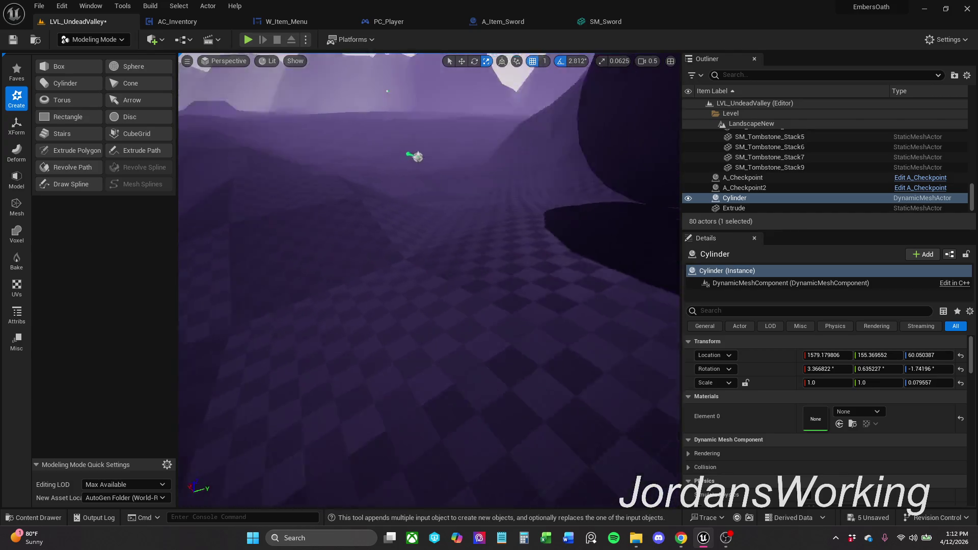
{"action": "left_click_drag", "start_coordinate": [439, 309], "coordinate": [439, 352]}
{"action": "left_click_drag", "start_coordinate": [439, 310], "coordinate": [439, 304]}
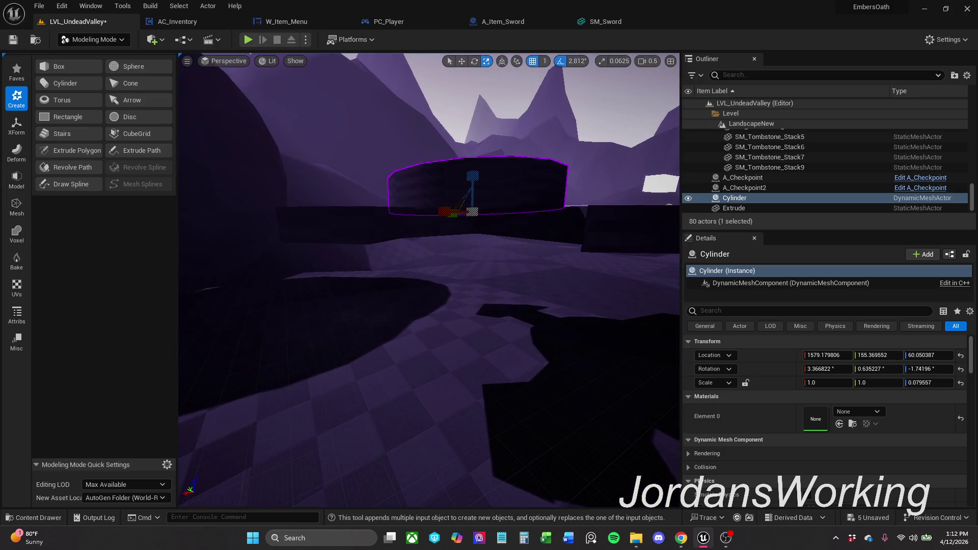
{"action": "left_click_drag", "start_coordinate": [477, 176], "coordinate": [489, 229]}
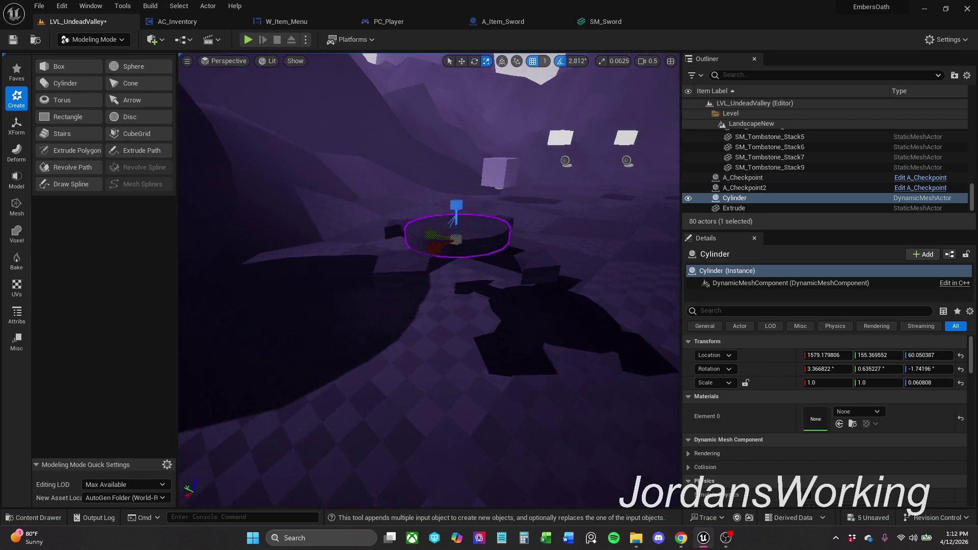
{"action": "mouse_move", "coordinate": [488, 230]}
{"action": "left_mouse_down"}
{"action": "mouse_move", "coordinate": [474, 253]}
{"action": "mouse_move", "coordinate": [520, 252]}
{"action": "left_mouse_up"}
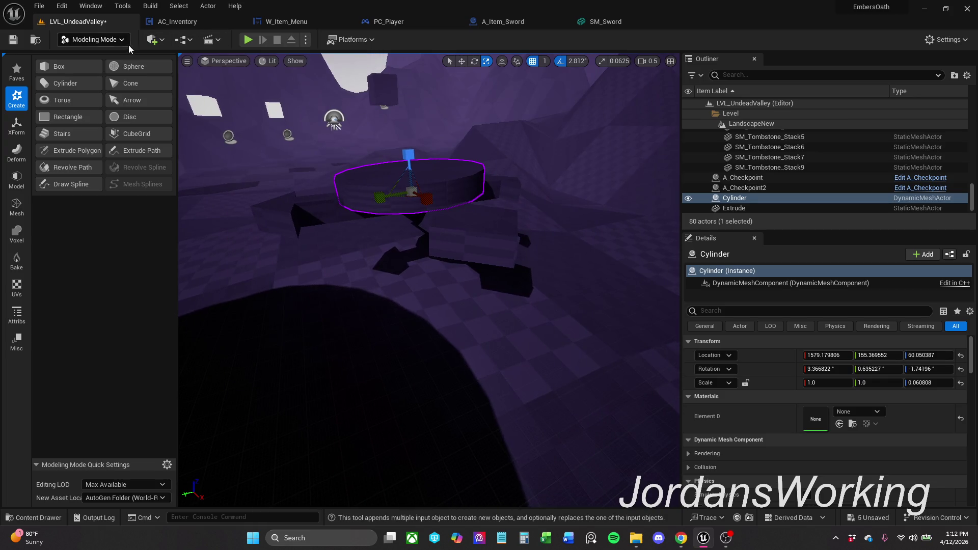
{"action": "left_click", "coordinate": [111, 44]}
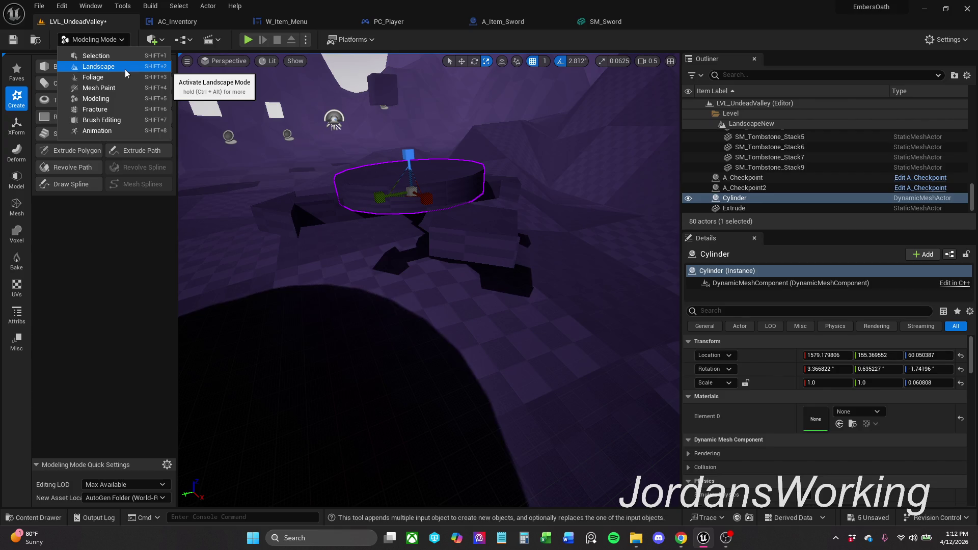
Alt-drag a duplicate Cylinder2 up to Z 64 and stretch its Z scale to about 0.68
{"action": "left_click", "coordinate": [260, 224]}
{"action": "key", "text": "w"}
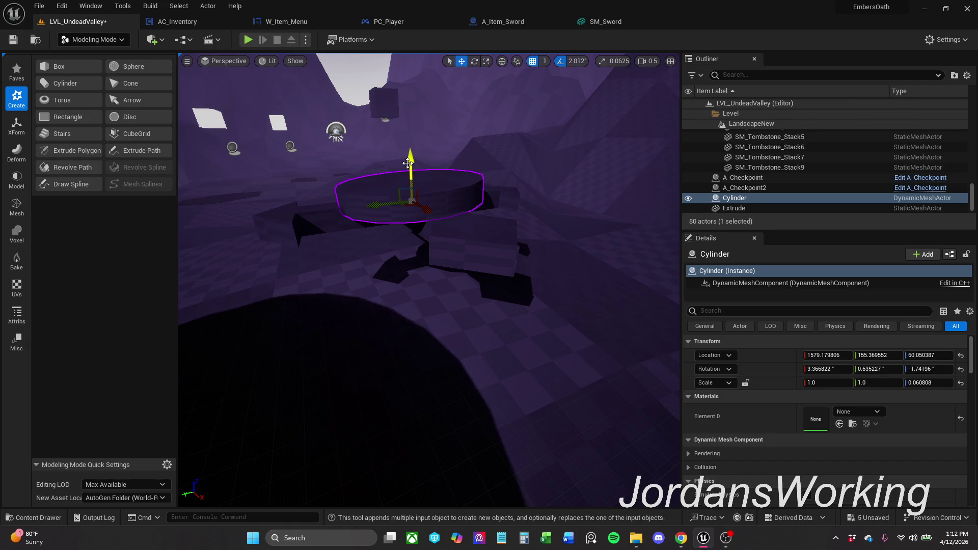
{"action": "left_click_drag", "start_coordinate": [409, 168], "coordinate": [408, 160]}
{"action": "key", "text": "r"}
{"action": "key", "text": "w"}
{"action": "key", "text": "e"}
{"action": "key", "text": "r"}
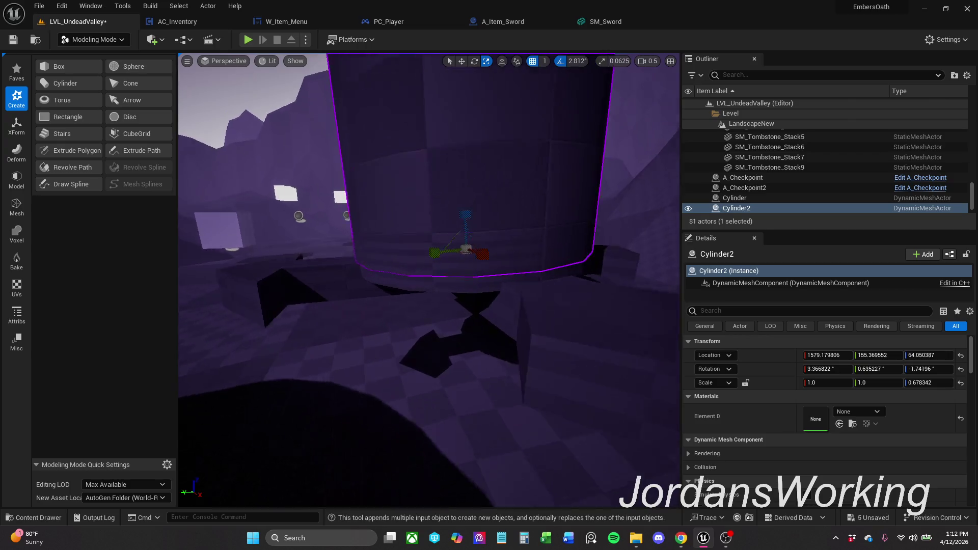
Shrink Cylinder2's width and lower it to Z 23.05
{"action": "left_click_drag", "start_coordinate": [349, 166], "coordinate": [349, 166]}
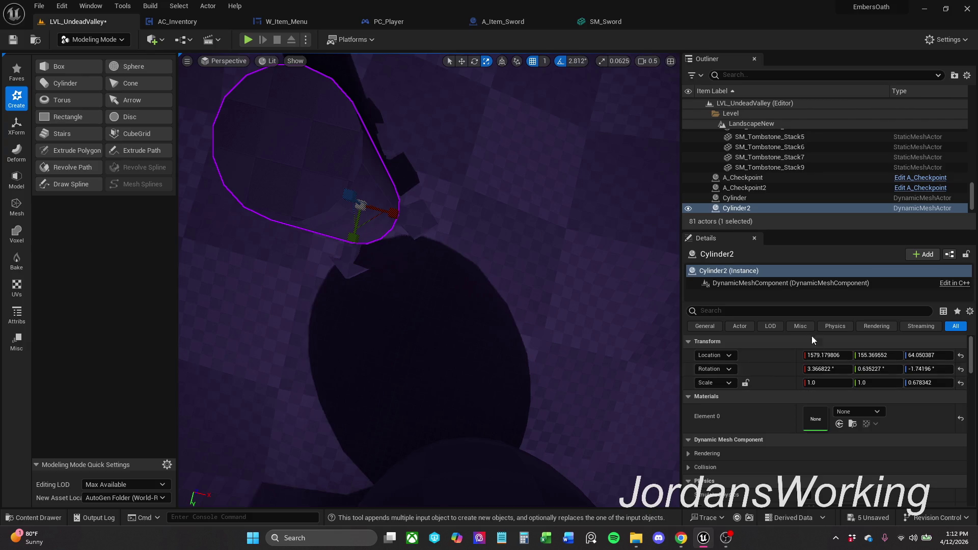
{"action": "left_click", "coordinate": [833, 312]}
{"action": "type", "text": "rad"}
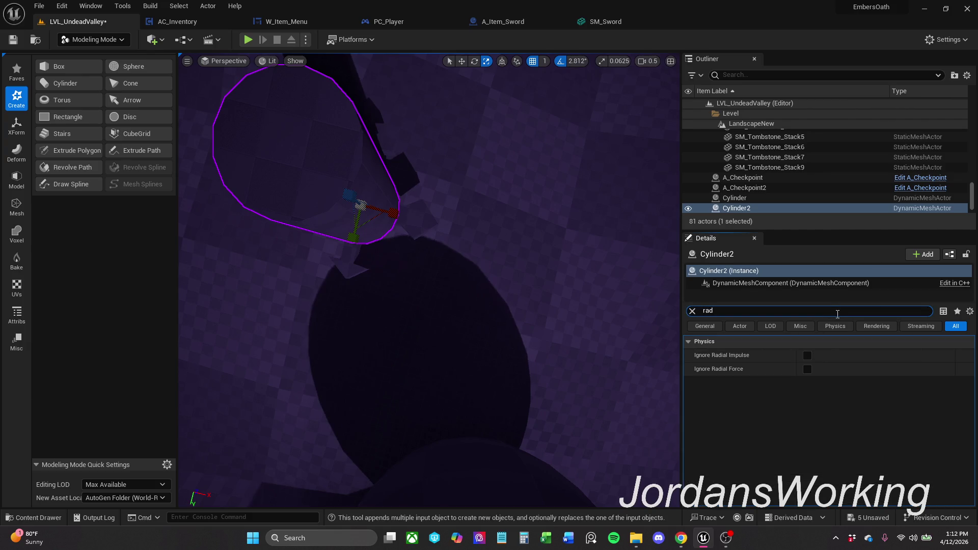
{"action": "left_click", "coordinate": [692, 311]}
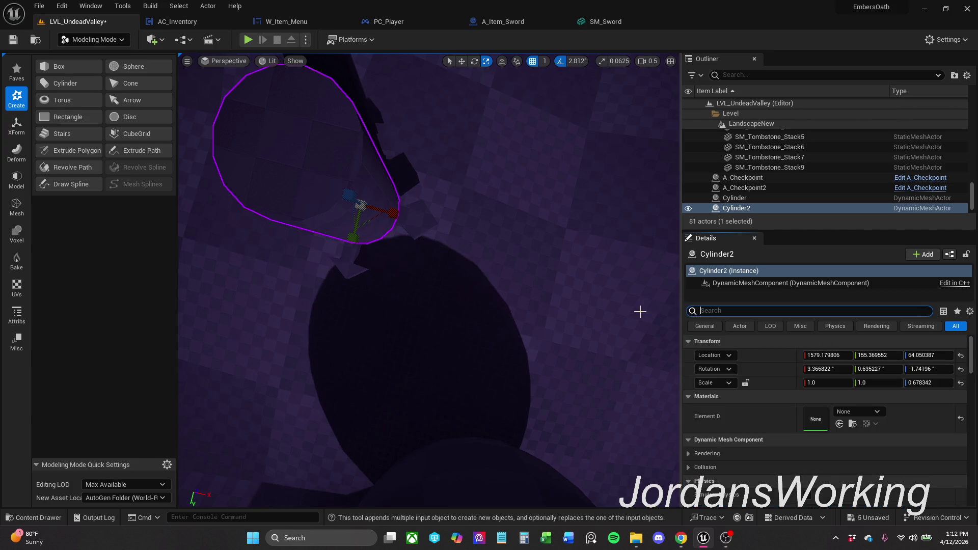
{"action": "mouse_move", "coordinate": [368, 221]}
{"action": "left_mouse_down"}
{"action": "mouse_move", "coordinate": [354, 206]}
{"action": "mouse_move", "coordinate": [406, 199]}
{"action": "left_mouse_up"}
{"action": "key", "text": "w"}
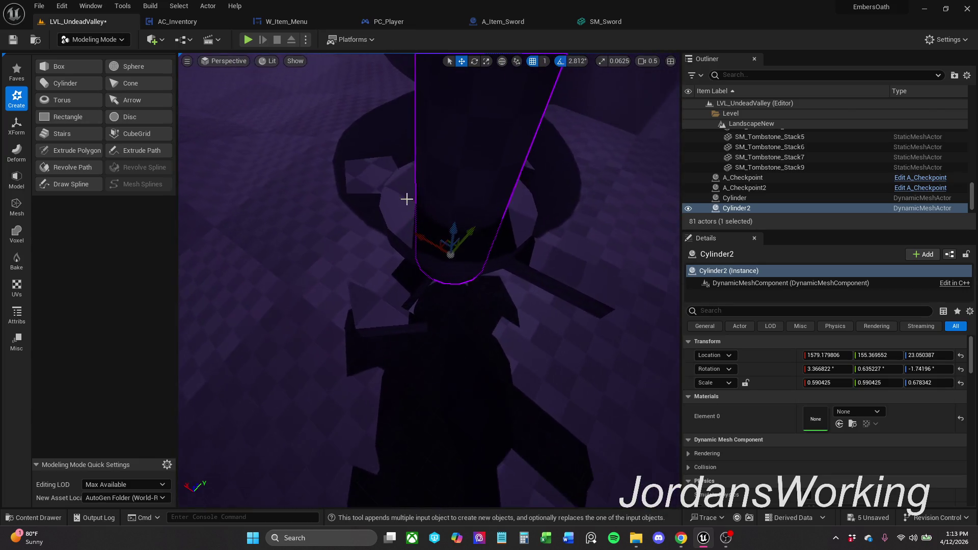
Adjust Cylinder2's X/Y scale to about 0.71 and deselect it
{"action": "key", "text": "e"}
{"action": "key", "text": "r"}
{"action": "left_click_drag", "start_coordinate": [452, 245], "coordinate": [491, 218]}
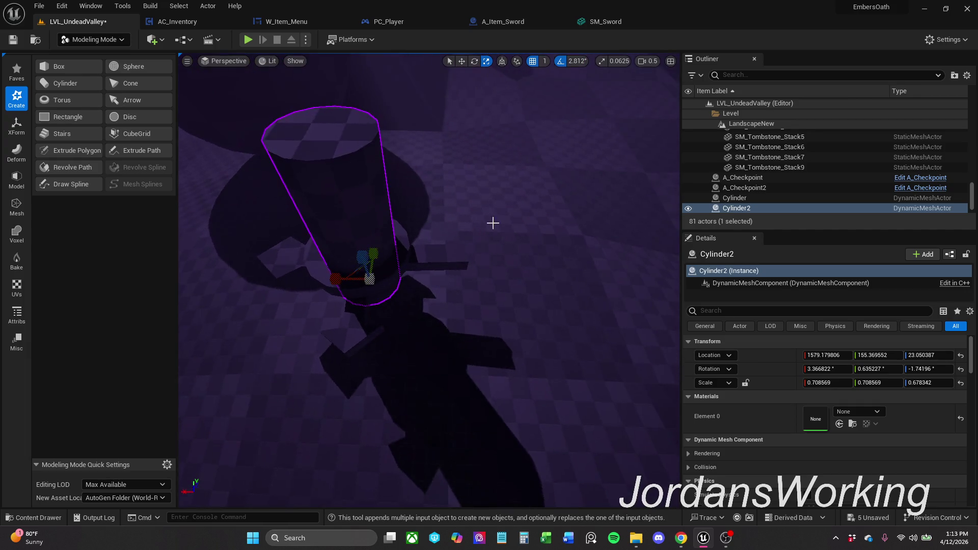
{"action": "left_click", "coordinate": [489, 218]}
{"action": "mouse_move", "coordinate": [428, 275]}
{"action": "left_mouse_down"}
{"action": "mouse_move", "coordinate": [192, 127]}
{"action": "mouse_move", "coordinate": [448, 226]}
{"action": "left_mouse_up"}
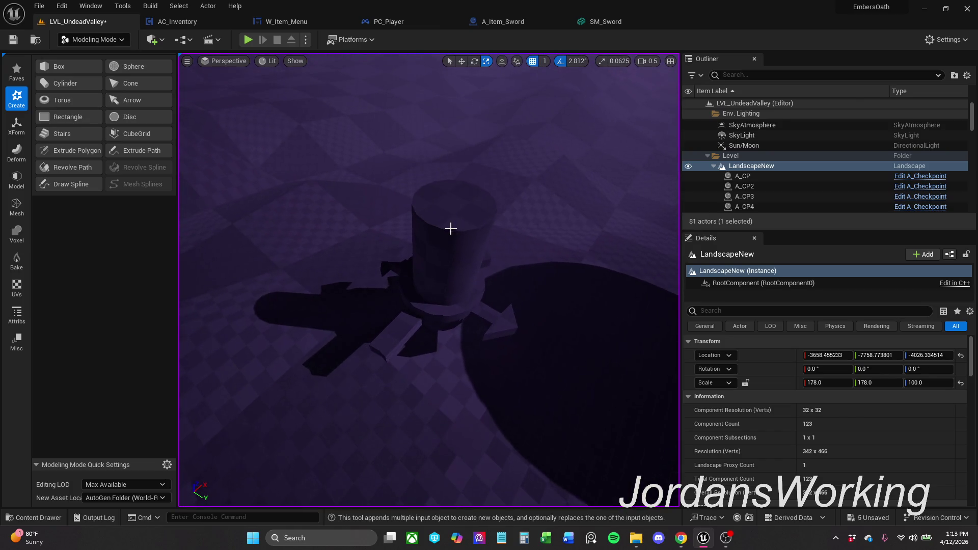
Select the flat Cylinder and add Cylinder2 to the selection
{"action": "left_click", "coordinate": [456, 238]}
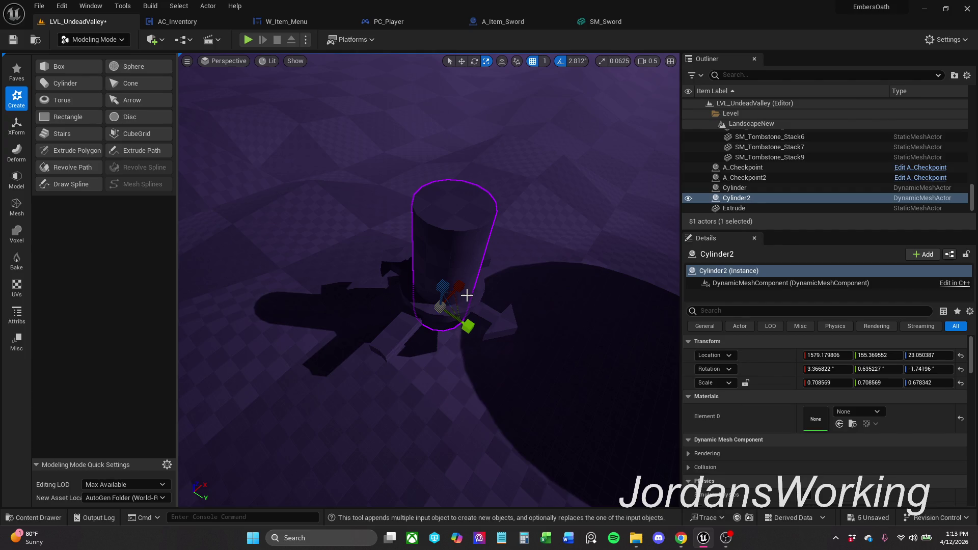
{"action": "left_click", "coordinate": [476, 297]}
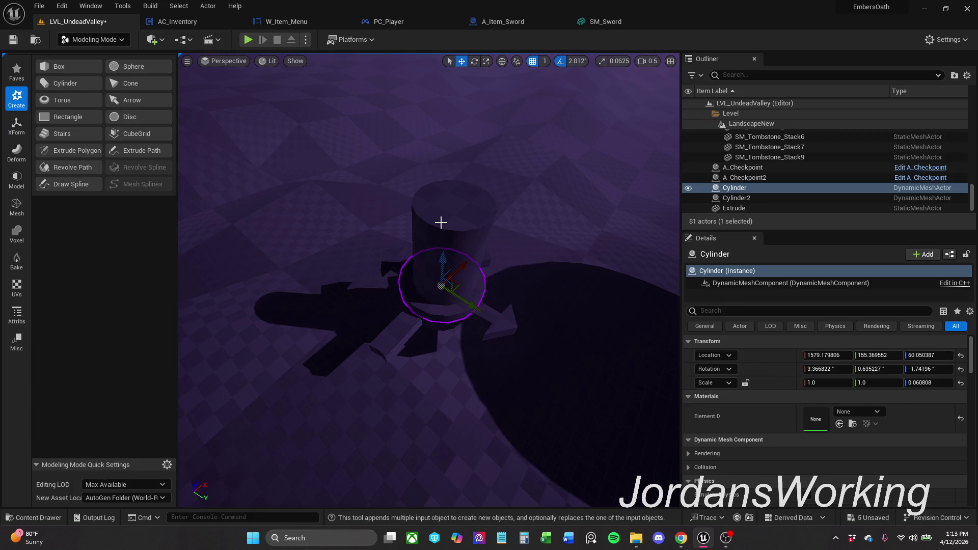
{"action": "left_click", "coordinate": [441, 223], "text": "ctrl"}
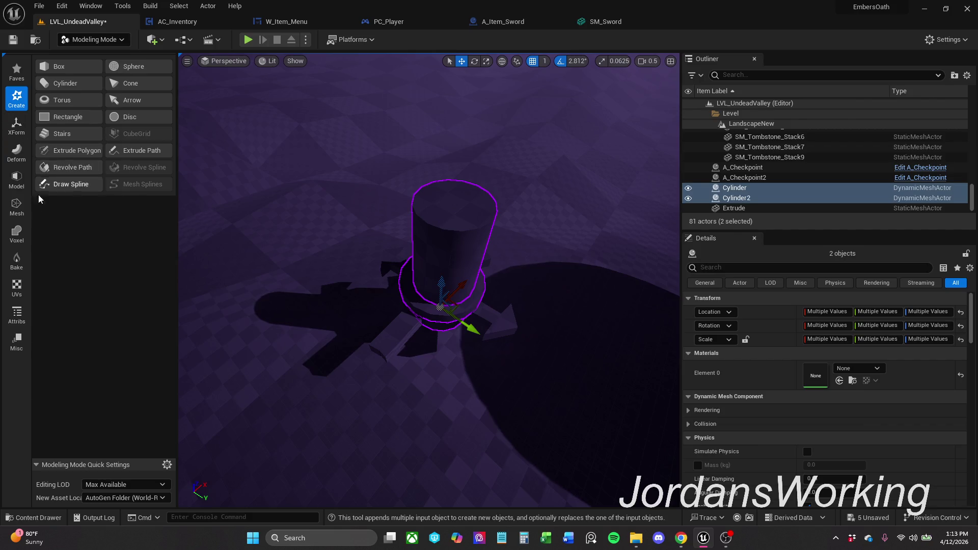
Boolean the cylinders with Difference A - B into a ring mesh and nudge it lower
{"action": "left_click", "coordinate": [16, 178]}
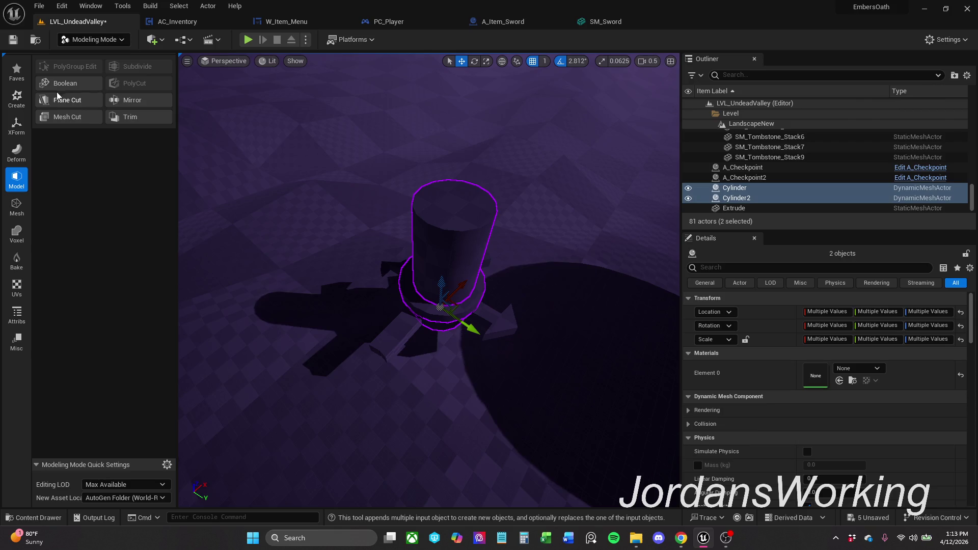
{"action": "left_click", "coordinate": [65, 91]}
{"action": "left_click_drag", "start_coordinate": [329, 314], "coordinate": [651, 165]}
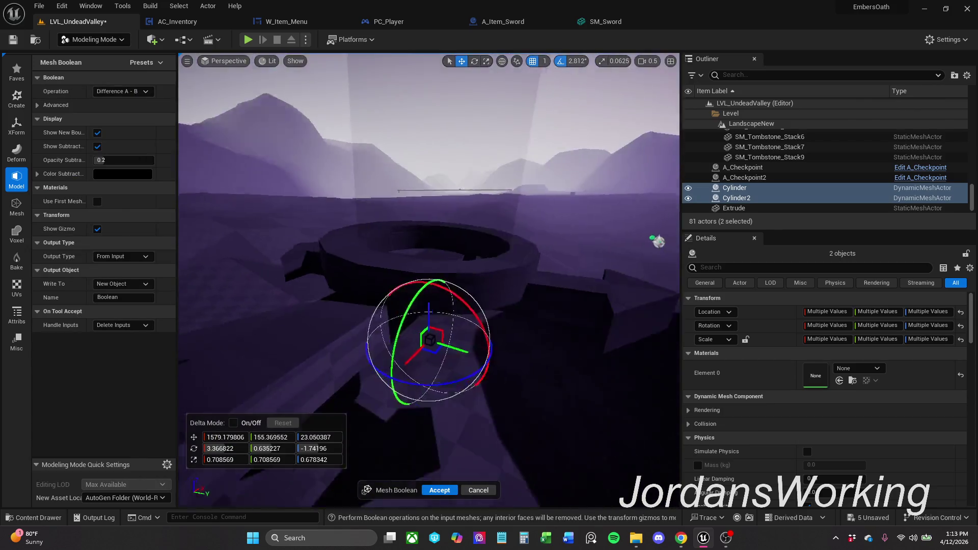
{"action": "scroll", "coordinate": [651, 165], "scroll_direction": "up", "scroll_amount": 5}
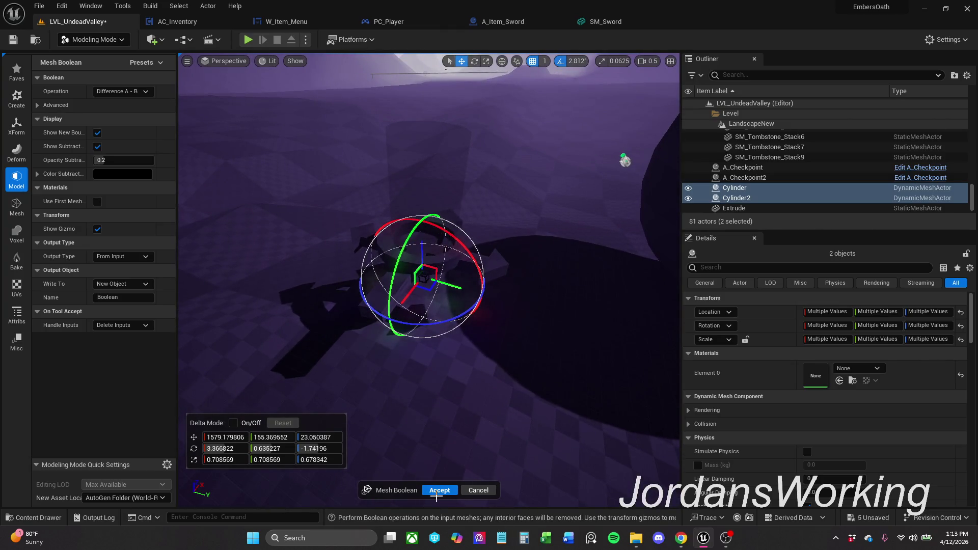
{"action": "left_click", "coordinate": [436, 493]}
{"action": "left_click_drag", "start_coordinate": [443, 264], "coordinate": [450, 255]}
{"action": "left_click_drag", "start_coordinate": [433, 204], "coordinate": [433, 207]}
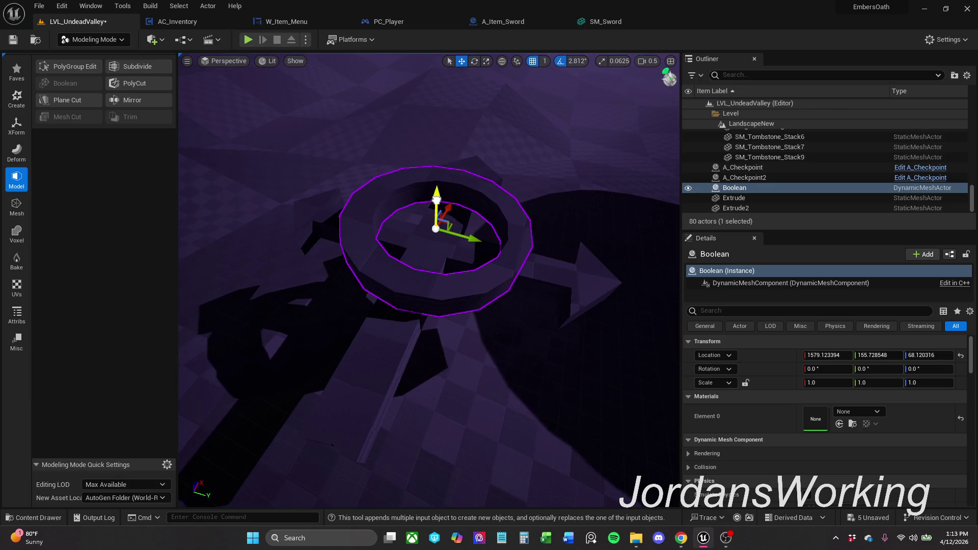
Orbit around the Boolean ring and undo its last move, leaving it near Z 66
{"action": "mouse_move", "coordinate": [432, 207]}
{"action": "left_mouse_down"}
{"action": "mouse_move", "coordinate": [435, 229]}
{"action": "mouse_move", "coordinate": [429, 221]}
{"action": "left_mouse_up"}
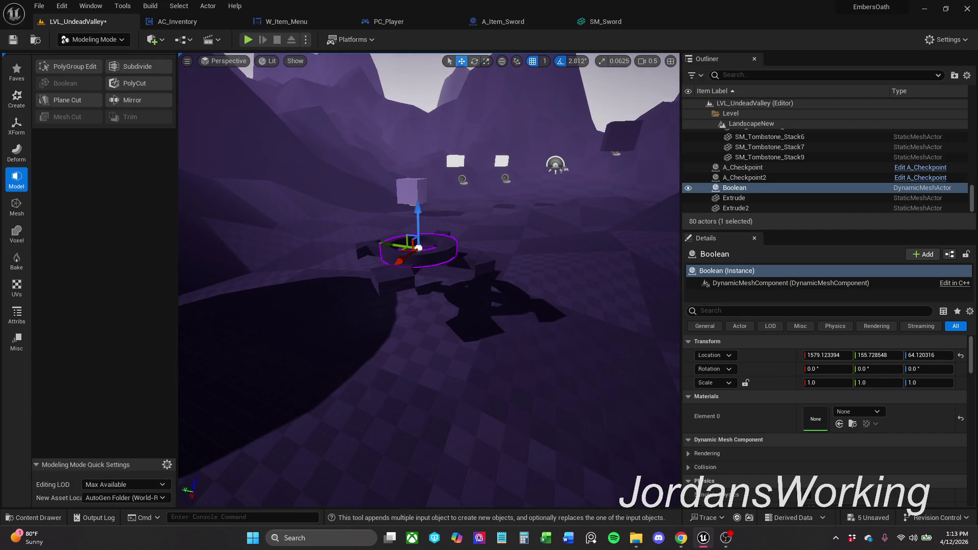
{"action": "left_click_drag", "start_coordinate": [493, 319], "coordinate": [450, 283]}
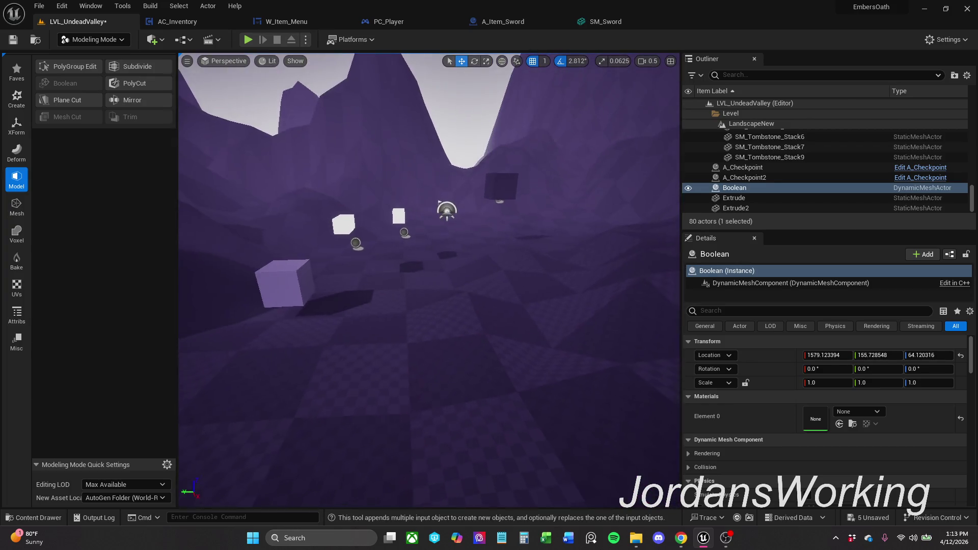
{"action": "left_click_drag", "start_coordinate": [535, 266], "coordinate": [505, 267]}
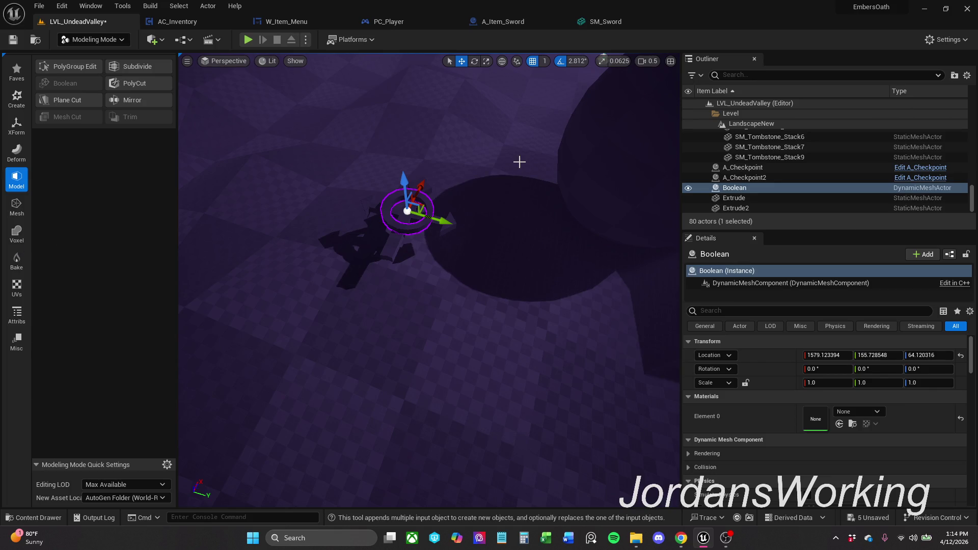
{"action": "key", "text": "ctrl+z"}
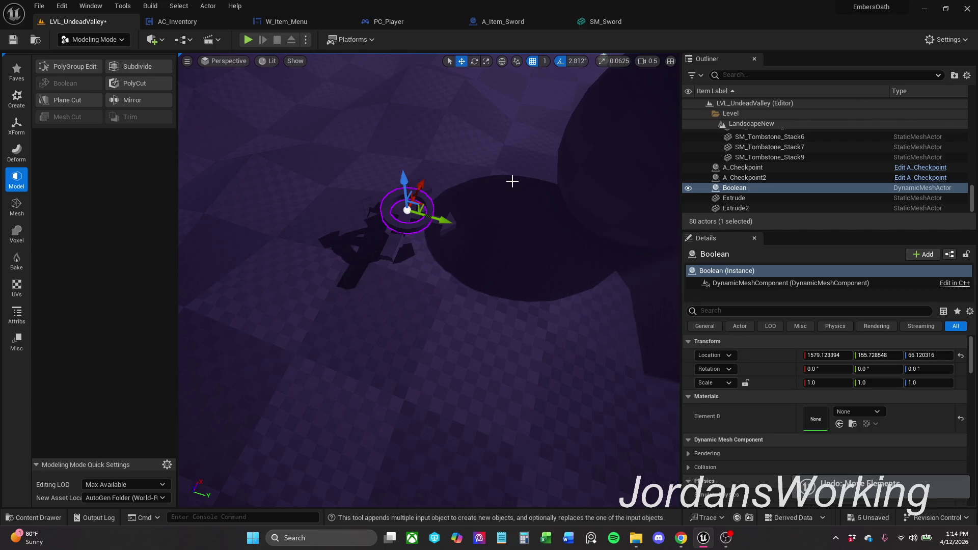
Undo the Boolean cut to restore Cylinder and Cylinder2, cycling the selection between them
{"action": "left_click", "coordinate": [395, 177]}
{"action": "key", "text": "e"}
{"action": "key", "text": "r"}
{"action": "scroll", "coordinate": [422, 230], "scroll_direction": "up", "scroll_amount": 3}
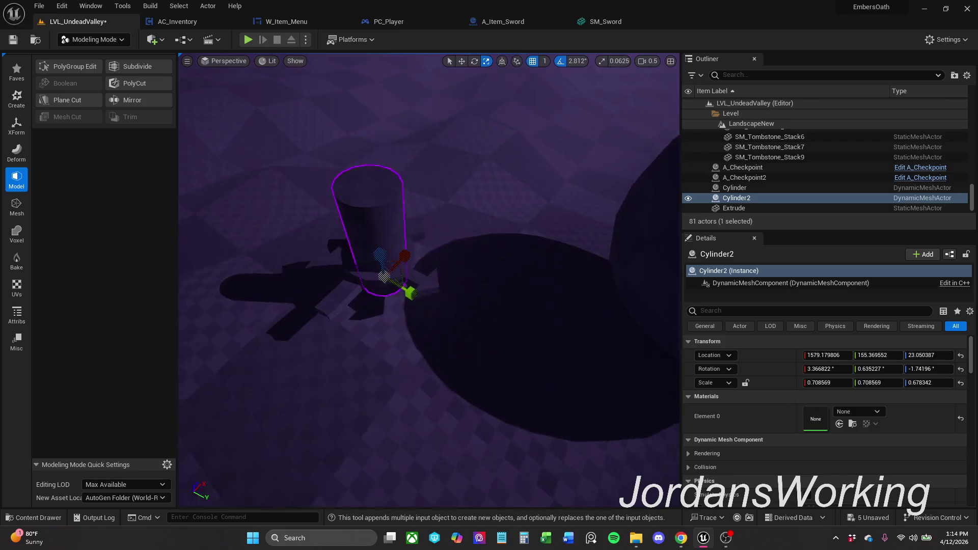
{"action": "scroll", "coordinate": [428, 237], "scroll_direction": "up", "scroll_amount": 3}
{"action": "scroll", "coordinate": [440, 248], "scroll_direction": "up", "scroll_amount": 3}
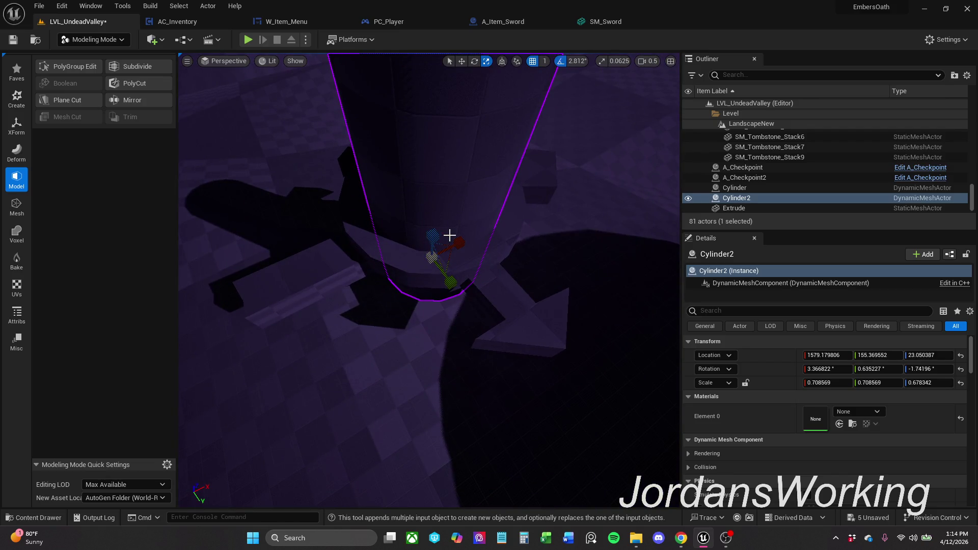
{"action": "left_click", "coordinate": [449, 236], "text": "ctrl"}
{"action": "left_click", "coordinate": [449, 235]}
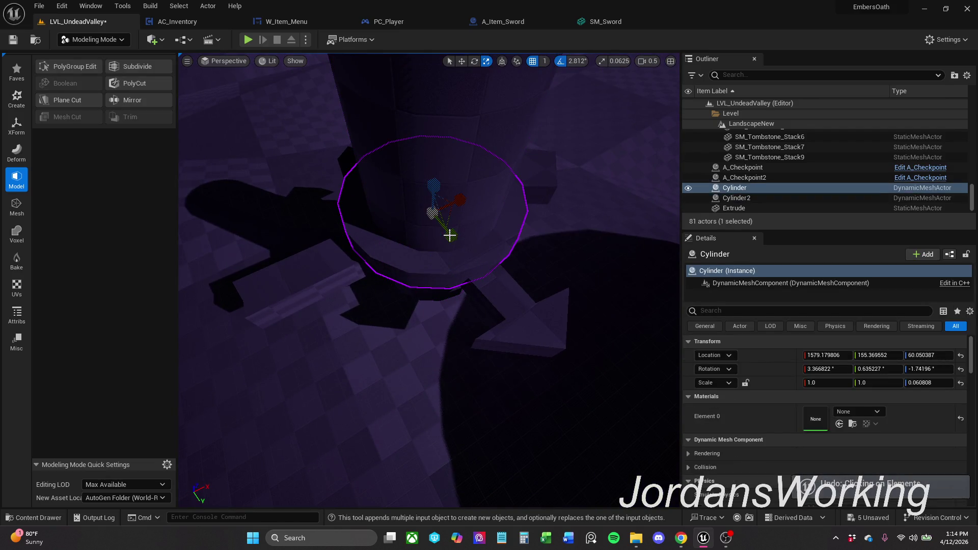
{"action": "left_click", "coordinate": [449, 235]}
{"action": "key", "text": "ctrl+z"}
{"action": "key", "text": "ctrl+z"}
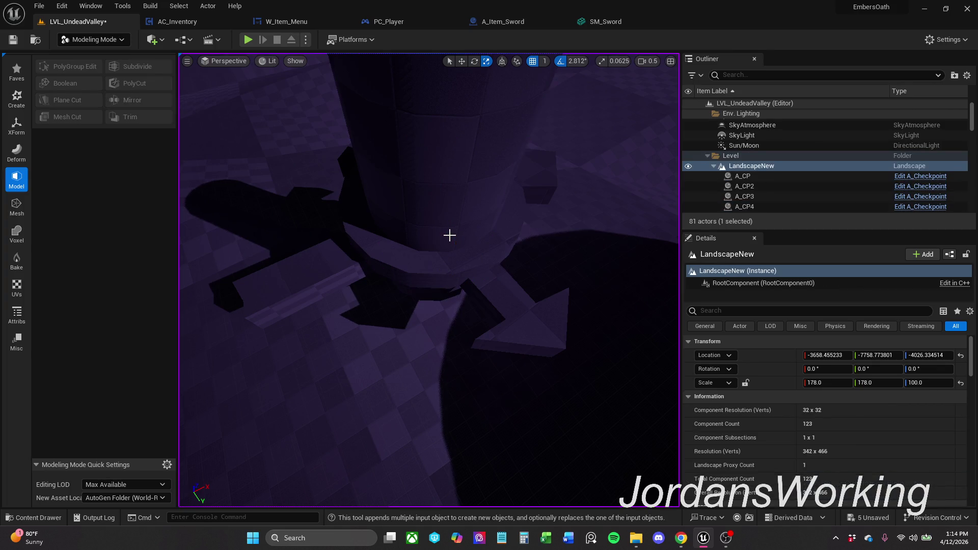
{"action": "key", "text": "ctrl+y"}
{"action": "key", "text": "ctrl+y"}
{"action": "key", "text": "ctrl+y"}
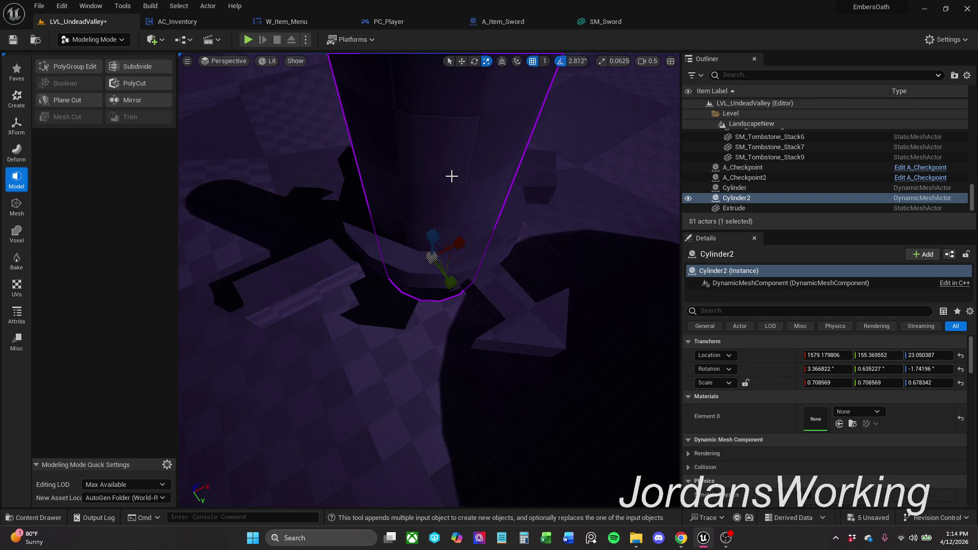
Narrow Cylinder2 to about 0.58 across and select it together with Cylinder
{"action": "left_click_drag", "start_coordinate": [446, 267], "coordinate": [441, 265]}
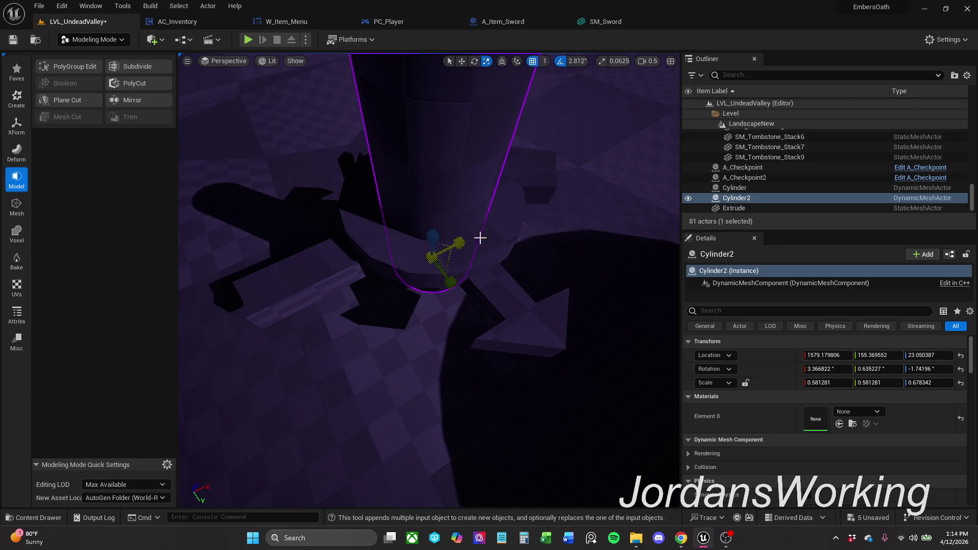
{"action": "left_click", "coordinate": [498, 232], "text": "ctrl"}
{"action": "key", "text": "w"}
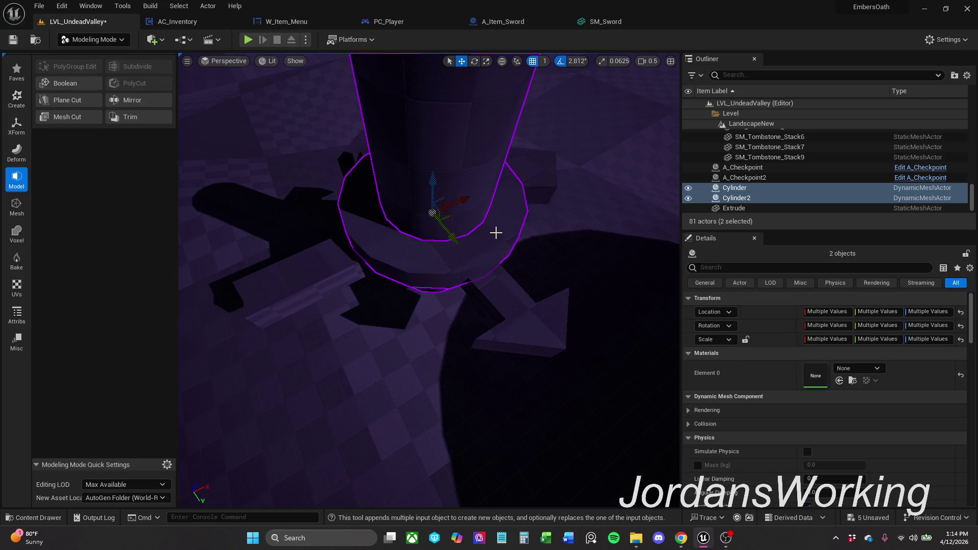
Frame the two cylinders and cancel the first Boolean attempts
{"action": "key", "text": "f"}
{"action": "left_click_drag", "start_coordinate": [428, 344], "coordinate": [427, 267]}
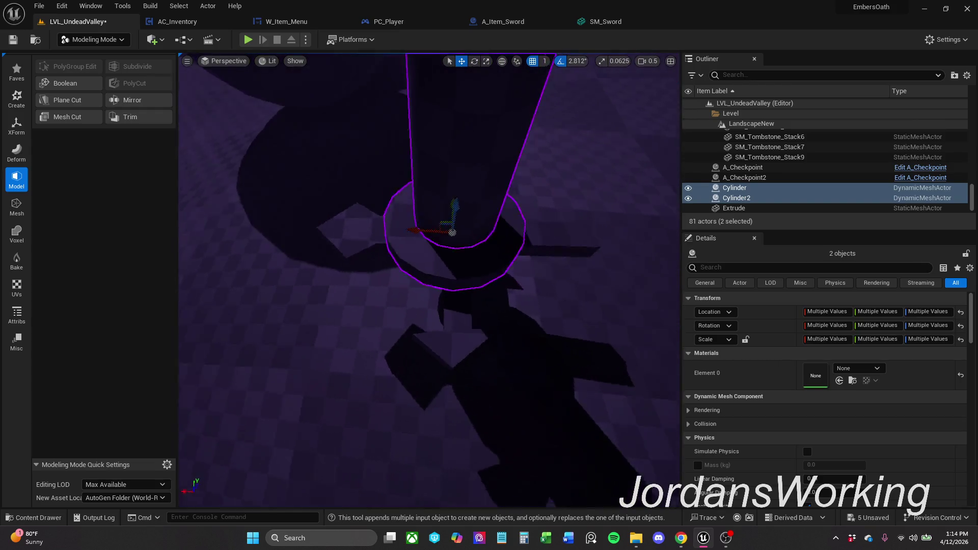
{"action": "left_click_drag", "start_coordinate": [453, 229], "coordinate": [453, 113]}
{"action": "left_click_drag", "start_coordinate": [428, 267], "coordinate": [505, 268]}
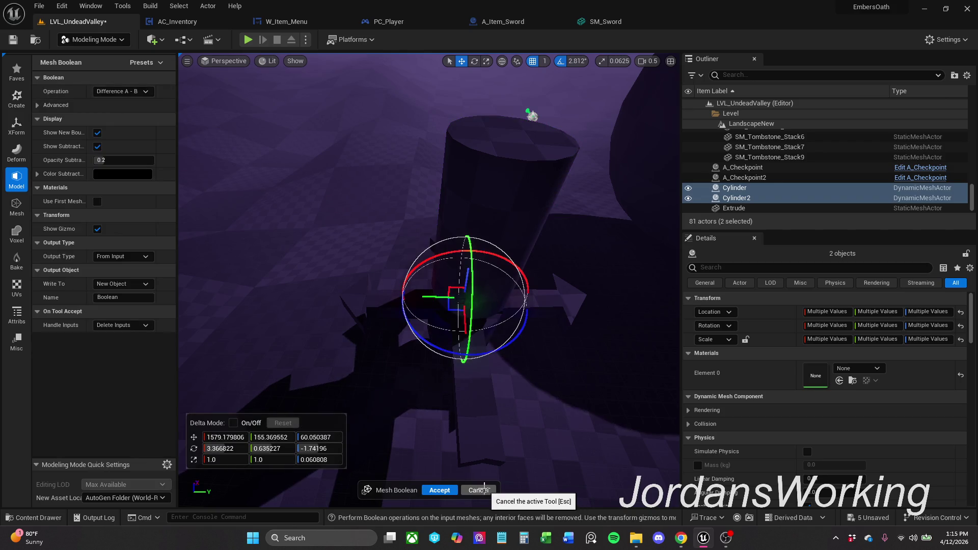
{"action": "left_click", "coordinate": [441, 489]}
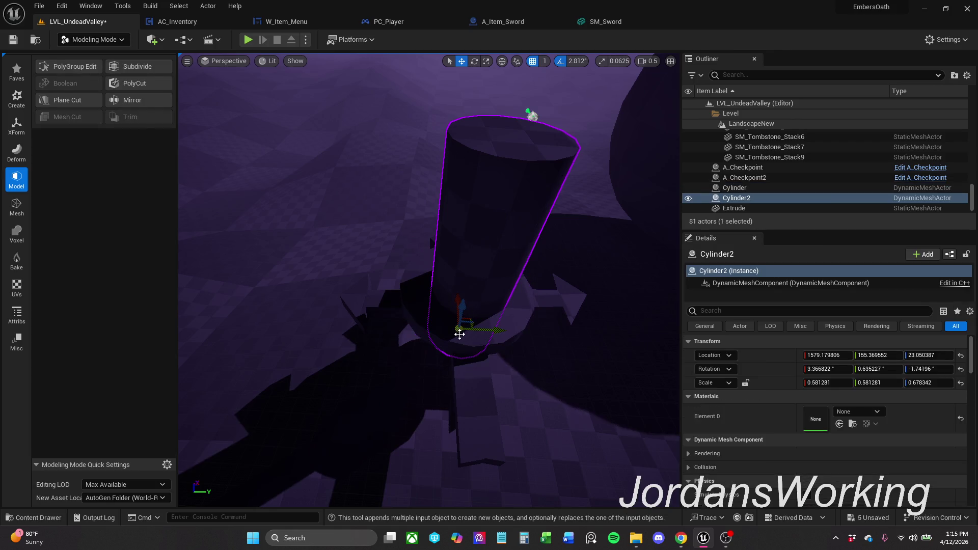
{"action": "left_click", "coordinate": [421, 300], "text": "ctrl"}
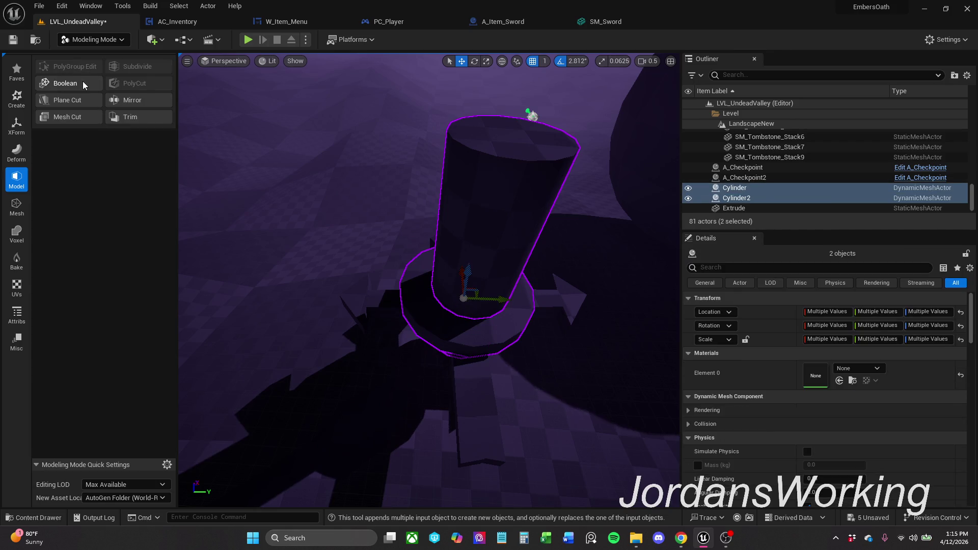
{"action": "left_click", "coordinate": [65, 83]}
{"action": "left_click", "coordinate": [480, 489]}
Select Cylinder and Cylinder2 and accept a Difference A - B Boolean, giving a narrower-holed ring
{"action": "left_click", "coordinate": [441, 317]}
{"action": "left_click", "coordinate": [447, 247], "text": "ctrl"}
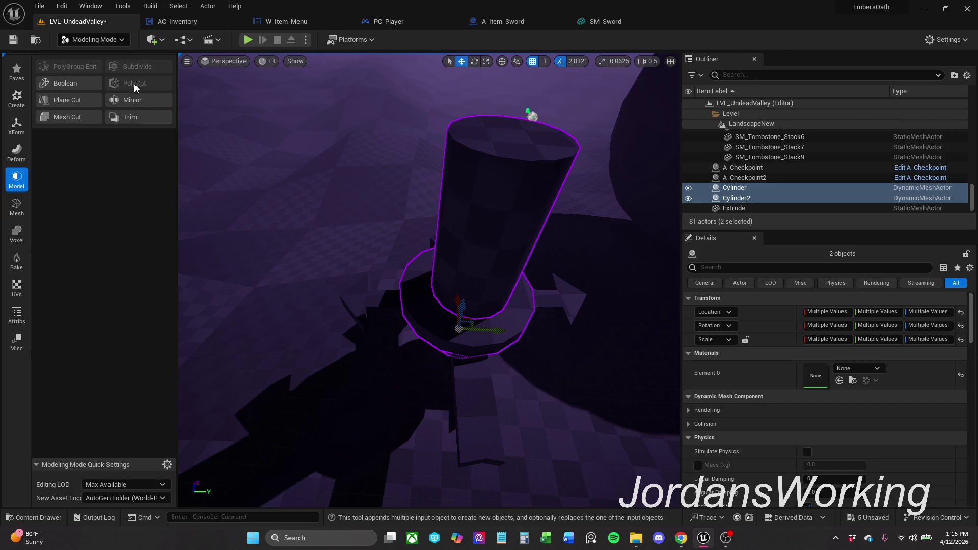
{"action": "left_click", "coordinate": [58, 84]}
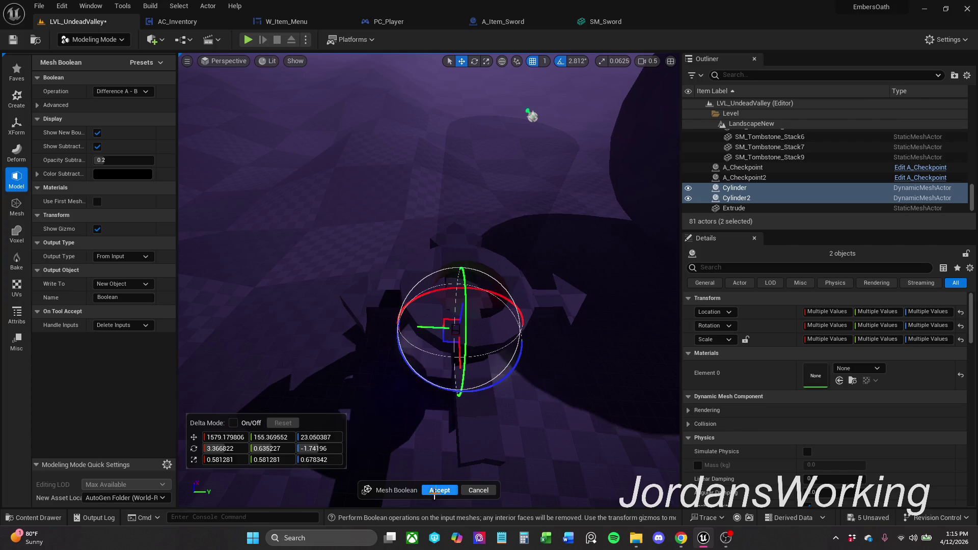
{"action": "left_click", "coordinate": [439, 490]}
{"action": "left_click_drag", "start_coordinate": [472, 418], "coordinate": [474, 321]}
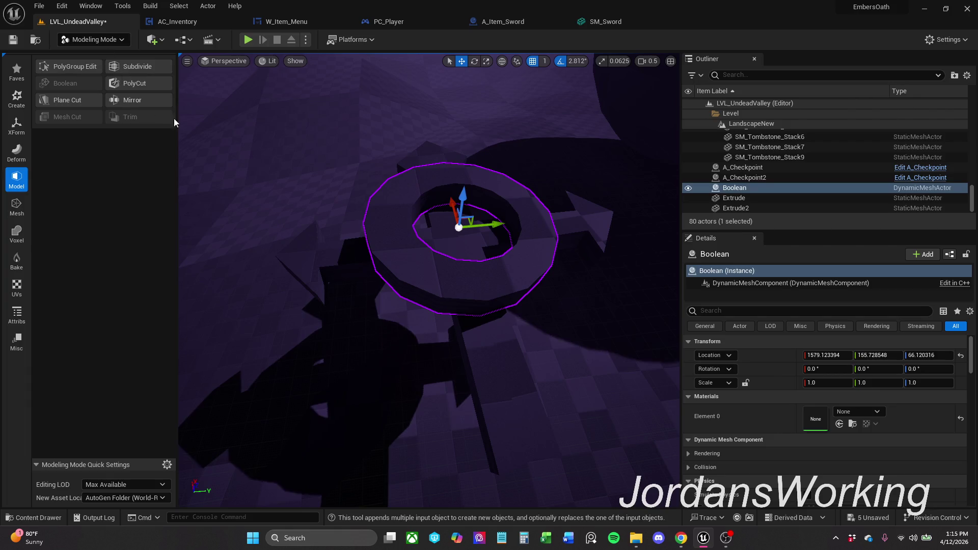
{"action": "left_click_drag", "start_coordinate": [501, 268], "coordinate": [493, 277]}
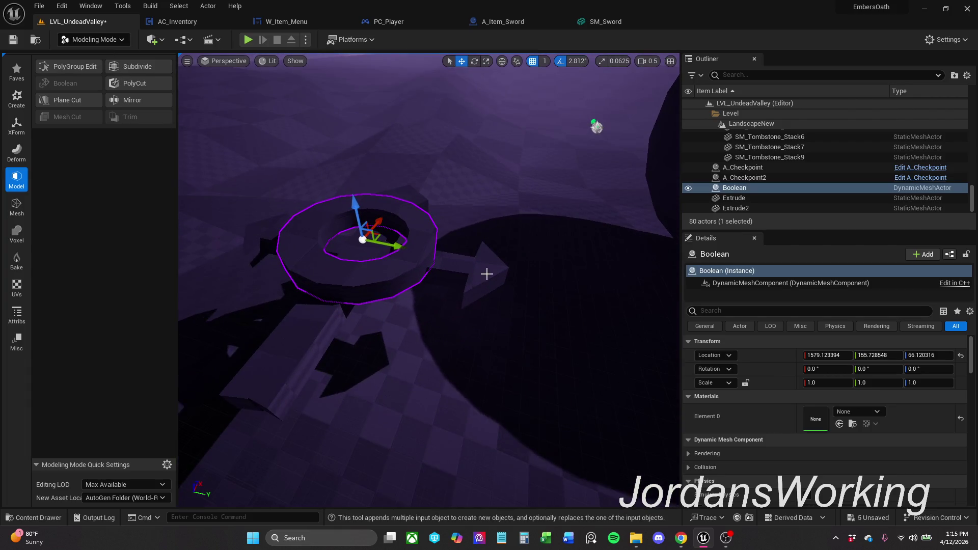
{"action": "left_click", "coordinate": [341, 337], "text": "ctrl"}
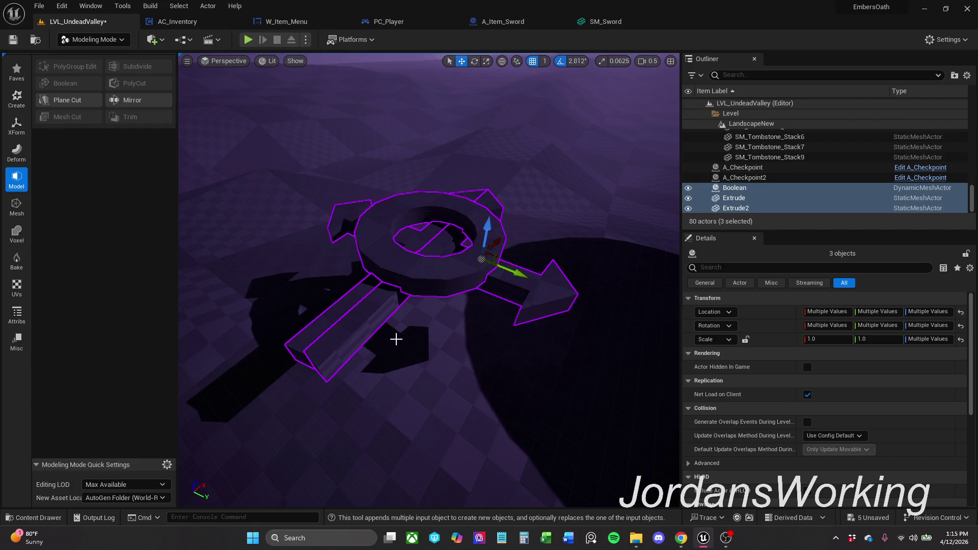
{"action": "left_click_drag", "start_coordinate": [460, 257], "coordinate": [603, 144]}
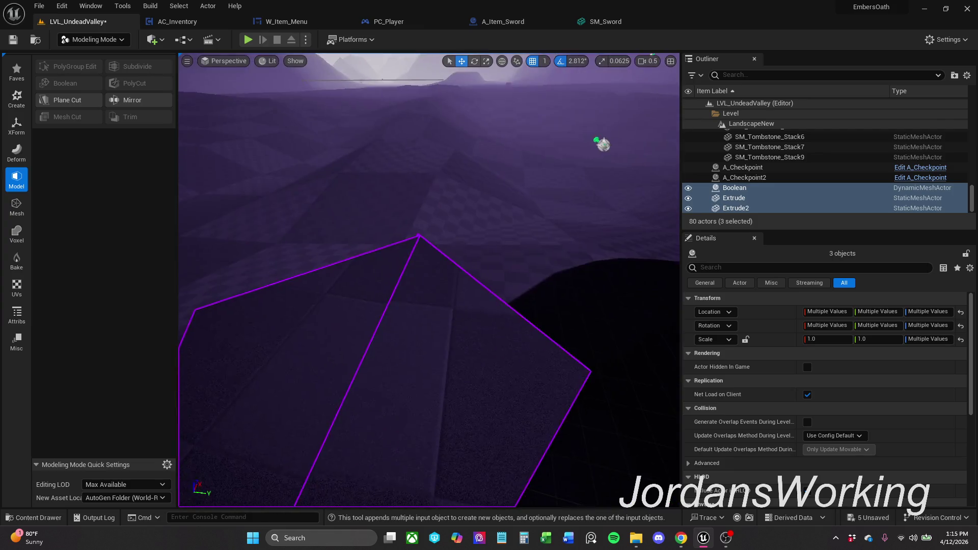
{"action": "left_click_drag", "start_coordinate": [429, 280], "coordinate": [459, 229]}
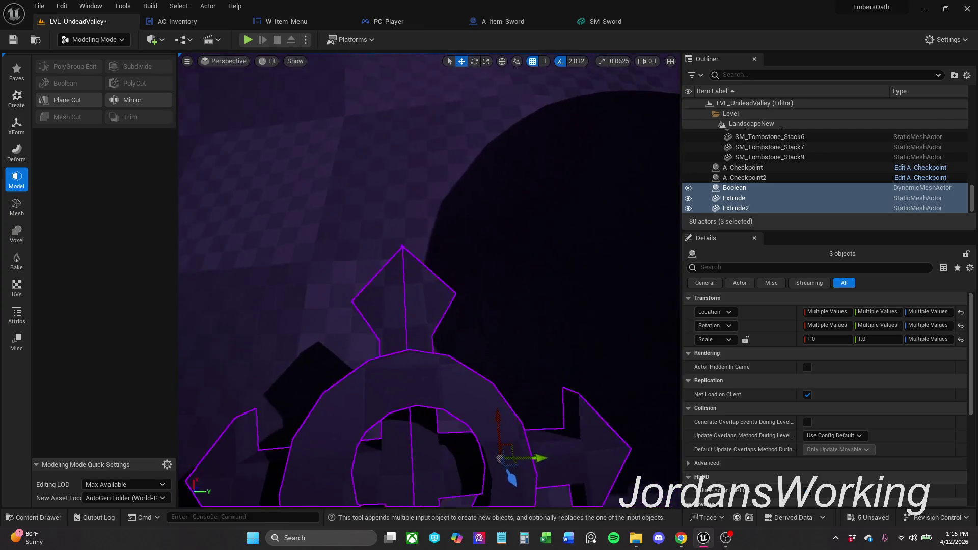
{"action": "mouse_move", "coordinate": [428, 275]}
{"action": "left_mouse_down"}
{"action": "mouse_move", "coordinate": [427, 252]}
{"action": "mouse_move", "coordinate": [463, 253]}
{"action": "left_mouse_up"}
{"action": "left_click", "coordinate": [458, 285]}
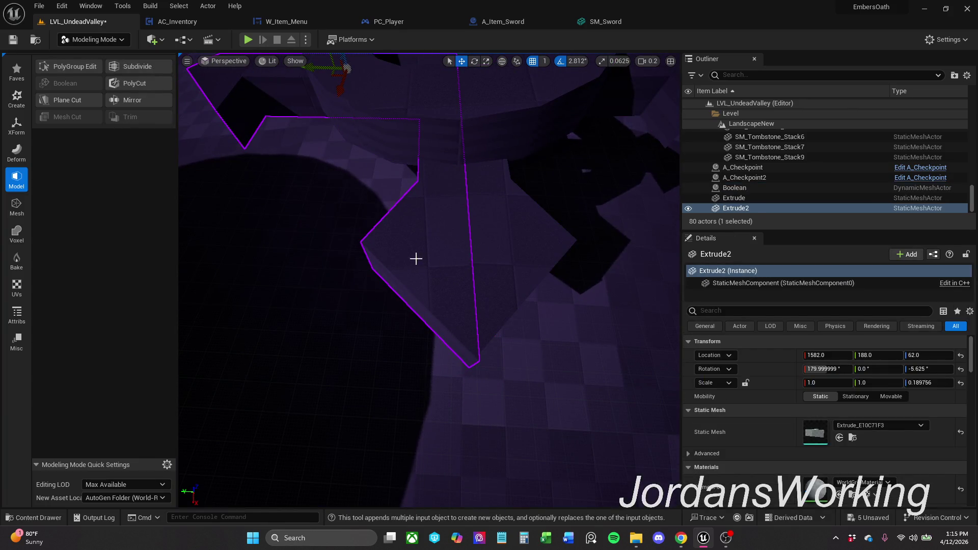
PolyGroup-edit Extrude2, moving one arrow vertex slightly up and right, and accept
{"action": "left_click", "coordinate": [86, 65]}
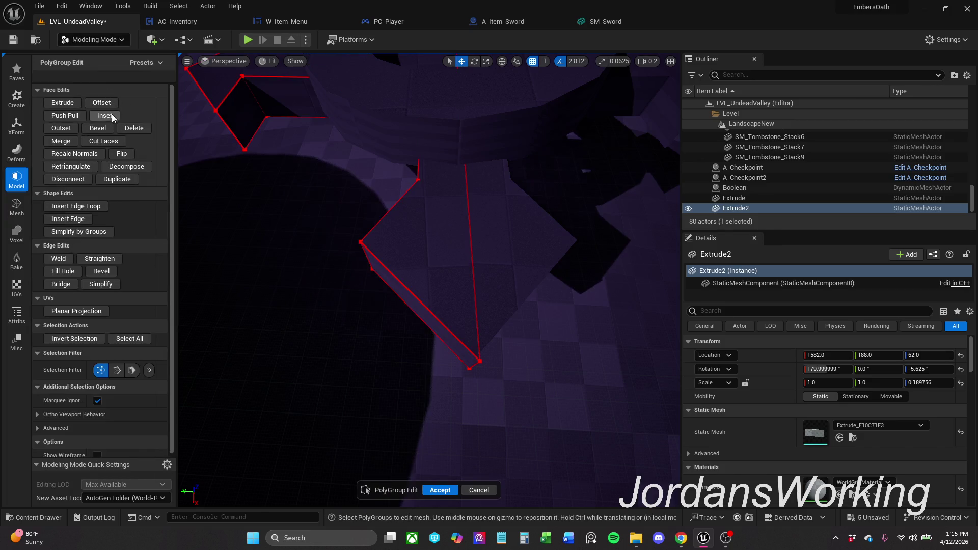
{"action": "left_click_drag", "start_coordinate": [457, 386], "coordinate": [491, 343]}
{"action": "key", "text": "f"}
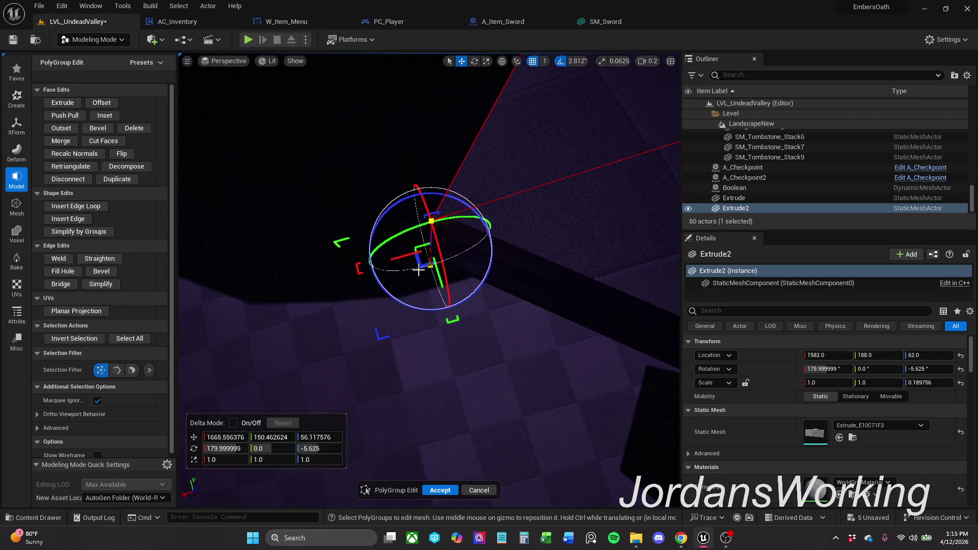
{"action": "mouse_move", "coordinate": [418, 267]}
{"action": "left_mouse_down"}
{"action": "mouse_move", "coordinate": [428, 241]}
{"action": "mouse_move", "coordinate": [423, 259]}
{"action": "left_mouse_up"}
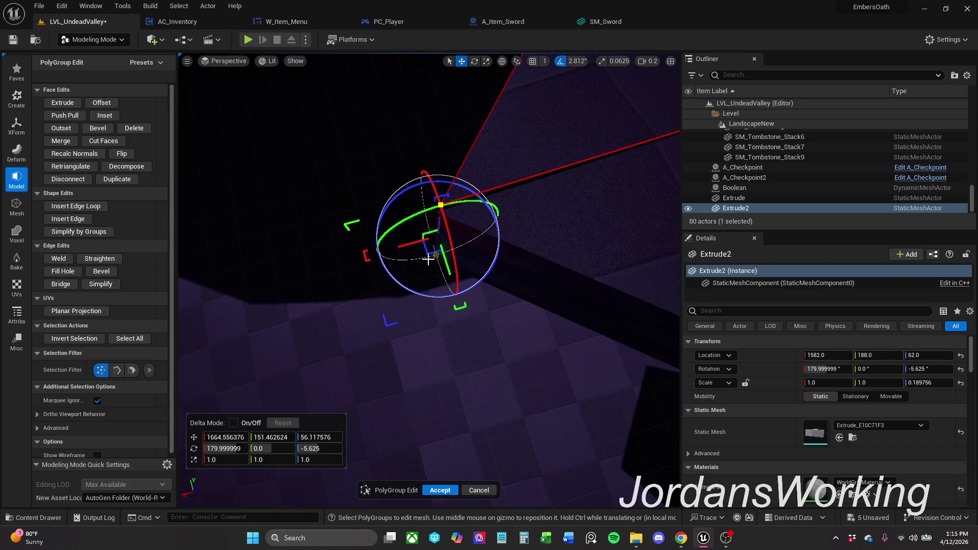
{"action": "mouse_move", "coordinate": [428, 259]}
{"action": "left_mouse_down"}
{"action": "mouse_move", "coordinate": [442, 248]}
{"action": "mouse_move", "coordinate": [427, 244]}
{"action": "mouse_move", "coordinate": [424, 261]}
{"action": "left_mouse_up"}
{"action": "scroll", "coordinate": [424, 262], "scroll_direction": "up", "scroll_amount": 3}
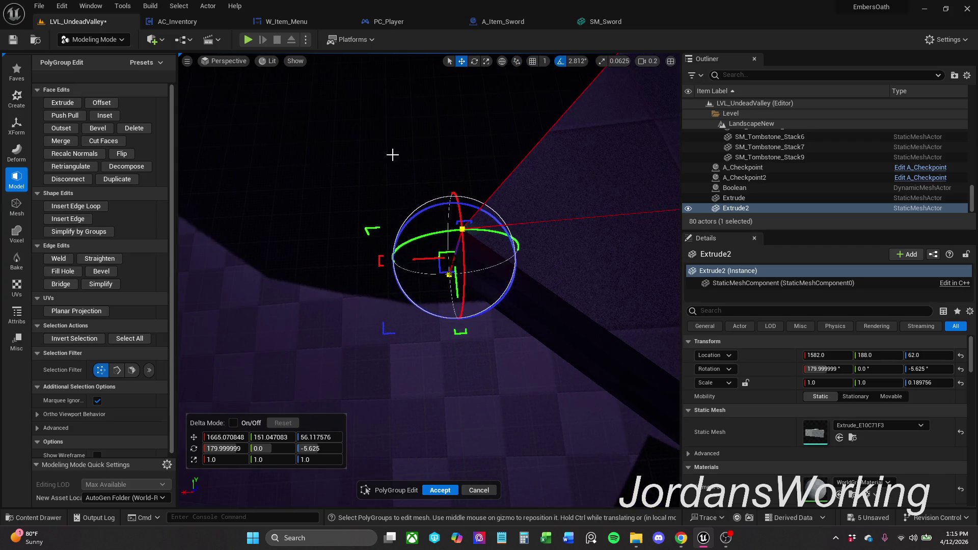
{"action": "left_click", "coordinate": [393, 155]}
{"action": "left_click", "coordinate": [442, 491]}
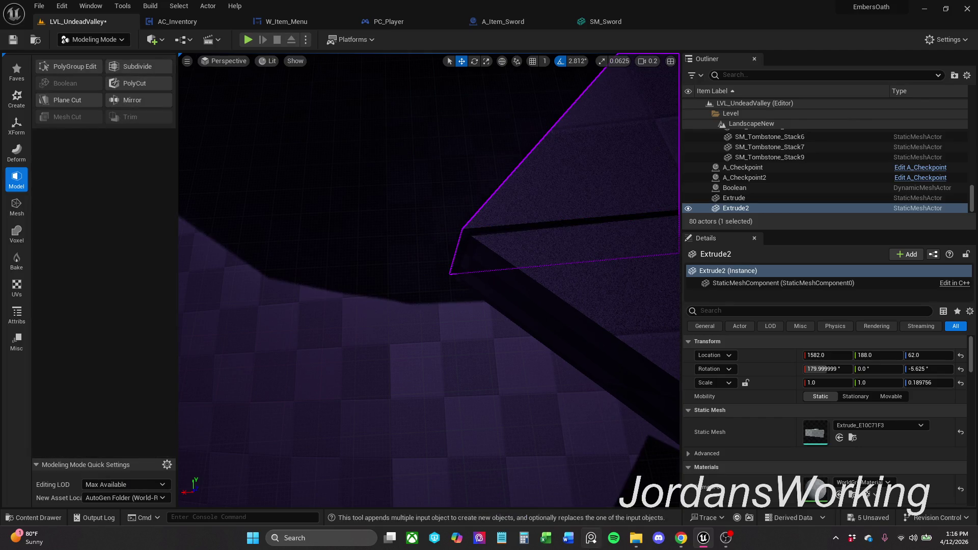
Orbit around the arrow meshes and reselect Extrude2
{"action": "left_click_drag", "start_coordinate": [427, 283], "coordinate": [366, 275]}
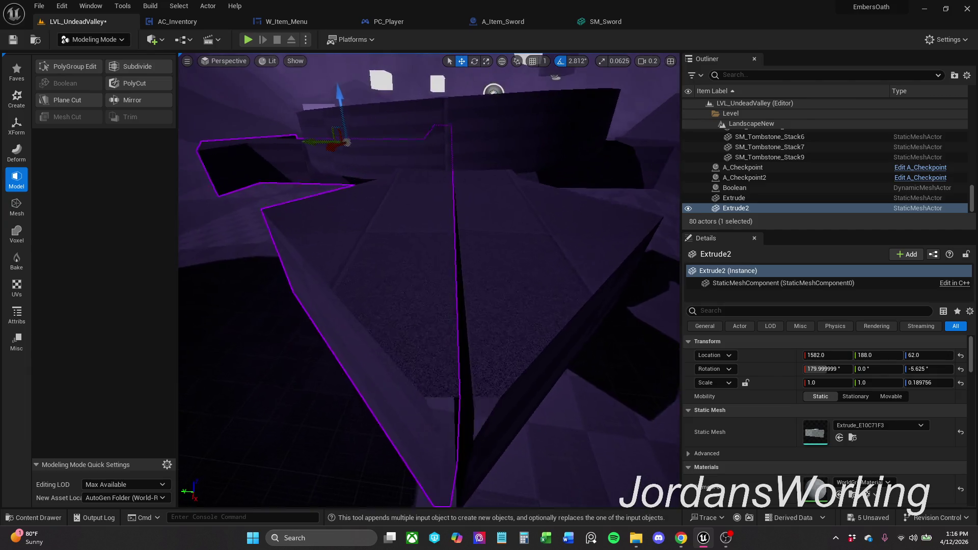
{"action": "mouse_move", "coordinate": [367, 275]}
{"action": "left_mouse_down"}
{"action": "mouse_move", "coordinate": [474, 164]}
{"action": "mouse_move", "coordinate": [384, 158]}
{"action": "mouse_move", "coordinate": [385, 229]}
{"action": "mouse_move", "coordinate": [383, 199]}
{"action": "left_mouse_up"}
{"action": "left_click", "coordinate": [474, 164]}
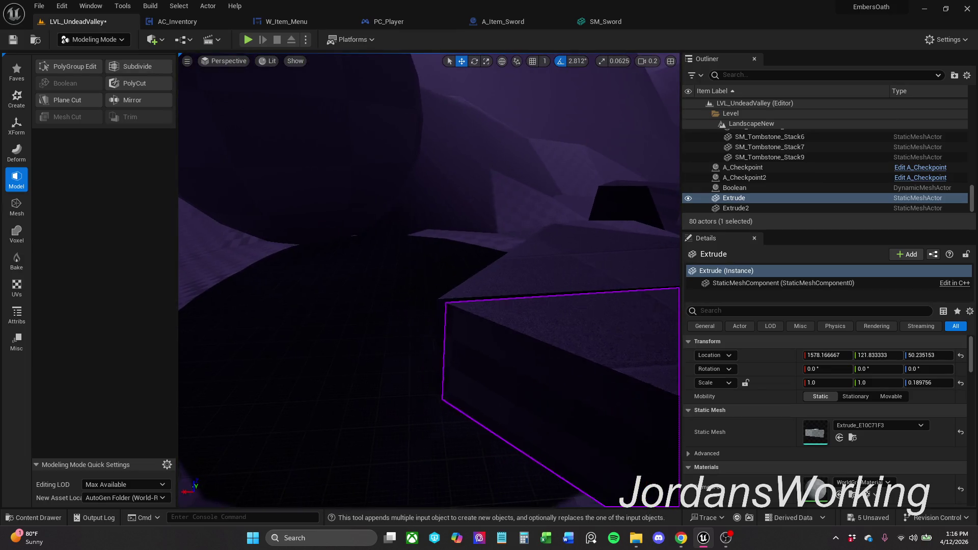
{"action": "left_click", "coordinate": [478, 253]}
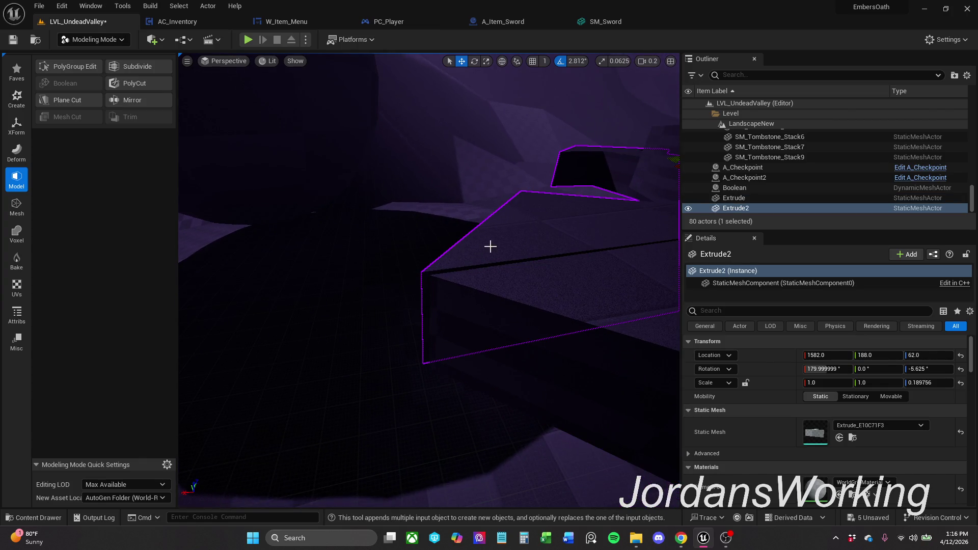
{"action": "left_click_drag", "start_coordinate": [489, 247], "coordinate": [489, 229]}
PolyGroup-edit Extrude2 again, nudging its vertical arrow edge sideways, and accept
{"action": "left_click", "coordinate": [69, 69]}
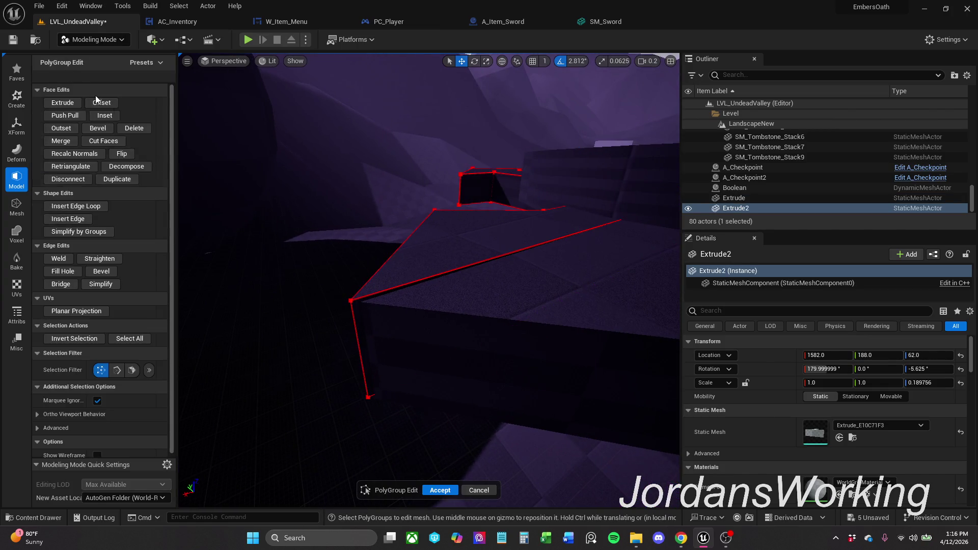
{"action": "left_click_drag", "start_coordinate": [314, 275], "coordinate": [381, 439]}
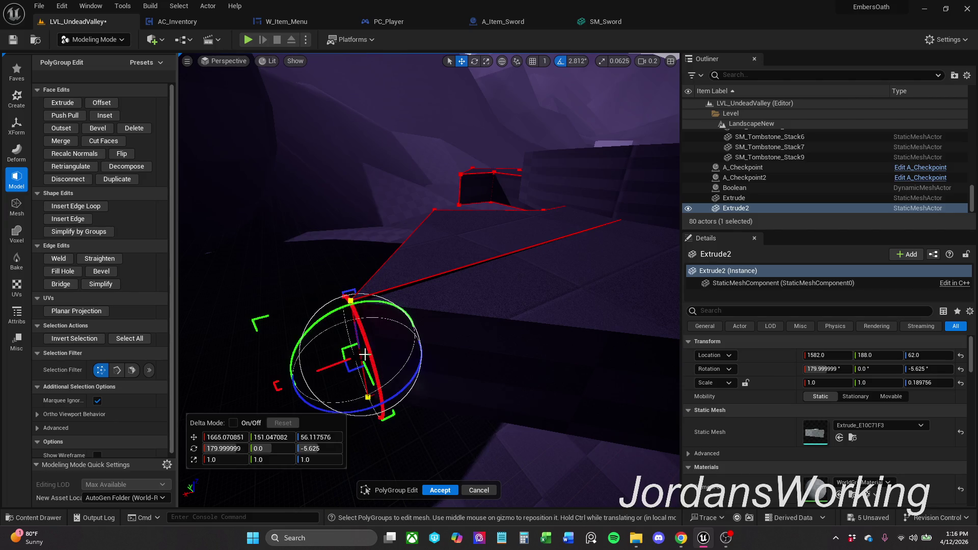
{"action": "left_click_drag", "start_coordinate": [334, 366], "coordinate": [333, 368]}
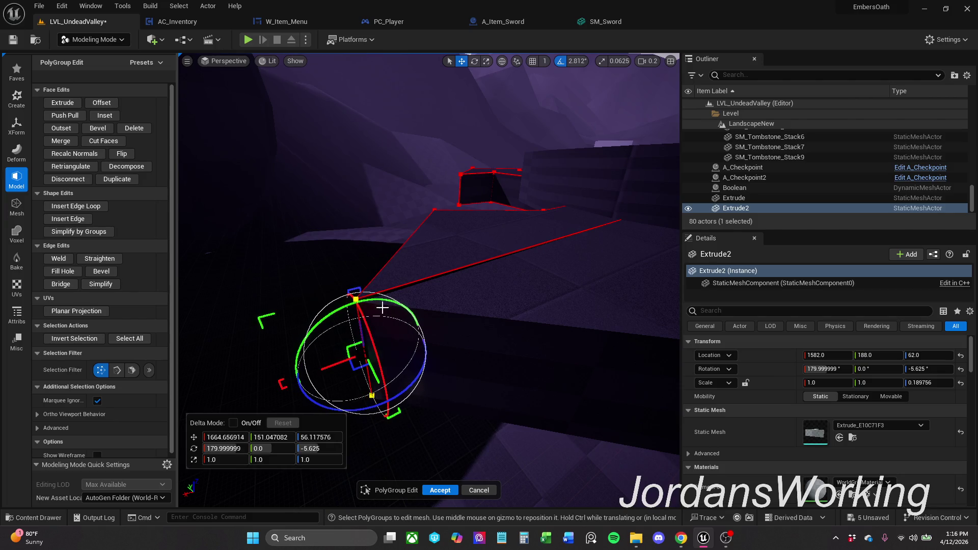
{"action": "left_click_drag", "start_coordinate": [451, 340], "coordinate": [456, 341]}
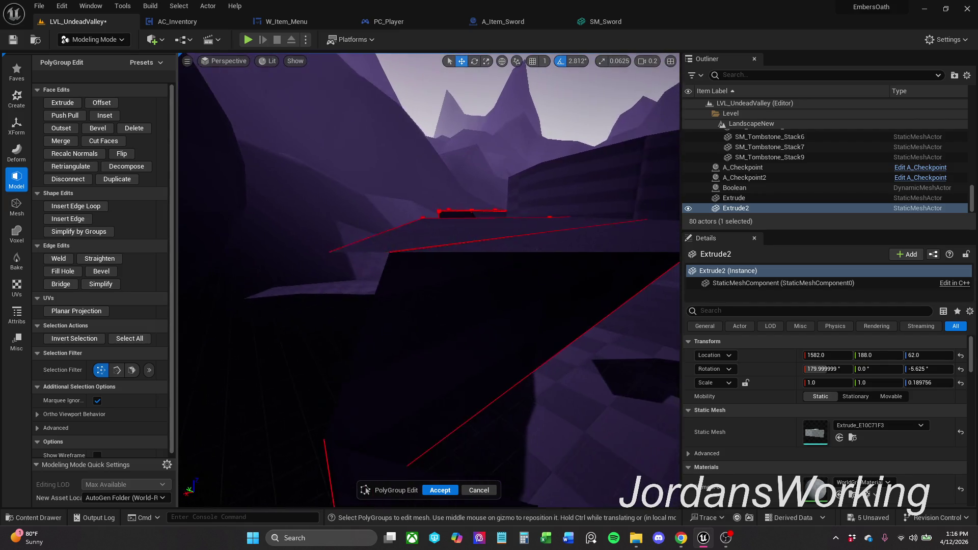
{"action": "left_click_drag", "start_coordinate": [441, 349], "coordinate": [522, 178]}
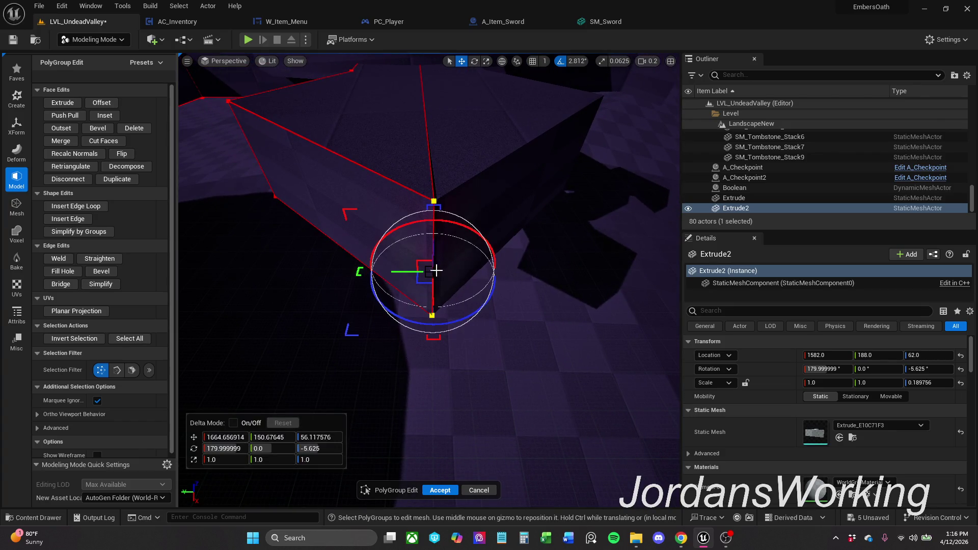
{"action": "left_click_drag", "start_coordinate": [407, 272], "coordinate": [412, 272]}
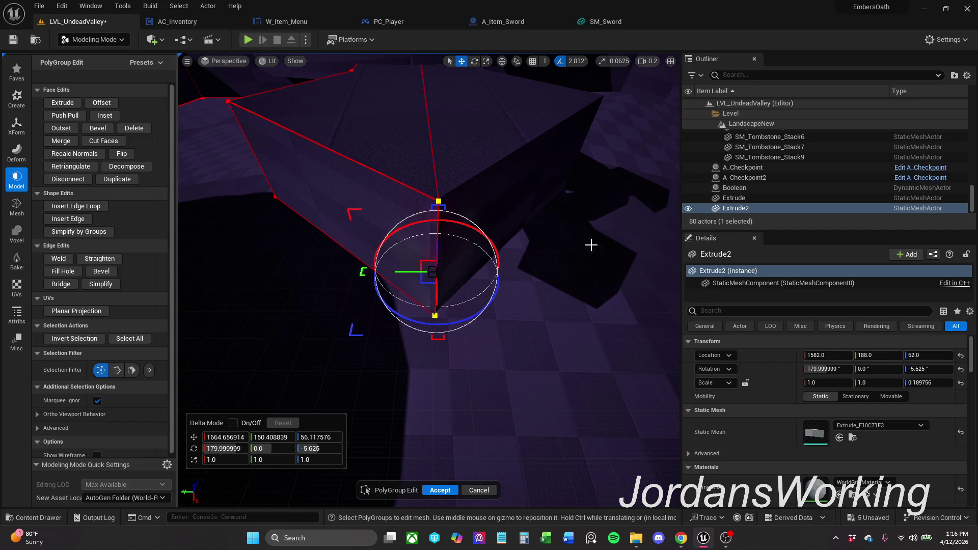
{"action": "left_click", "coordinate": [443, 489]}
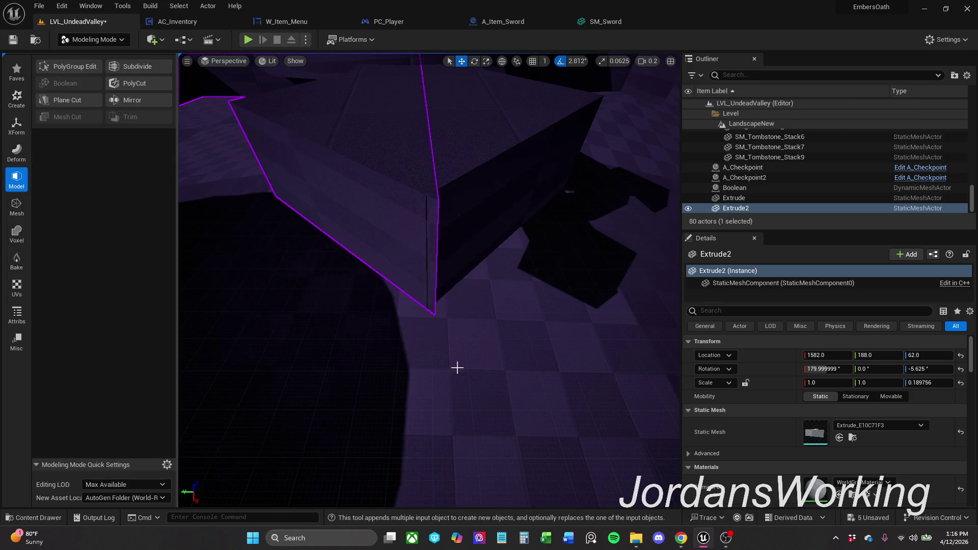
Fly the viewport back across the landscape and down onto the ring structure
{"action": "left_click_drag", "start_coordinate": [493, 270], "coordinate": [493, 306]}
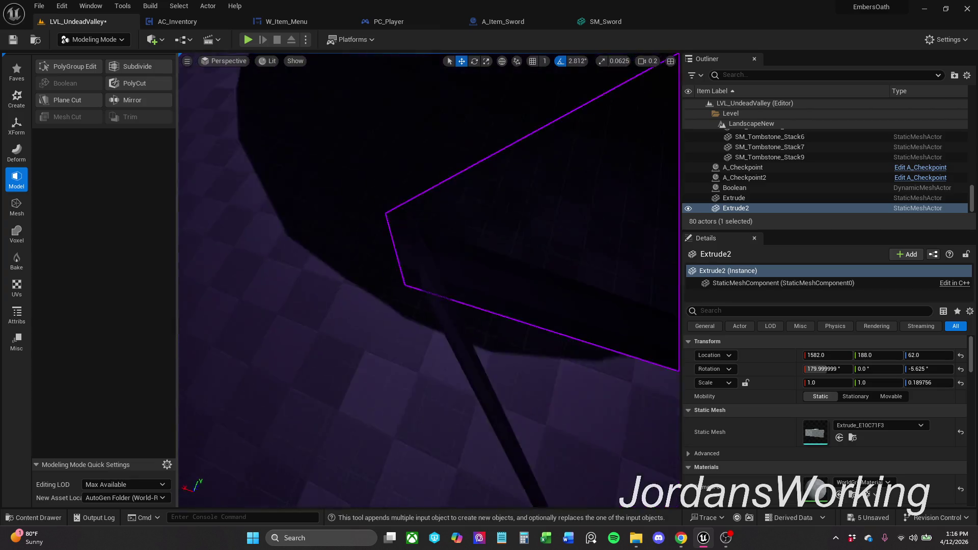
{"action": "mouse_move", "coordinate": [492, 306]}
{"action": "left_mouse_down"}
{"action": "mouse_move", "coordinate": [459, 291]}
{"action": "mouse_move", "coordinate": [489, 262]}
{"action": "mouse_move", "coordinate": [523, 316]}
{"action": "left_mouse_up"}
{"action": "left_click", "coordinate": [517, 286]}
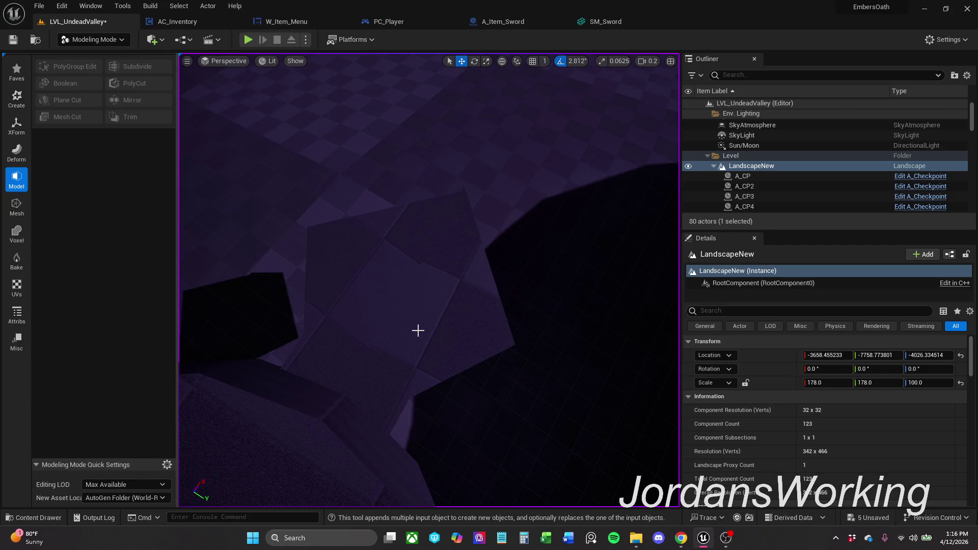
{"action": "left_click_drag", "start_coordinate": [439, 328], "coordinate": [443, 260]}
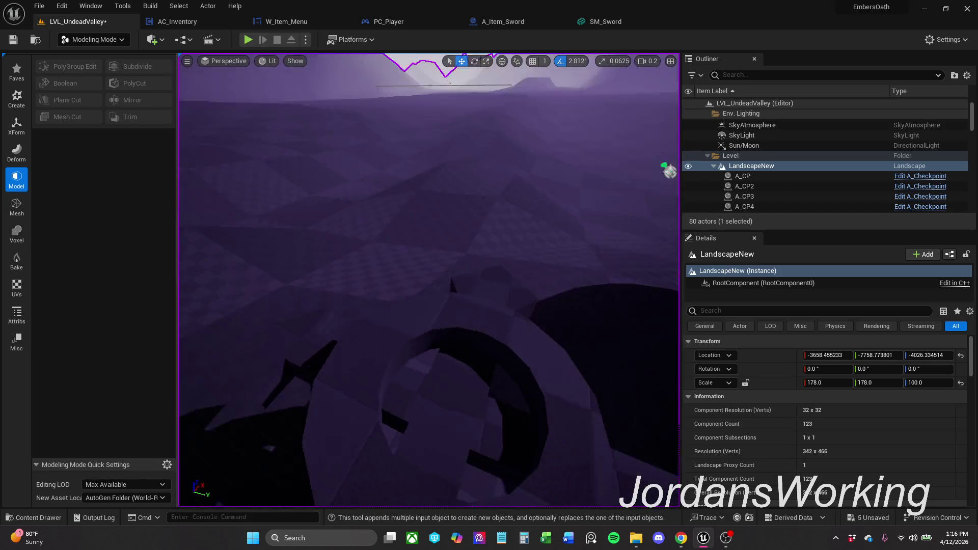
{"action": "left_click_drag", "start_coordinate": [443, 260], "coordinate": [436, 364]}
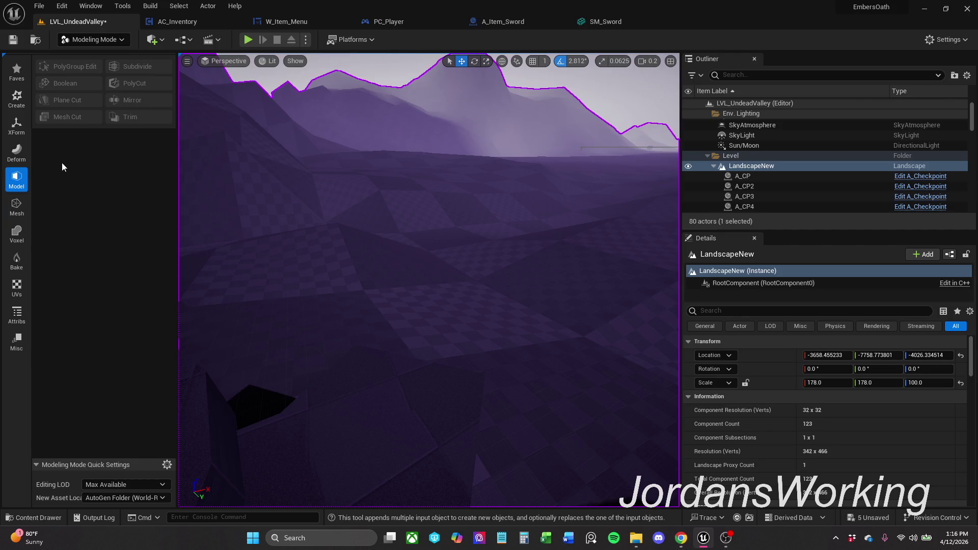
{"action": "left_click", "coordinate": [109, 46]}
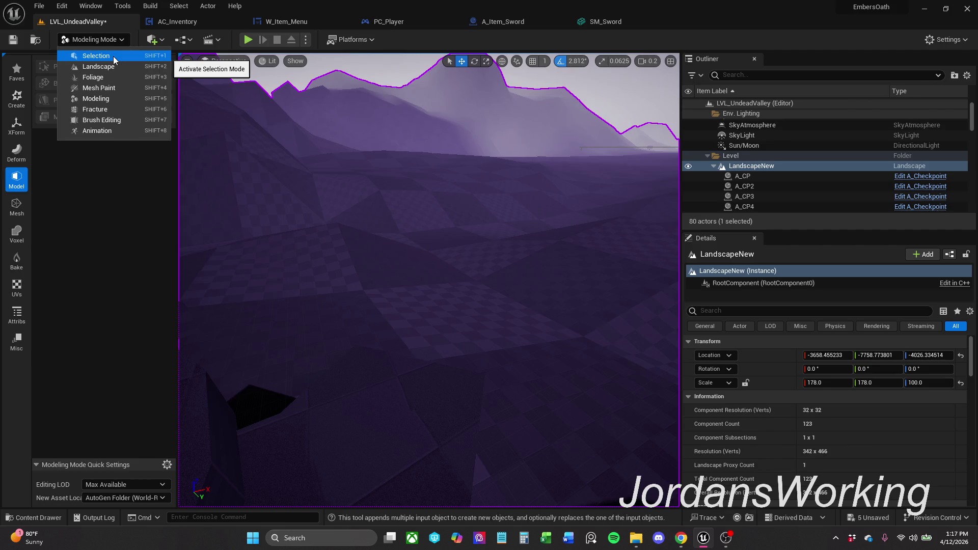
{"action": "left_click", "coordinate": [304, 203]}
{"action": "left_click_drag", "start_coordinate": [303, 203], "coordinate": [523, 342]}
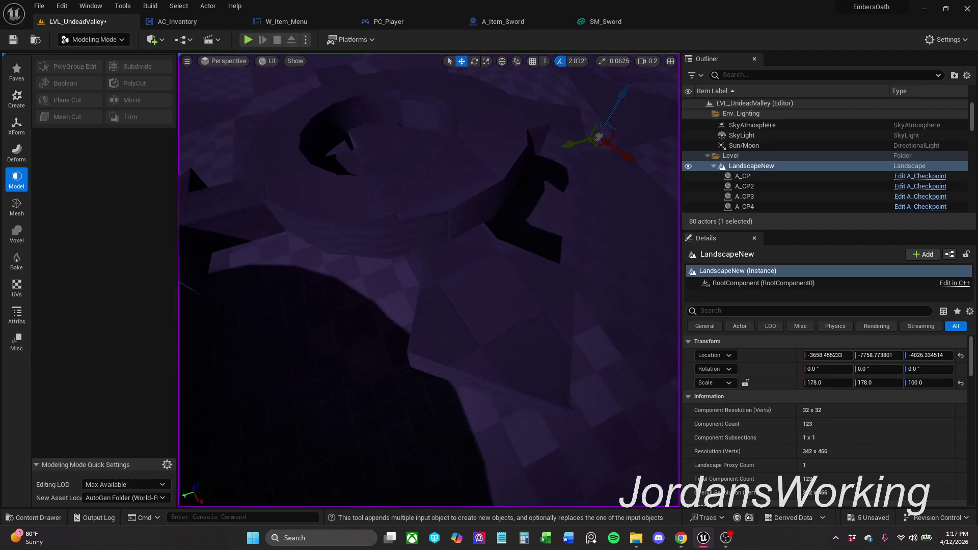
Select the Boolean ring and Ctrl-add both Extrude arrow pieces
{"action": "left_click", "coordinate": [491, 317]}
{"action": "left_click", "coordinate": [470, 187], "text": "ctrl"}
{"action": "left_click", "coordinate": [430, 247], "text": "ctrl"}
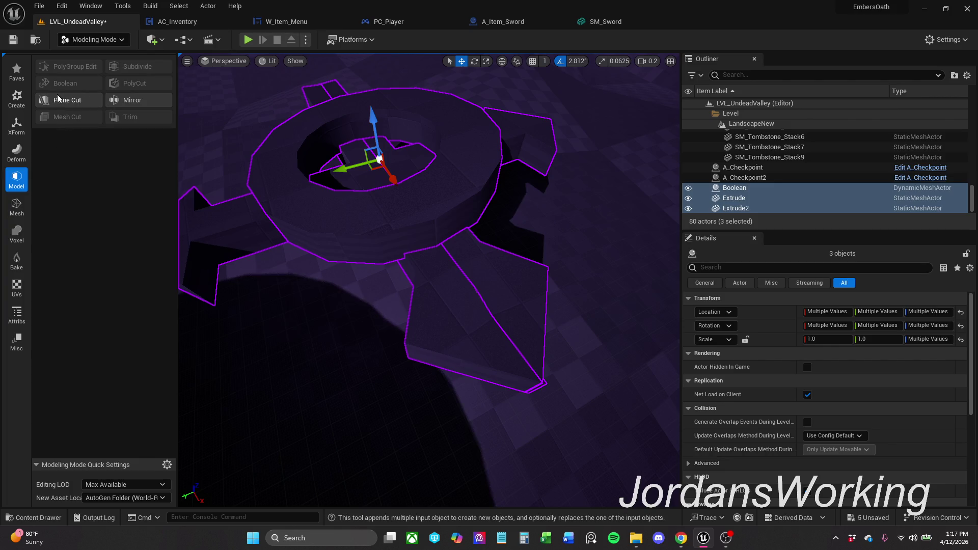
Start XForm Append to a new object named SM_Cross with Dynamic Mesh output
{"action": "left_click", "coordinate": [16, 153]}
{"action": "left_click", "coordinate": [16, 126]}
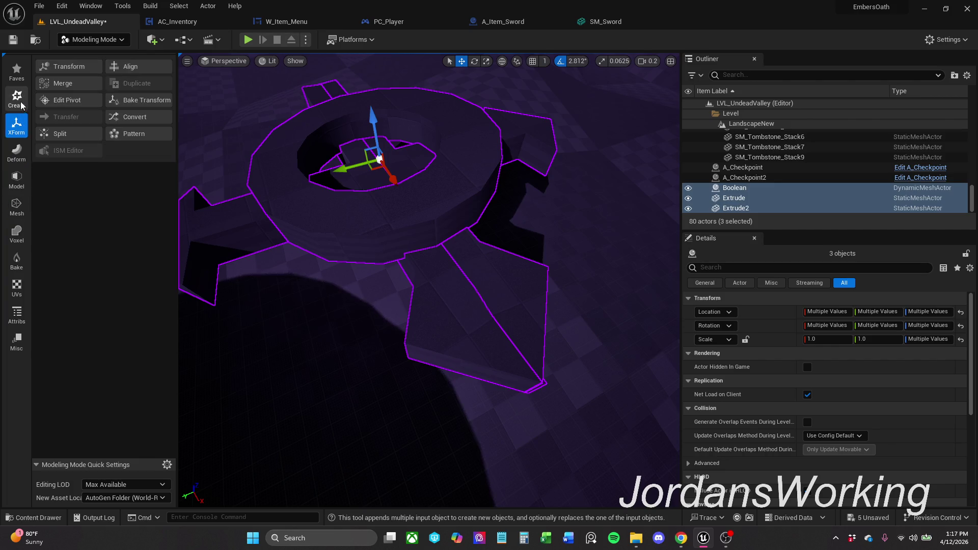
{"action": "left_click", "coordinate": [58, 84]}
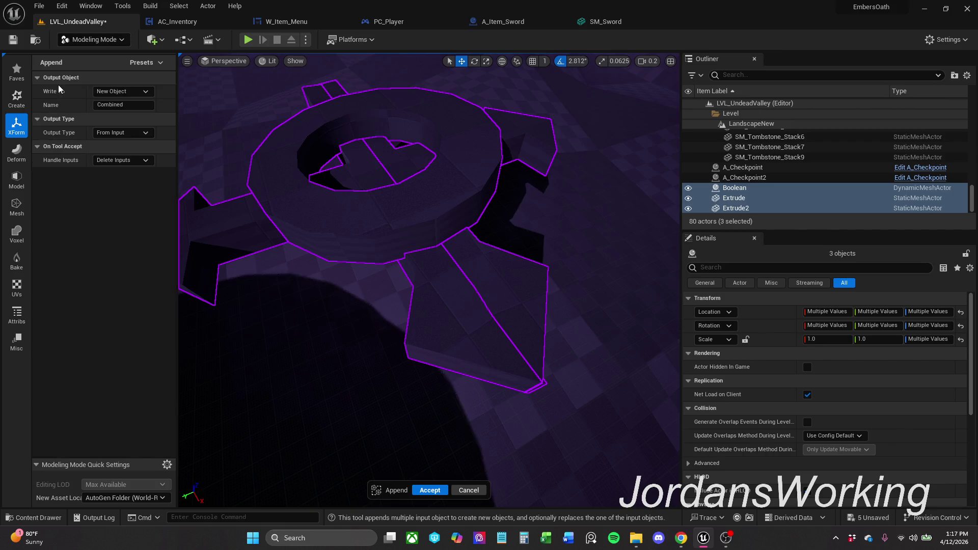
{"action": "left_click", "coordinate": [130, 93]}
{"action": "left_click", "coordinate": [131, 93]}
{"action": "left_click", "coordinate": [134, 107]}
{"action": "type", "text": "SM"}
{"action": "left_click", "coordinate": [122, 133]}
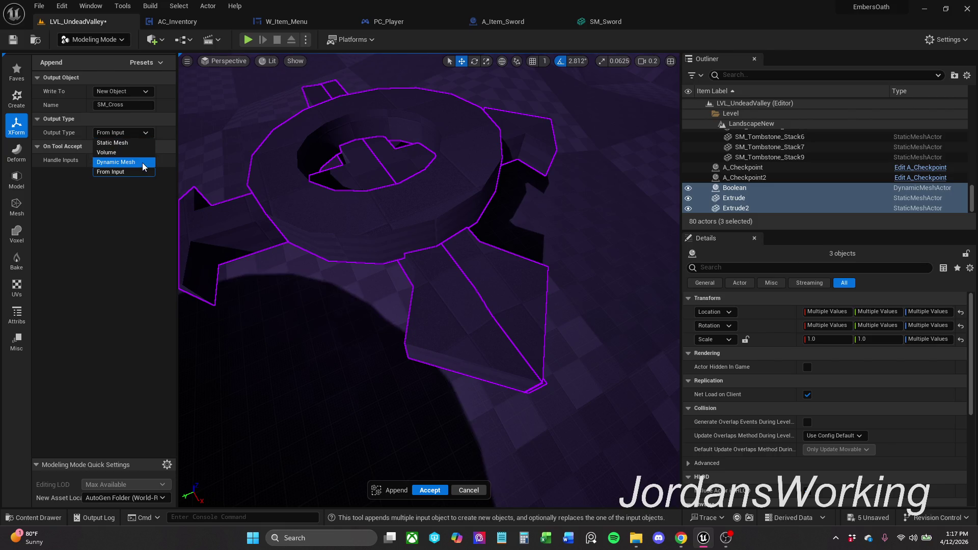
{"action": "left_click", "coordinate": [143, 163]}
{"action": "key", "text": "Return"}
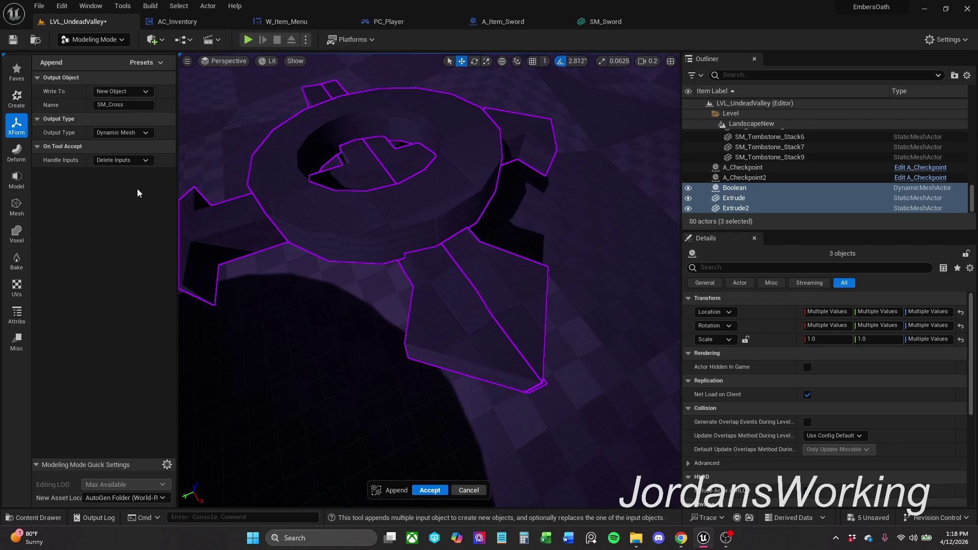
Keep Delete Inputs, accept the append into SM_Cross, and rotate it about 87 degrees upright
{"action": "left_click", "coordinate": [143, 161]}
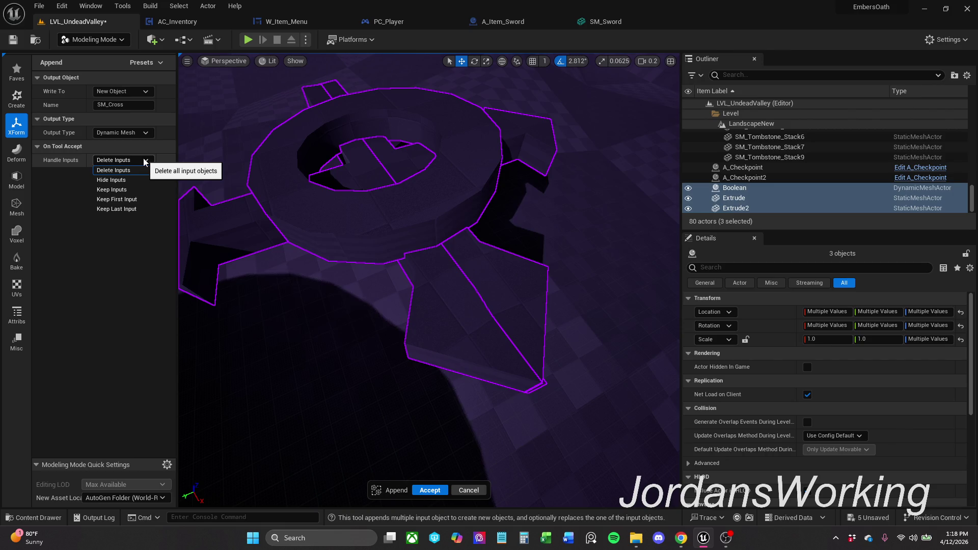
{"action": "left_click", "coordinate": [144, 161]}
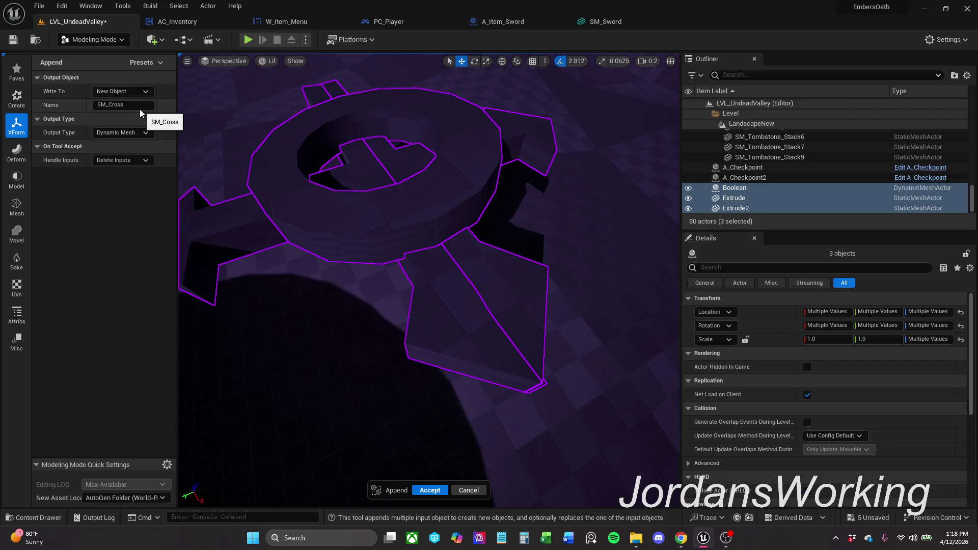
{"action": "key", "text": "Return"}
{"action": "key", "text": "e"}
{"action": "left_click_drag", "start_coordinate": [454, 203], "coordinate": [419, 142]}
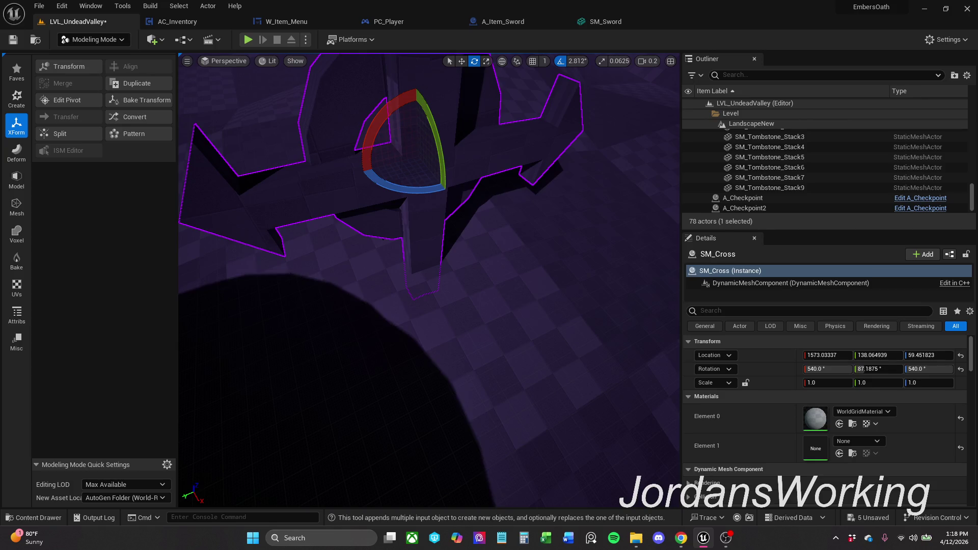
Lift SM_Cross slightly off the ground along Z after framing it in view
{"action": "key", "text": "f"}
{"action": "mouse_move", "coordinate": [428, 230]}
{"action": "left_mouse_down"}
{"action": "mouse_move", "coordinate": [589, 64]}
{"action": "mouse_move", "coordinate": [570, 245]}
{"action": "left_mouse_up"}
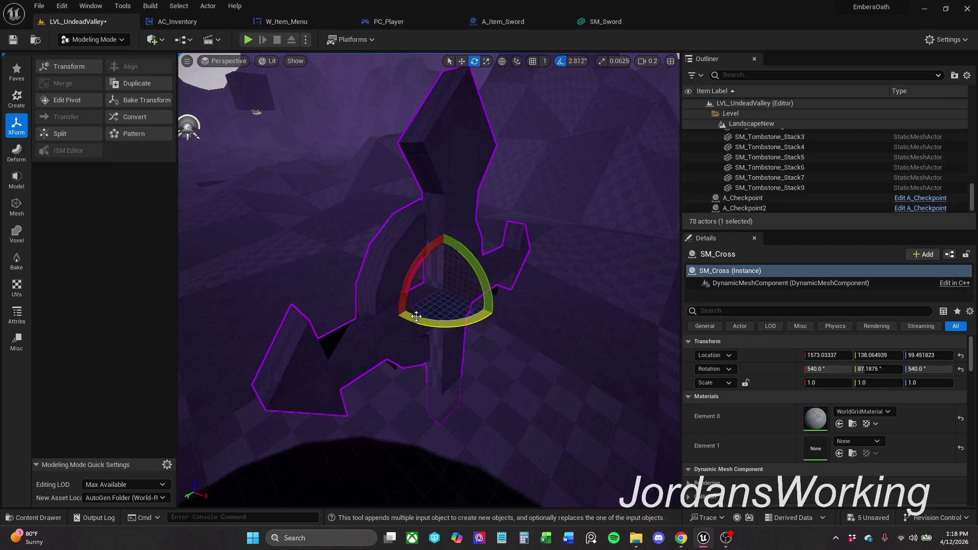
{"action": "key", "text": "w"}
{"action": "mouse_move", "coordinate": [445, 256]}
{"action": "left_mouse_down"}
{"action": "mouse_move", "coordinate": [449, 170]}
{"action": "mouse_move", "coordinate": [423, 314]}
{"action": "mouse_move", "coordinate": [414, 257]}
{"action": "mouse_move", "coordinate": [432, 210]}
{"action": "mouse_move", "coordinate": [414, 261]}
{"action": "mouse_move", "coordinate": [421, 271]}
{"action": "mouse_move", "coordinate": [430, 233]}
{"action": "left_mouse_up"}
{"action": "key", "text": "e"}
{"action": "key", "text": "w"}
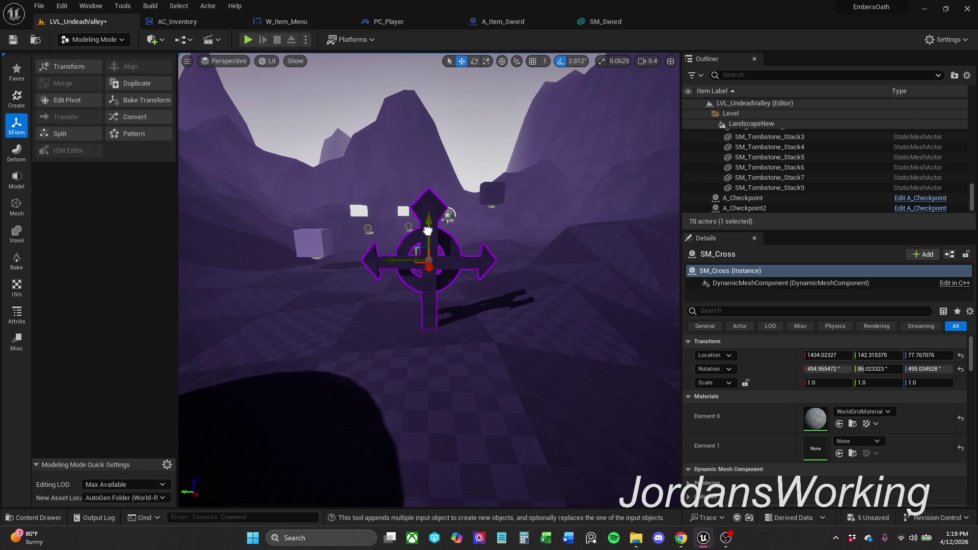
Spin SM_Cross around its vertical axis to face forward and save LVL_UndeadValley
{"action": "right_click", "coordinate": [429, 233]}
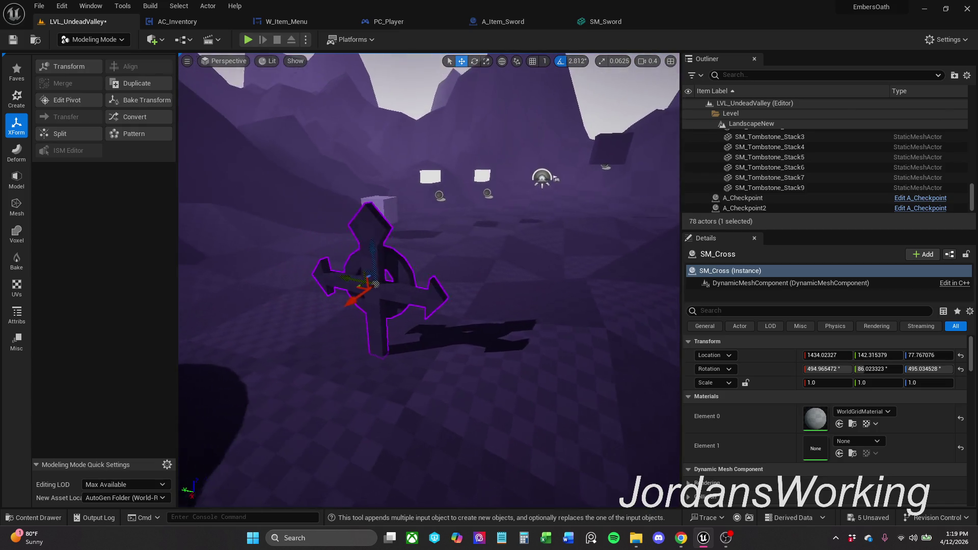
{"action": "key", "text": "e"}
{"action": "key", "text": "r"}
{"action": "key", "text": "e"}
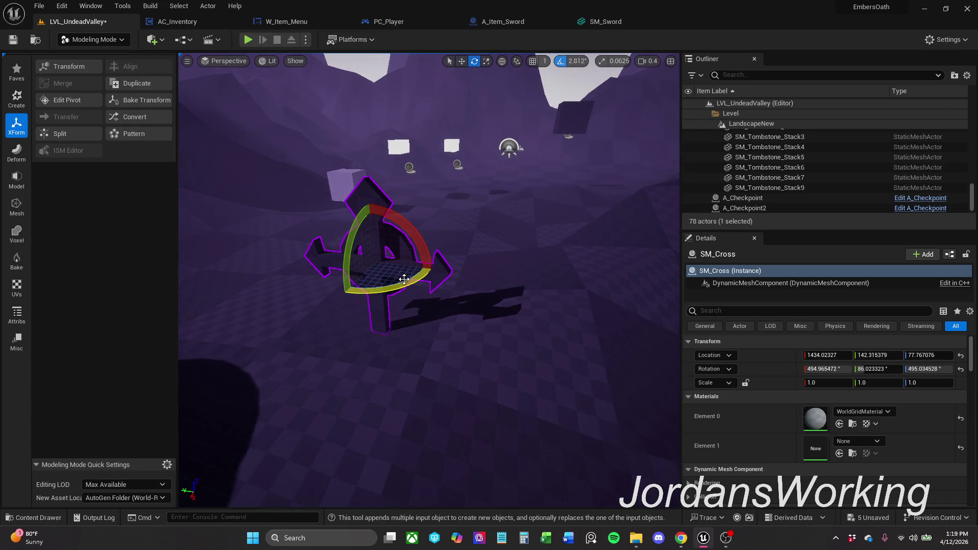
{"action": "left_click_drag", "start_coordinate": [403, 278], "coordinate": [424, 277]}
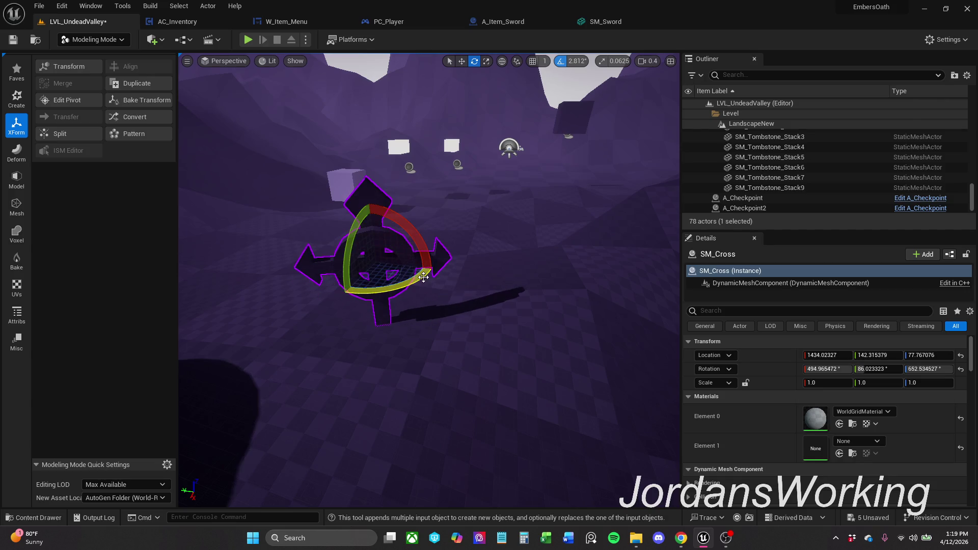
{"action": "left_click", "coordinate": [12, 40]}
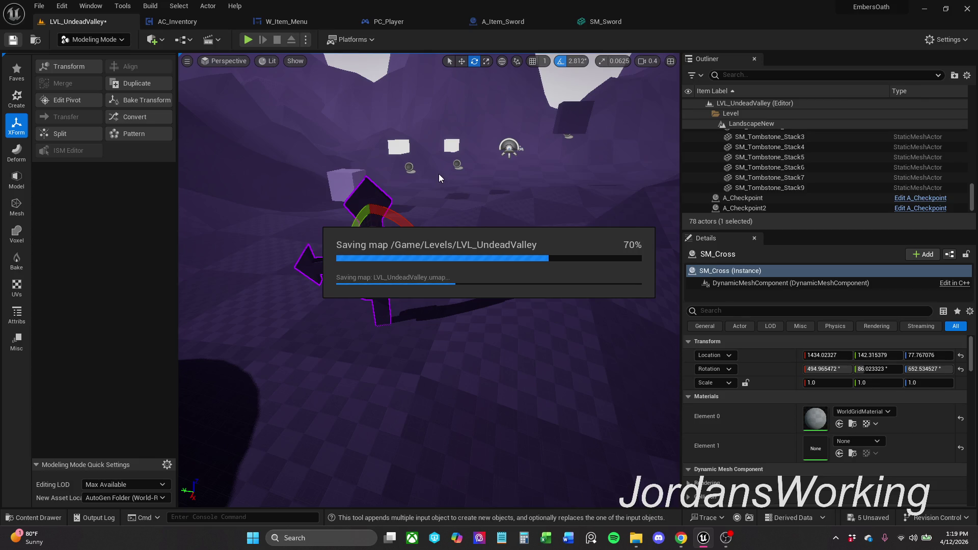
Reframe on the cross, select the landscape, then reselect SM_Cross after saving finishes
{"action": "mouse_move", "coordinate": [436, 174]}
{"action": "left_mouse_down"}
{"action": "mouse_move", "coordinate": [428, 191]}
{"action": "mouse_move", "coordinate": [458, 229]}
{"action": "mouse_move", "coordinate": [474, 222]}
{"action": "mouse_move", "coordinate": [452, 181]}
{"action": "left_mouse_up"}
{"action": "left_click", "coordinate": [451, 271]}
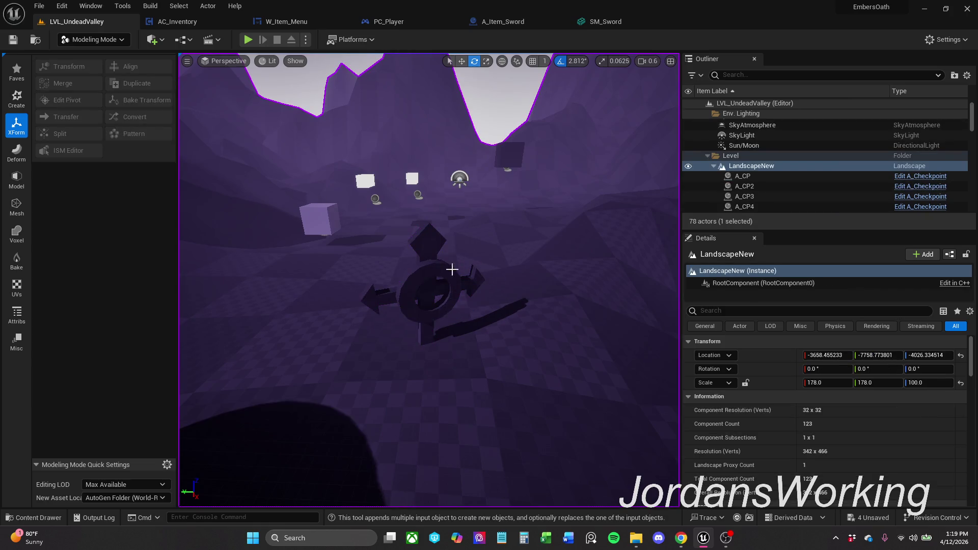
{"action": "left_click", "coordinate": [434, 269]}
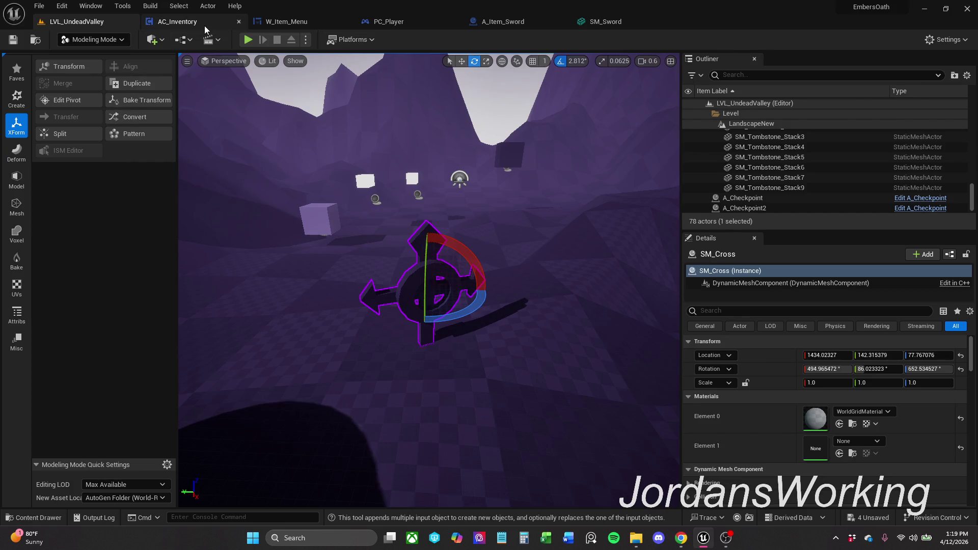
{"action": "left_click", "coordinate": [183, 22]}
{"action": "left_click", "coordinate": [298, 22]}
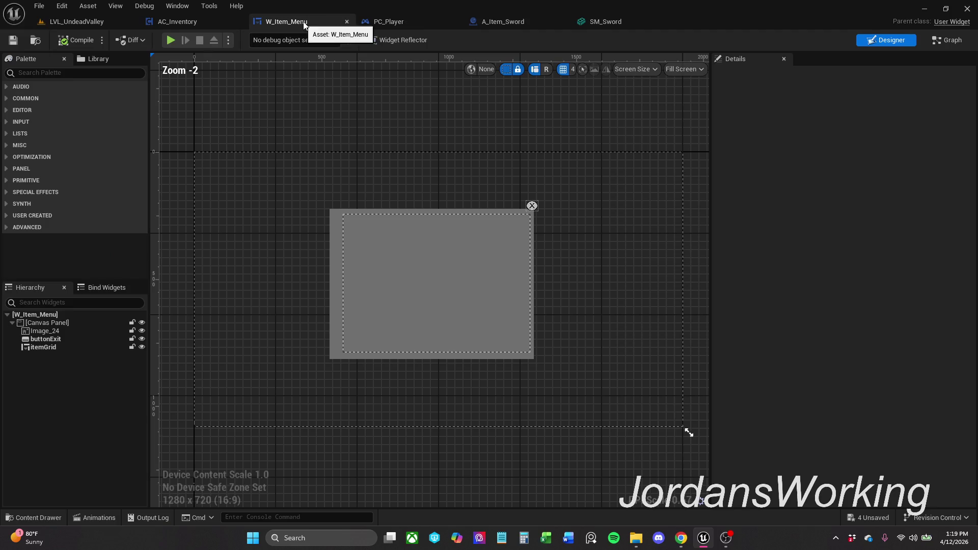
{"action": "left_click", "coordinate": [206, 23]}
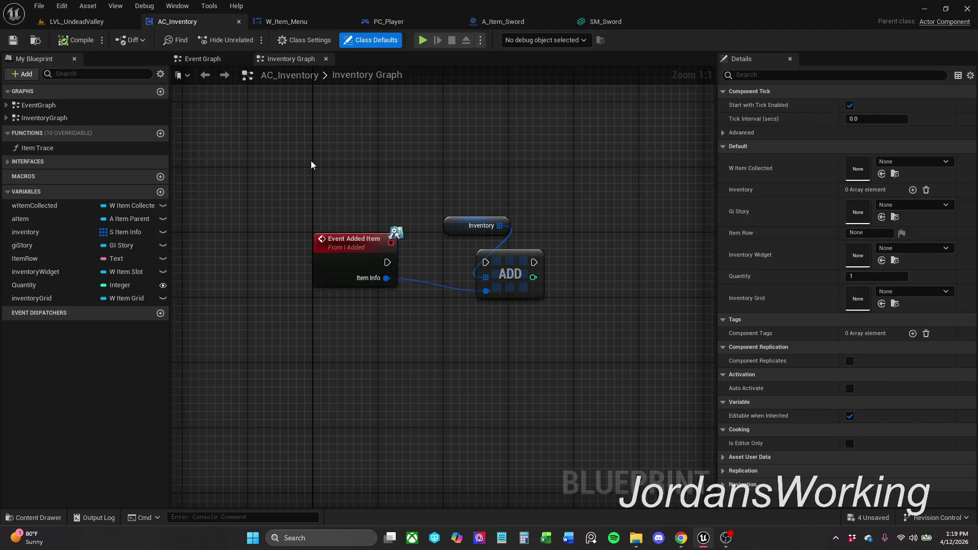
{"action": "left_click", "coordinate": [306, 27]}
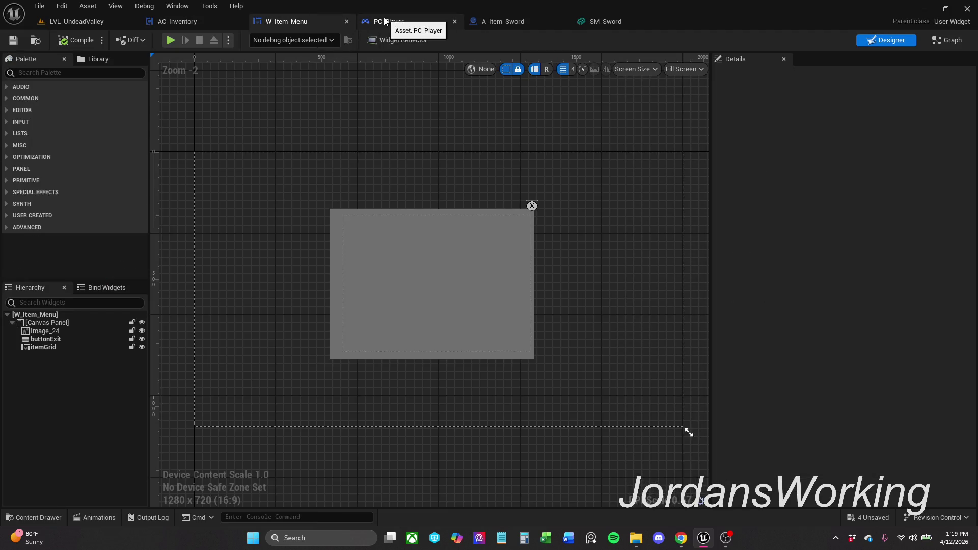
{"action": "left_click", "coordinate": [379, 26]}
{"action": "left_click", "coordinate": [529, 24]}
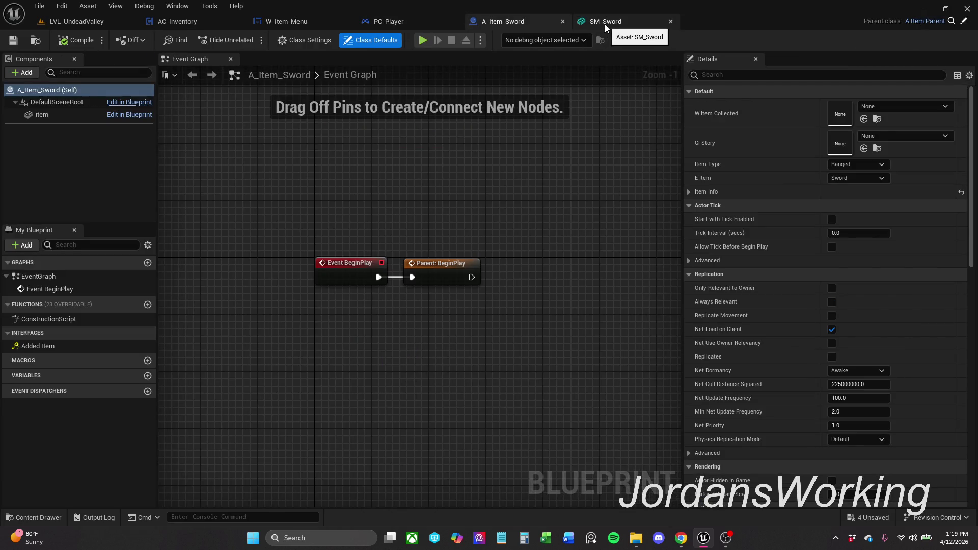
{"action": "left_click", "coordinate": [604, 24]}
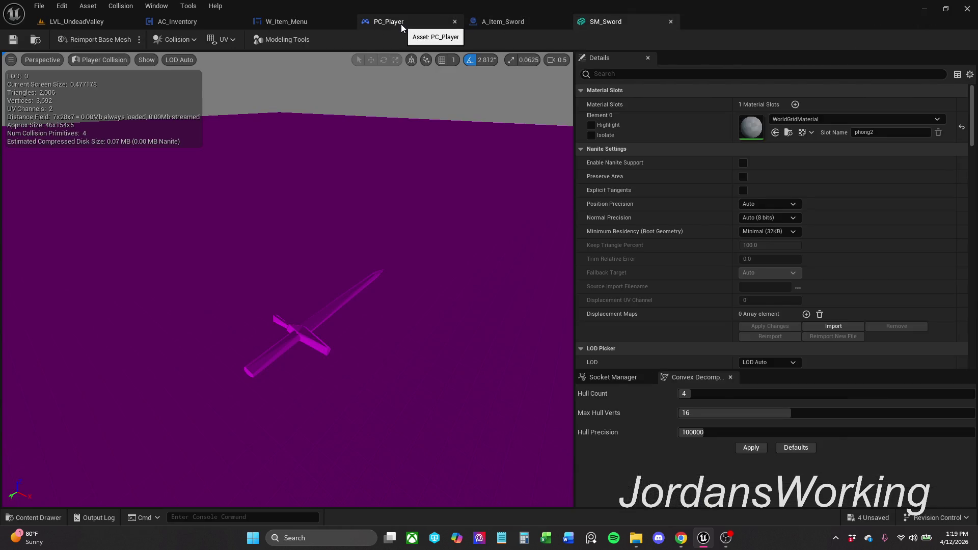
{"action": "left_click", "coordinate": [71, 21]}
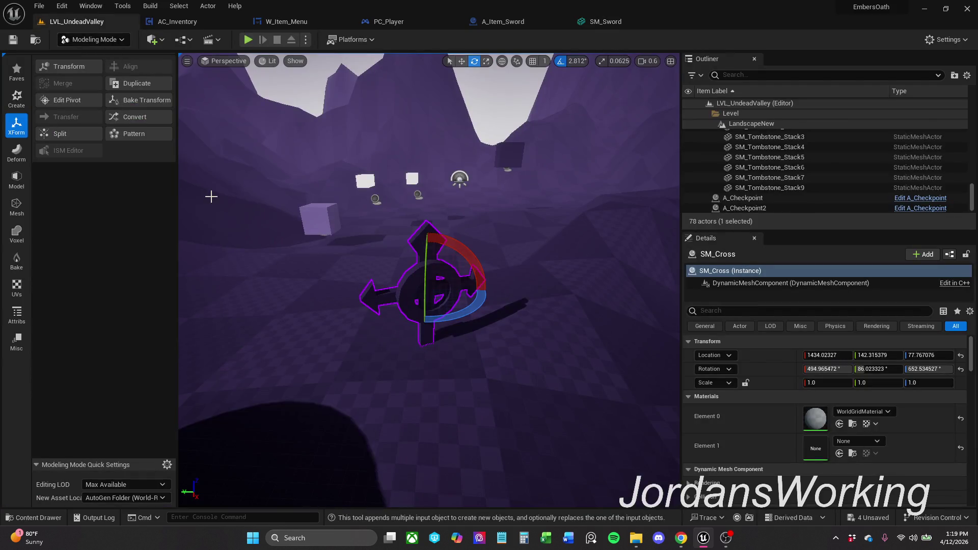
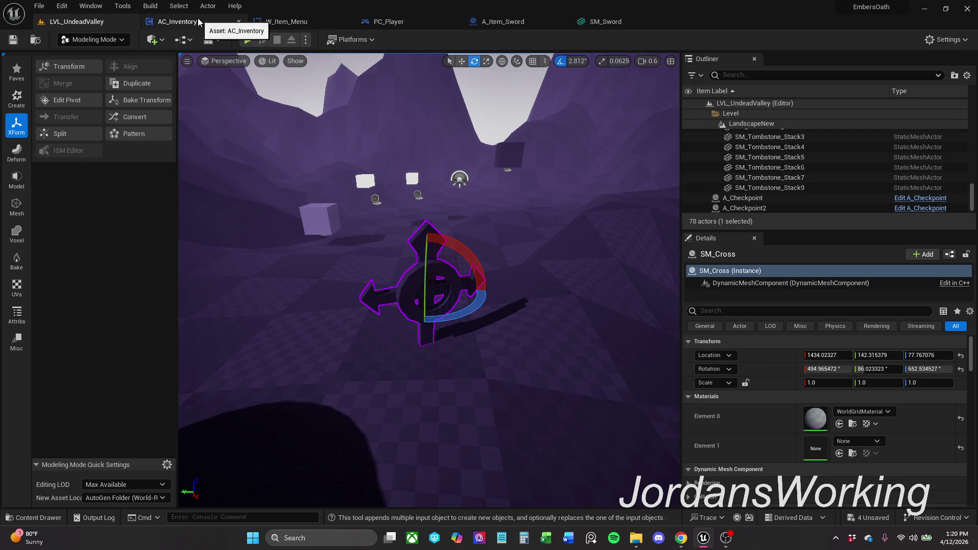
Select the A_Teleporter and save all unsaved levels and assets via File > Save All
{"action": "mouse_move", "coordinate": [356, 251]}
{"action": "left_mouse_down"}
{"action": "mouse_move", "coordinate": [366, 229]}
{"action": "mouse_move", "coordinate": [389, 303]}
{"action": "left_mouse_up"}
{"action": "left_click", "coordinate": [454, 303]}
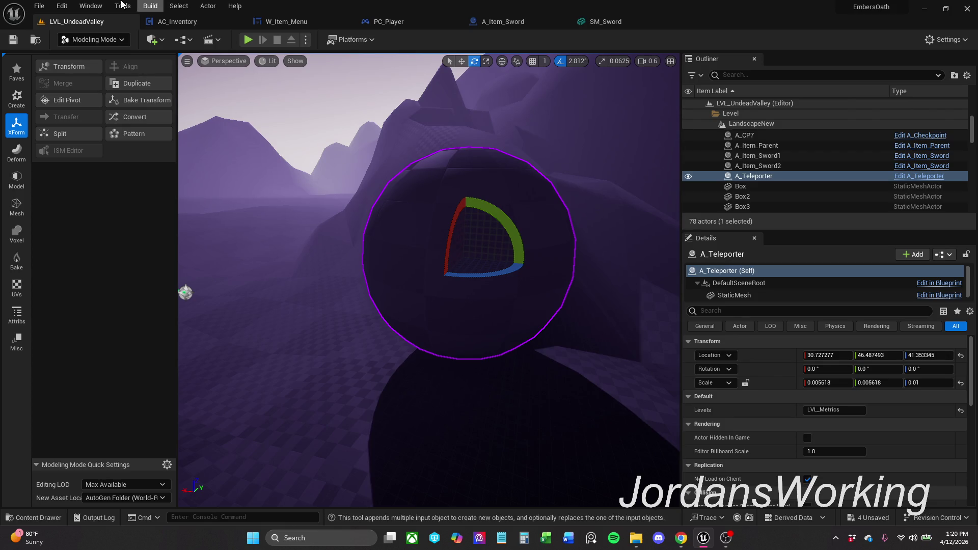
{"action": "left_click", "coordinate": [38, 7]}
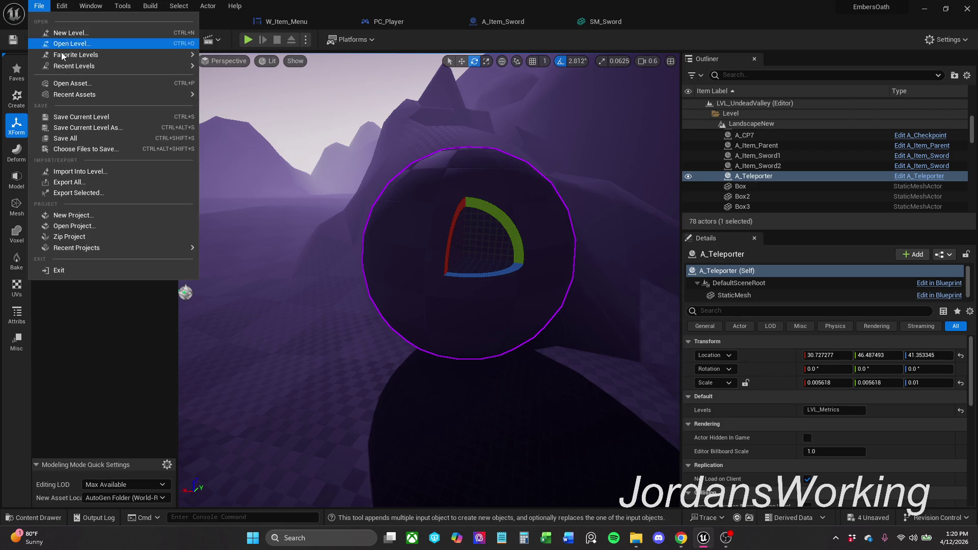
{"action": "left_click", "coordinate": [82, 134]}
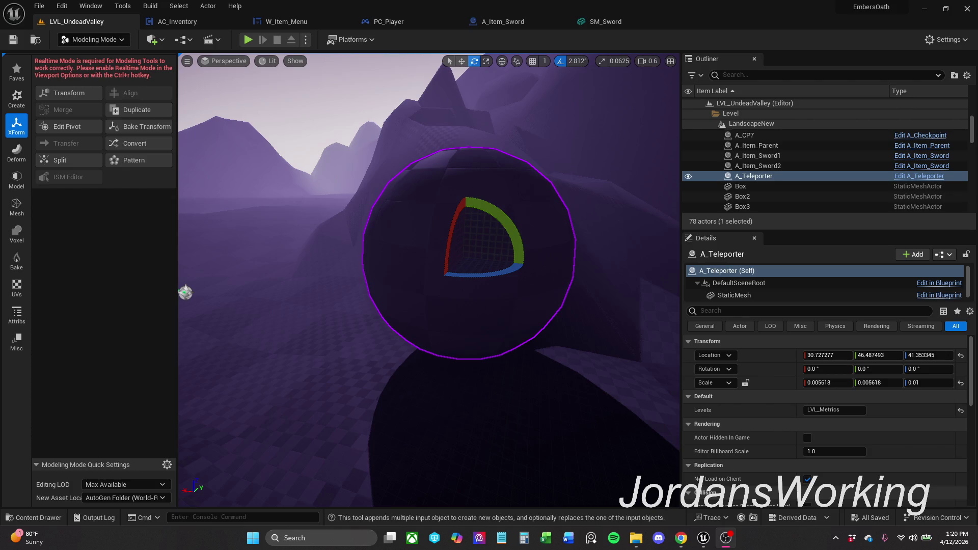
{"action": "left_click", "coordinate": [36, 381]}
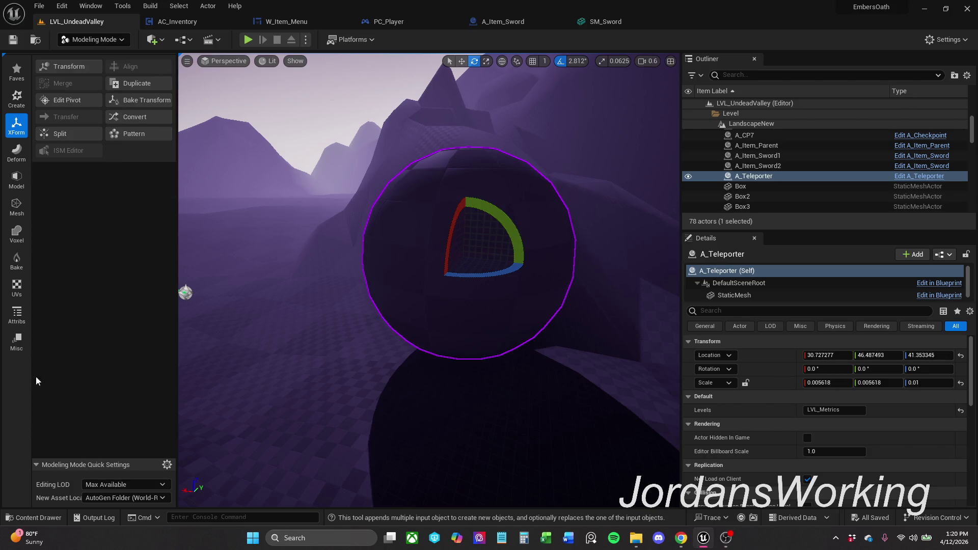
Select the SM_Cross grave marker and switch its gizmo to translate
{"action": "left_click_drag", "start_coordinate": [303, 324], "coordinate": [303, 359]}
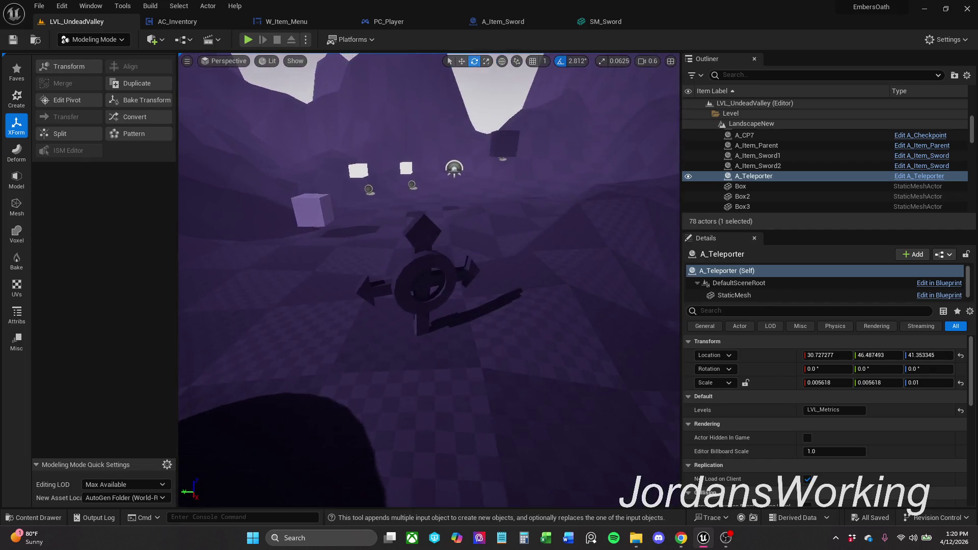
{"action": "left_click", "coordinate": [510, 246]}
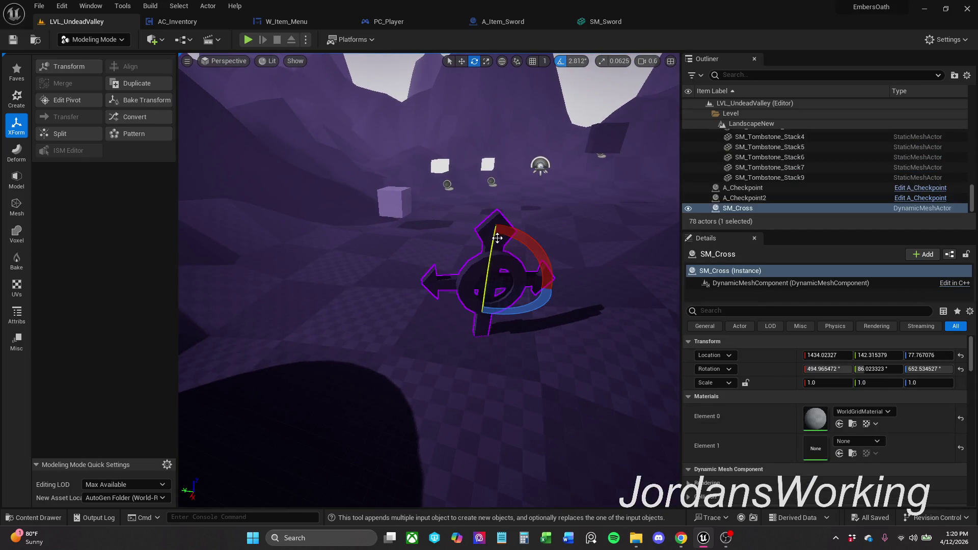
{"action": "key", "text": "r"}
{"action": "key", "text": "w"}
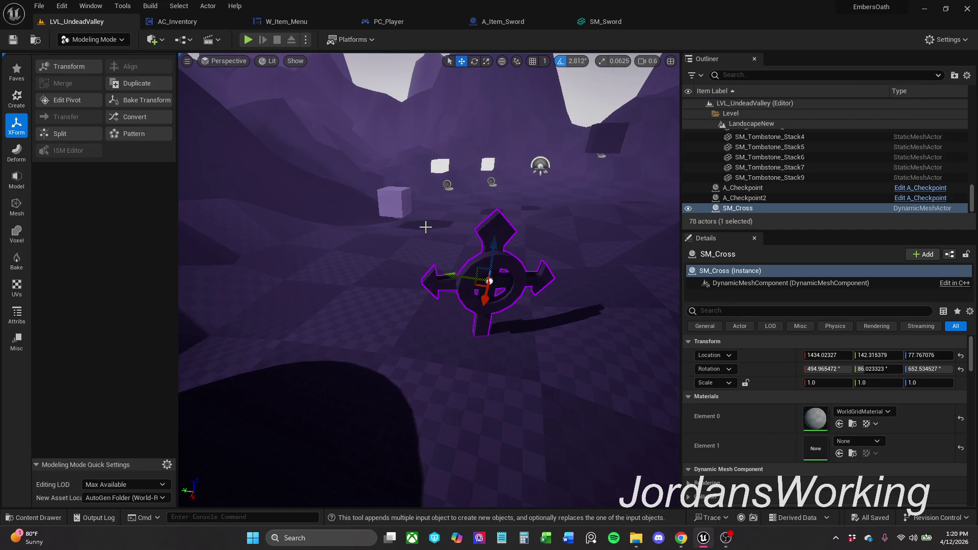
{"action": "left_click_drag", "start_coordinate": [426, 226], "coordinate": [425, 260]}
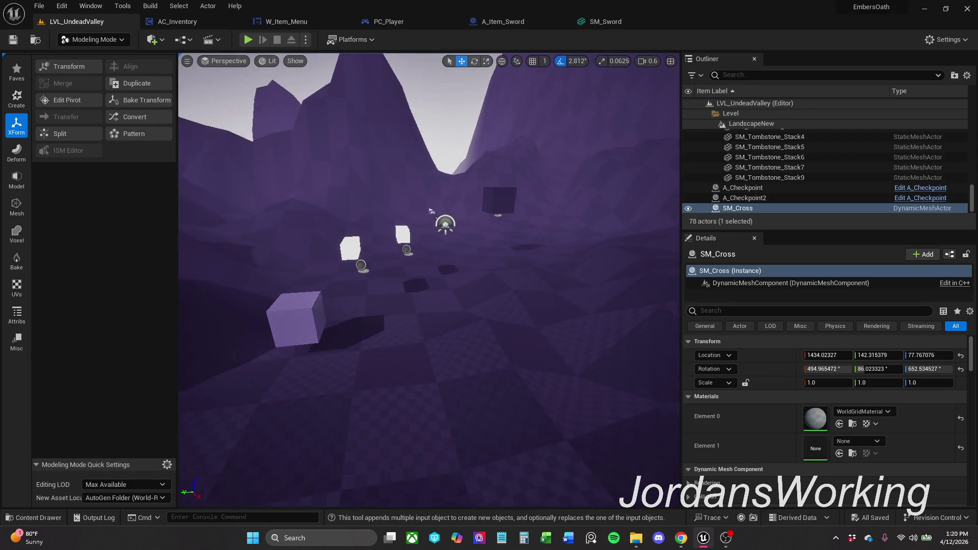
{"action": "left_click_drag", "start_coordinate": [425, 259], "coordinate": [425, 221]}
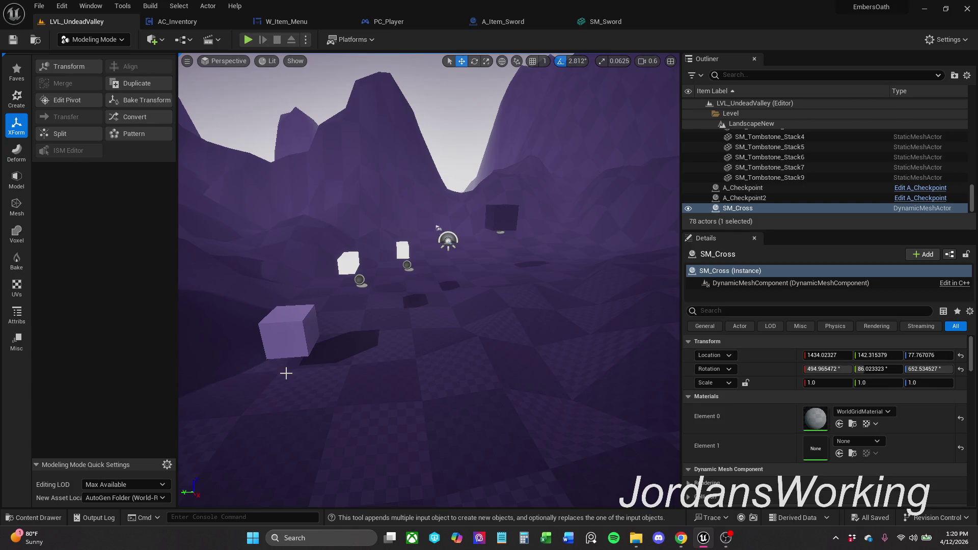
Frame SM_Cross and drag it upward to a new, higher spot in the valley
{"action": "left_click_drag", "start_coordinate": [438, 227], "coordinate": [304, 405]}
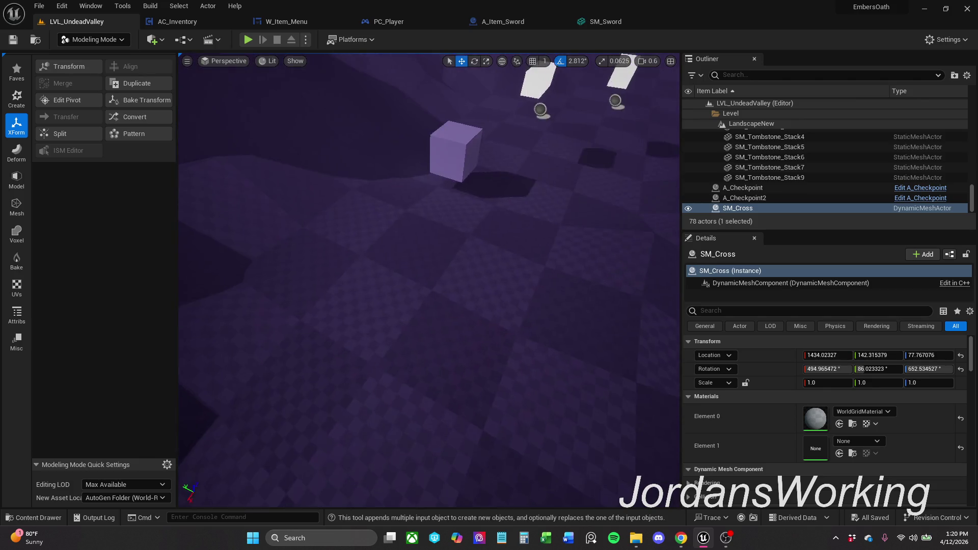
{"action": "key", "text": "f"}
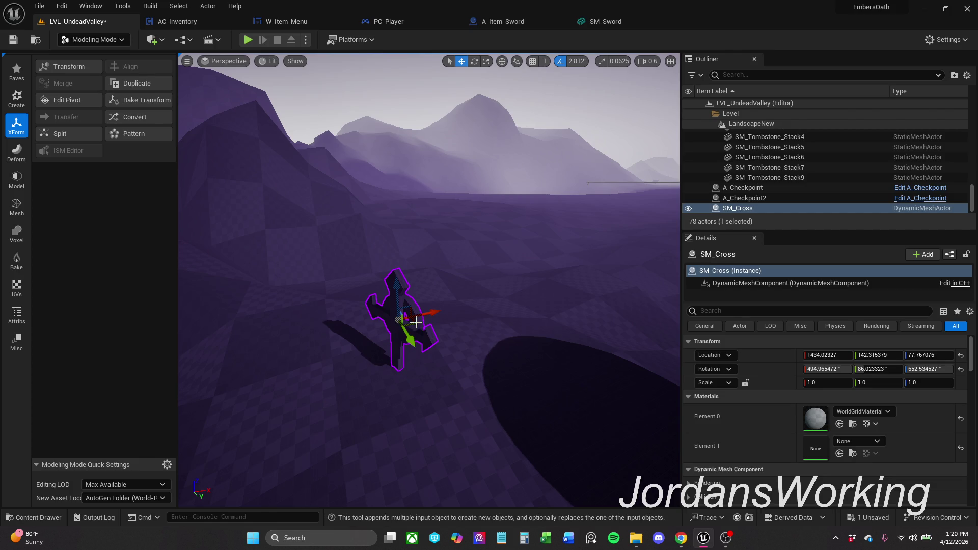
{"action": "mouse_move", "coordinate": [413, 322]}
{"action": "left_mouse_down"}
{"action": "mouse_move", "coordinate": [429, 306]}
{"action": "mouse_move", "coordinate": [407, 221]}
{"action": "left_mouse_up"}
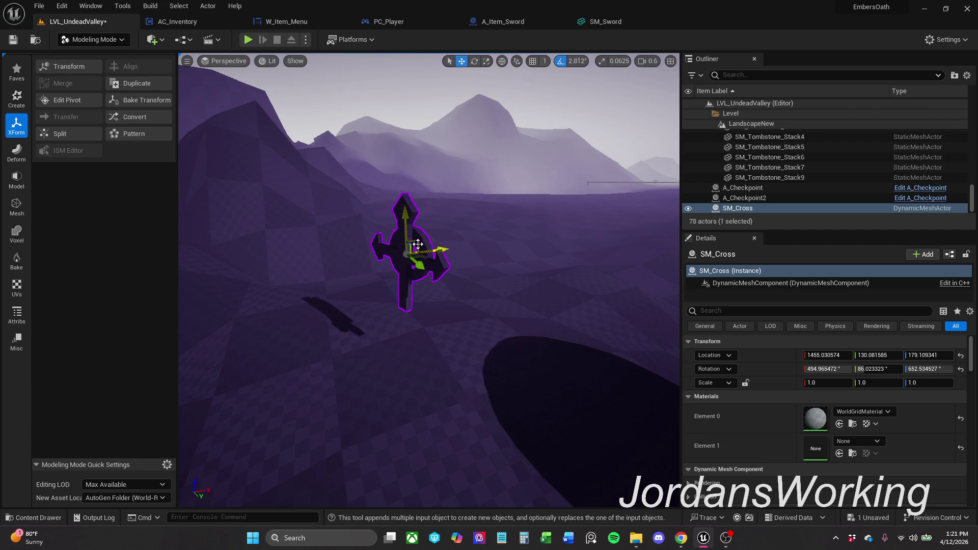
{"action": "left_click_drag", "start_coordinate": [400, 282], "coordinate": [405, 192]}
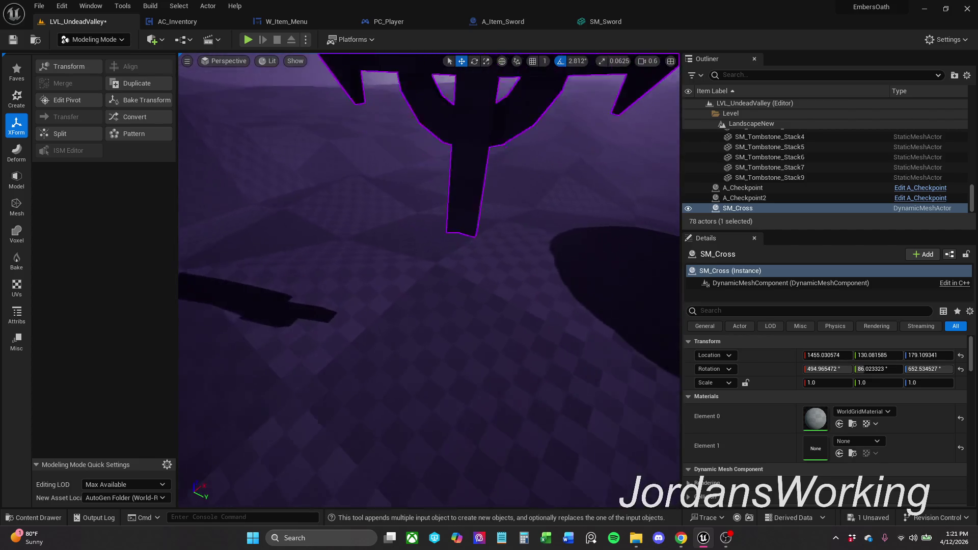
{"action": "left_click", "coordinate": [18, 102]}
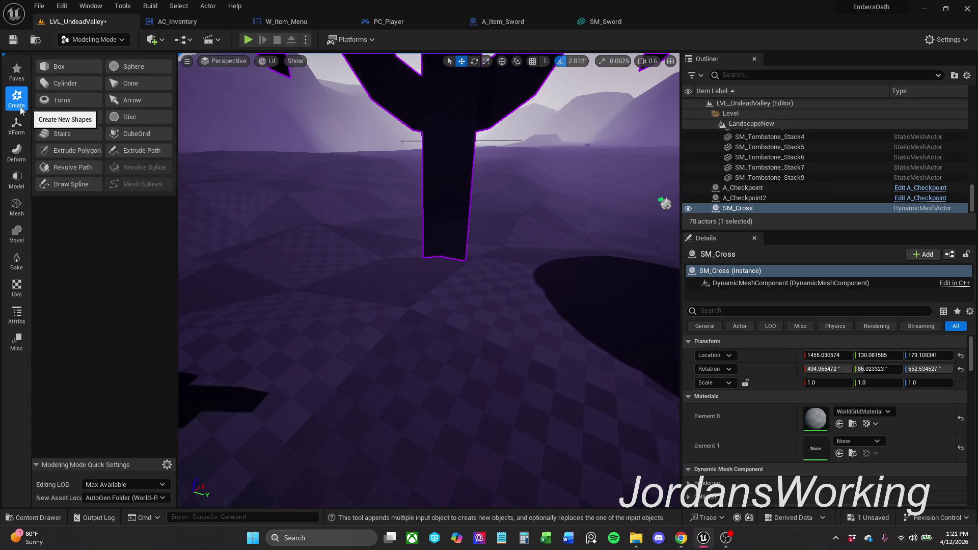
Start a Create Box preview under the cross with width 50, depth 50 and height 100
{"action": "left_click", "coordinate": [60, 69]}
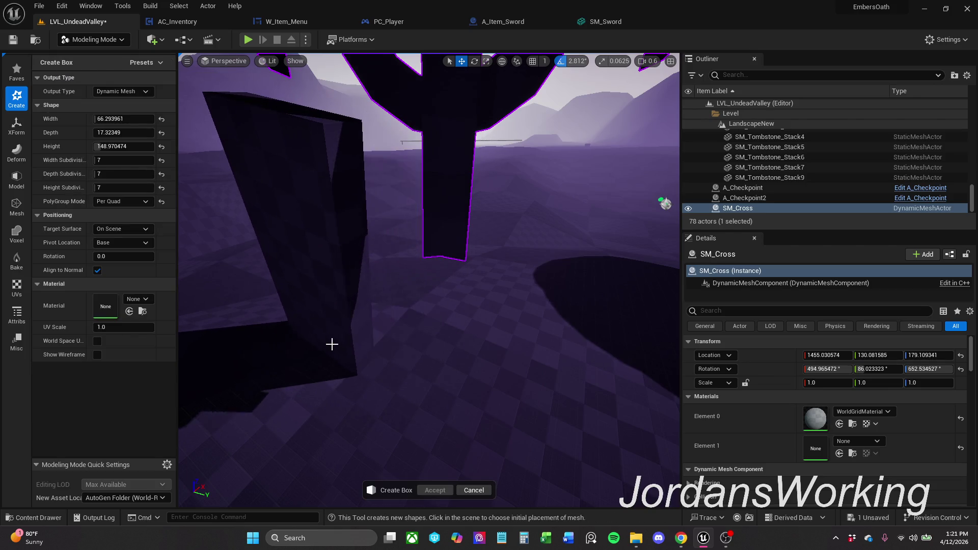
{"action": "left_click", "coordinate": [331, 344]}
{"action": "left_click", "coordinate": [161, 147]}
{"action": "left_click", "coordinate": [161, 134]}
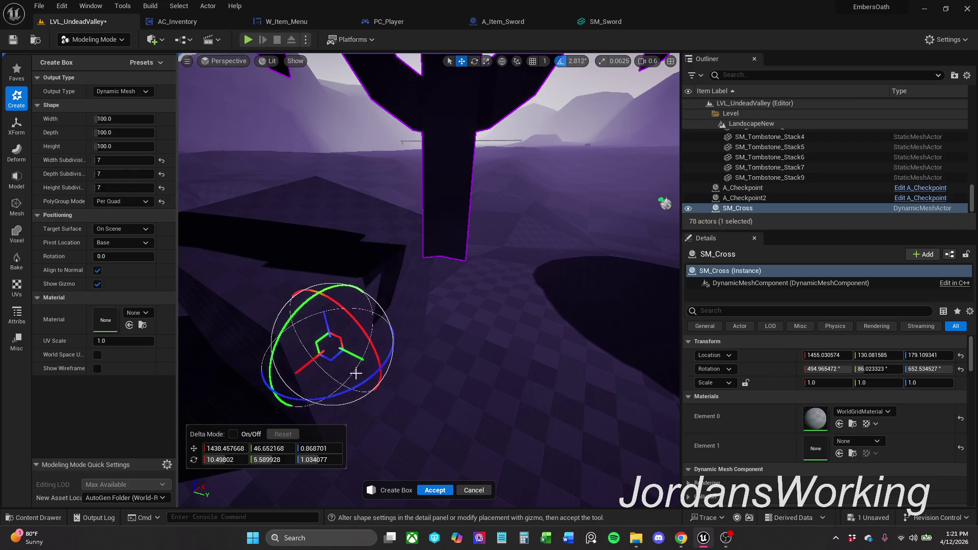
{"action": "left_click_drag", "start_coordinate": [355, 373], "coordinate": [441, 415]}
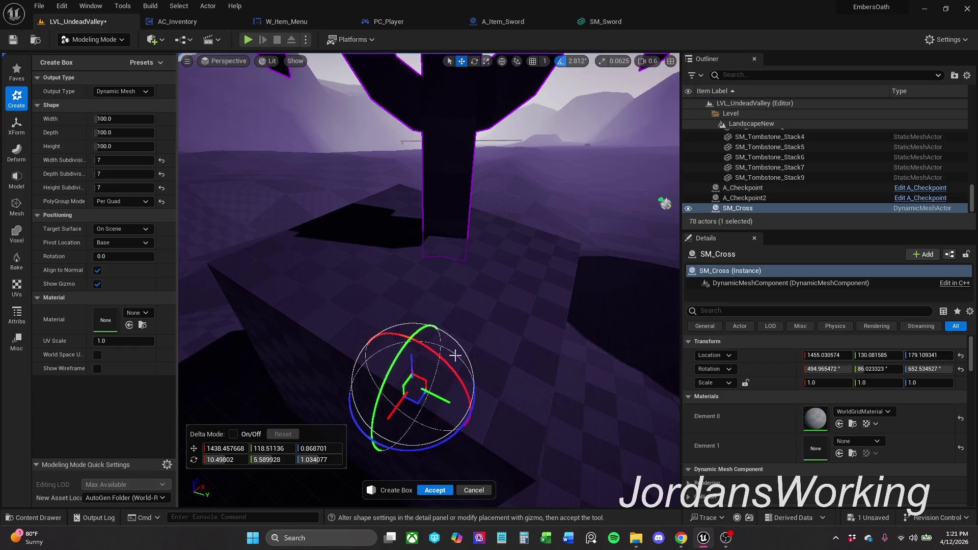
{"action": "left_click", "coordinate": [134, 118]}
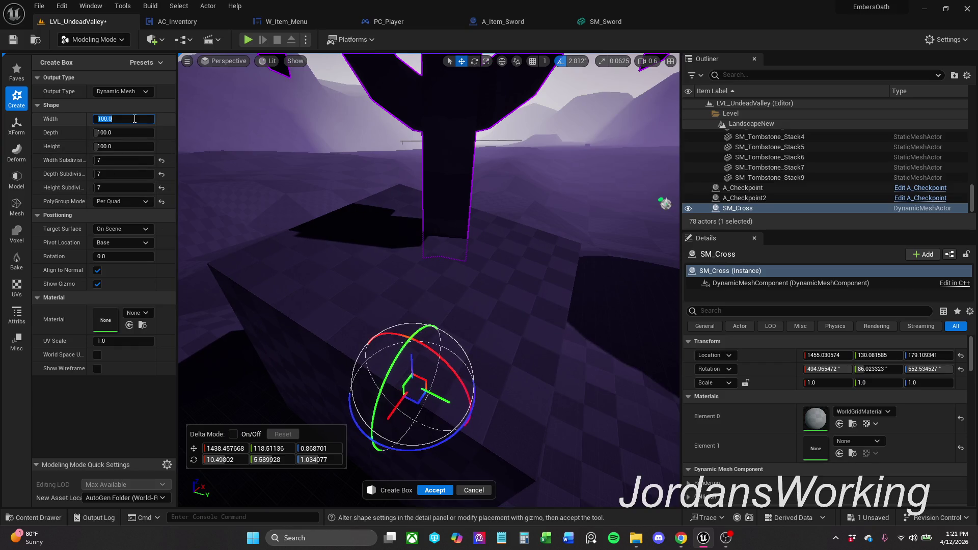
{"action": "type", "text": "50"}
{"action": "key", "text": "Tab"}
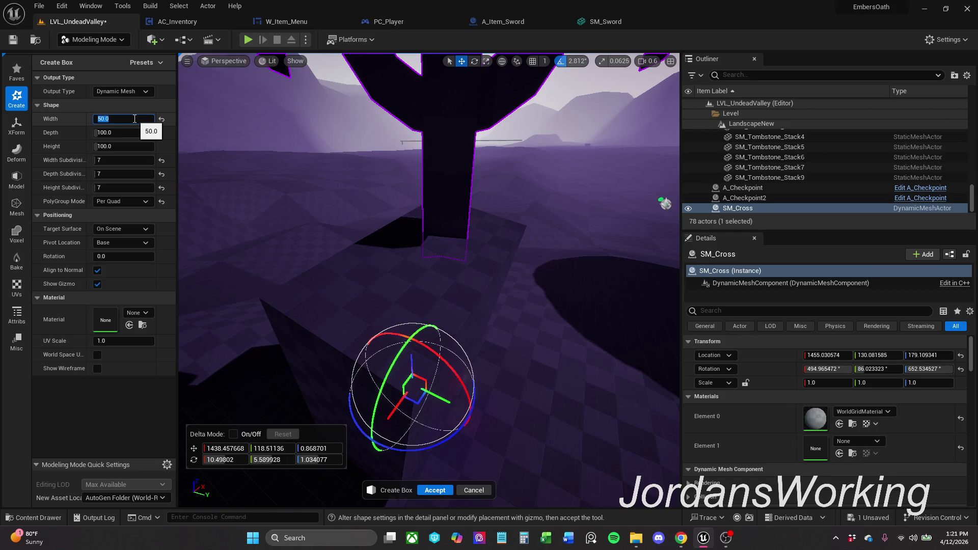
{"action": "key", "text": "Tab"}
{"action": "key", "text": "Return"}
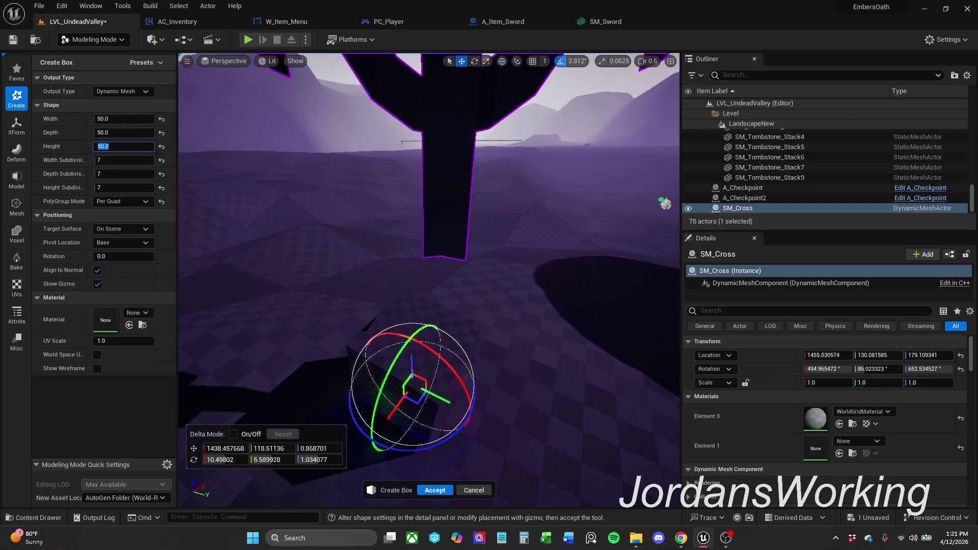
{"action": "type", "text": "100"}
{"action": "key", "text": "Return"}
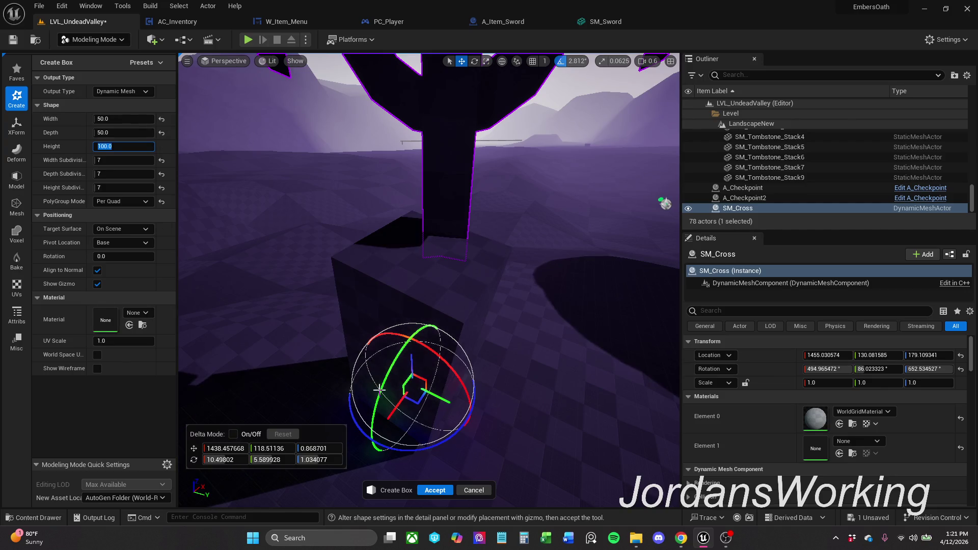
Nudge the box preview and settle its height at 85
{"action": "left_click_drag", "start_coordinate": [403, 405], "coordinate": [409, 395]}
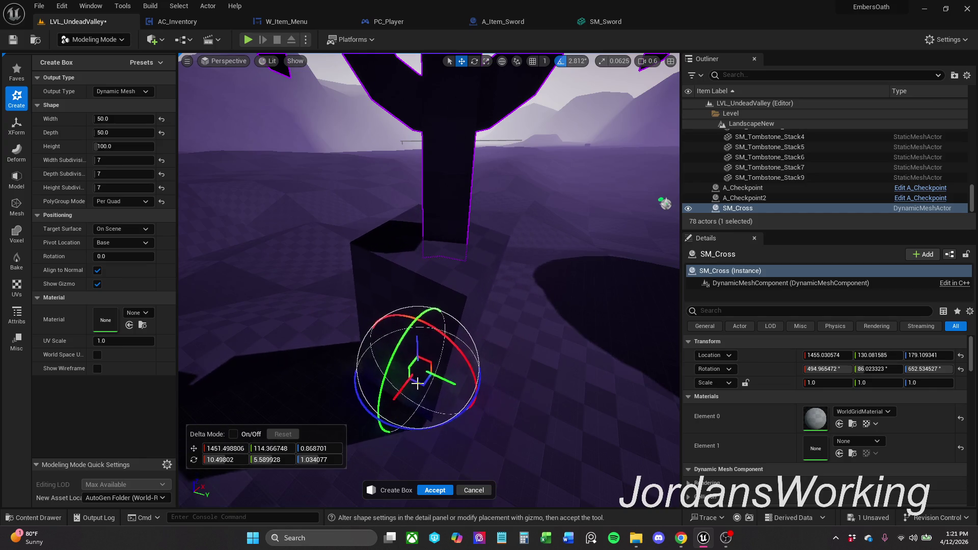
{"action": "left_click_drag", "start_coordinate": [126, 146], "coordinate": [184, 146]}
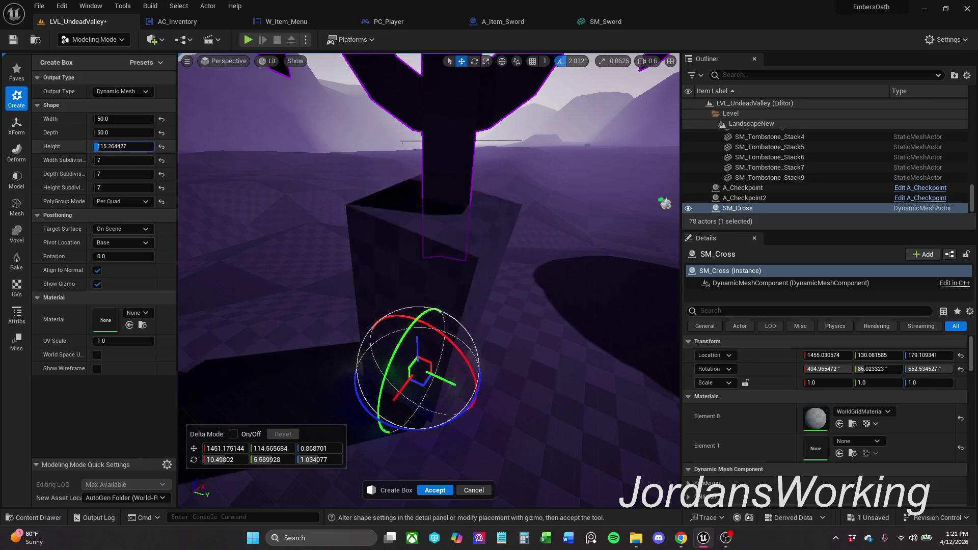
{"action": "left_click", "coordinate": [137, 146]}
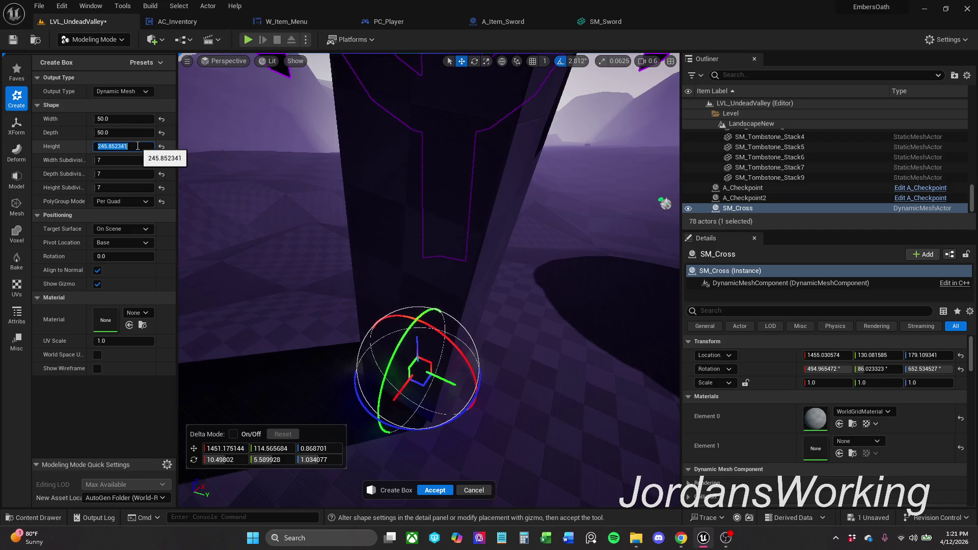
{"action": "type", "text": "85"}
{"action": "key", "text": "Return"}
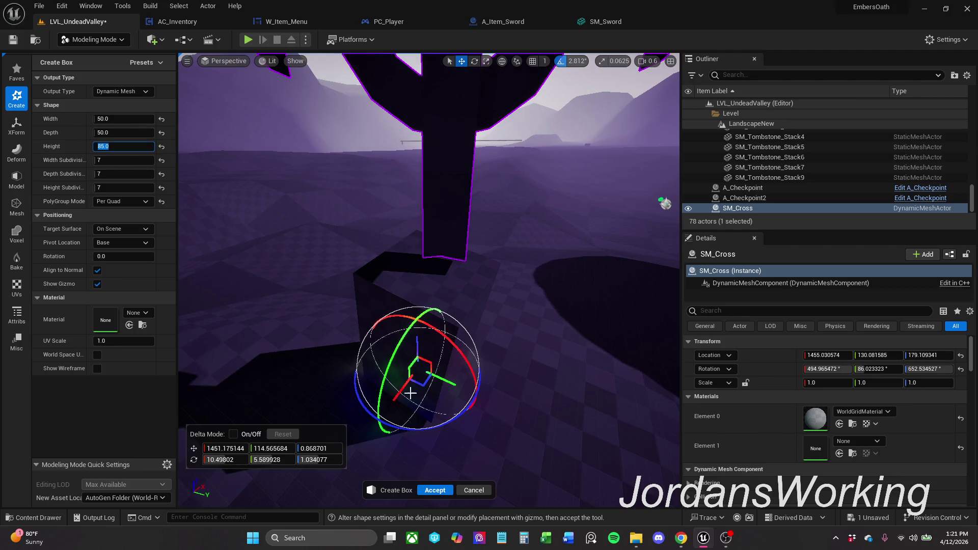
Rotate and tilt the box preview to the slope beneath SM_Cross, then cancel it so no box is added
{"action": "left_click_drag", "start_coordinate": [255, 271], "coordinate": [363, 324]}
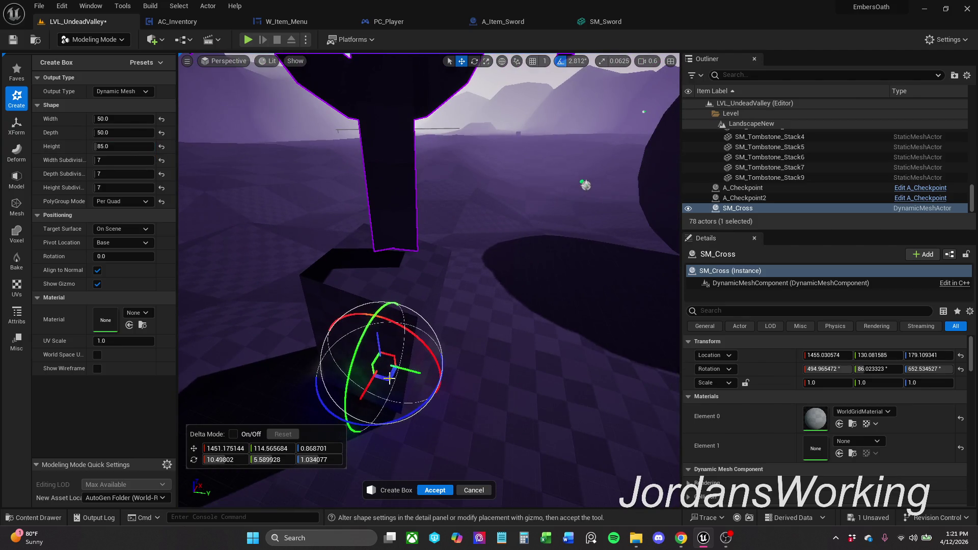
{"action": "left_click_drag", "start_coordinate": [389, 377], "coordinate": [399, 378]}
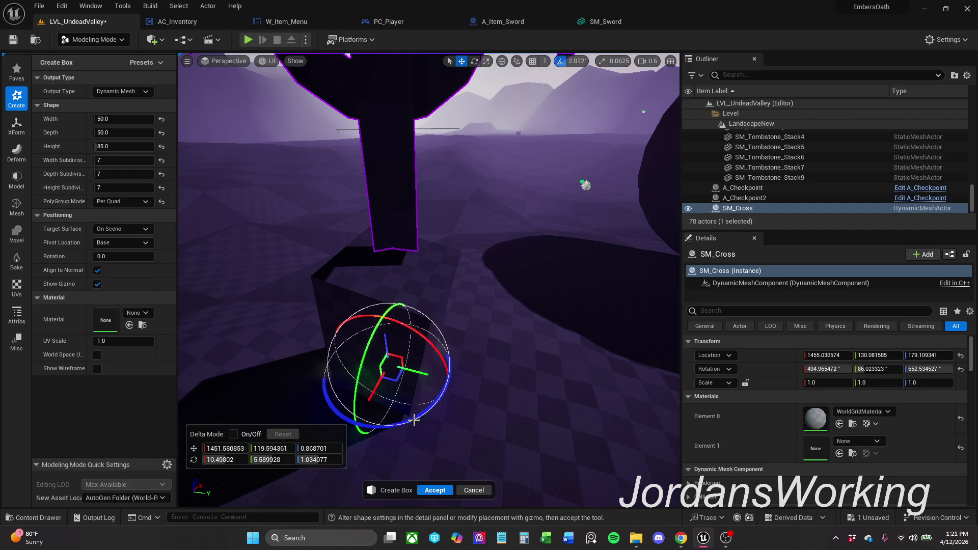
{"action": "left_click_drag", "start_coordinate": [414, 419], "coordinate": [456, 411]}
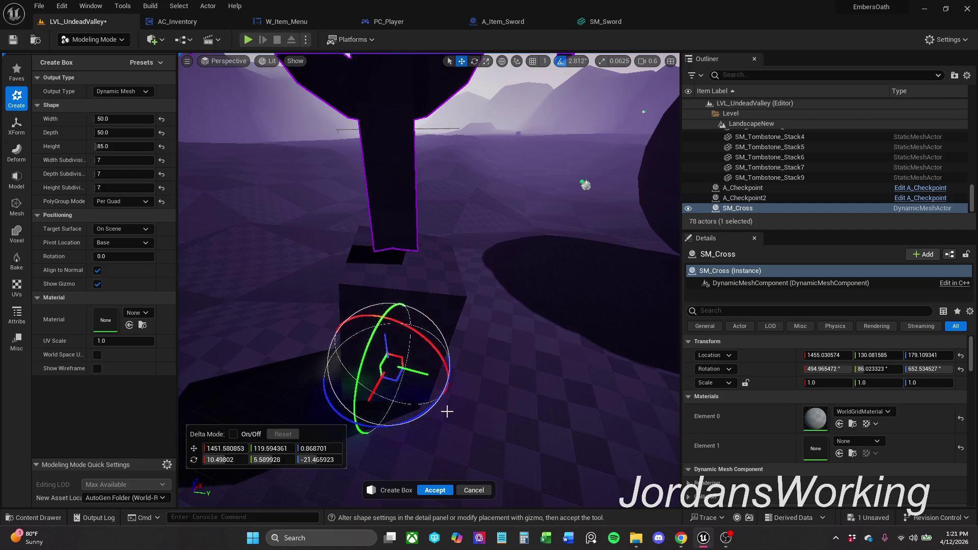
{"action": "left_click_drag", "start_coordinate": [435, 353], "coordinate": [435, 342]}
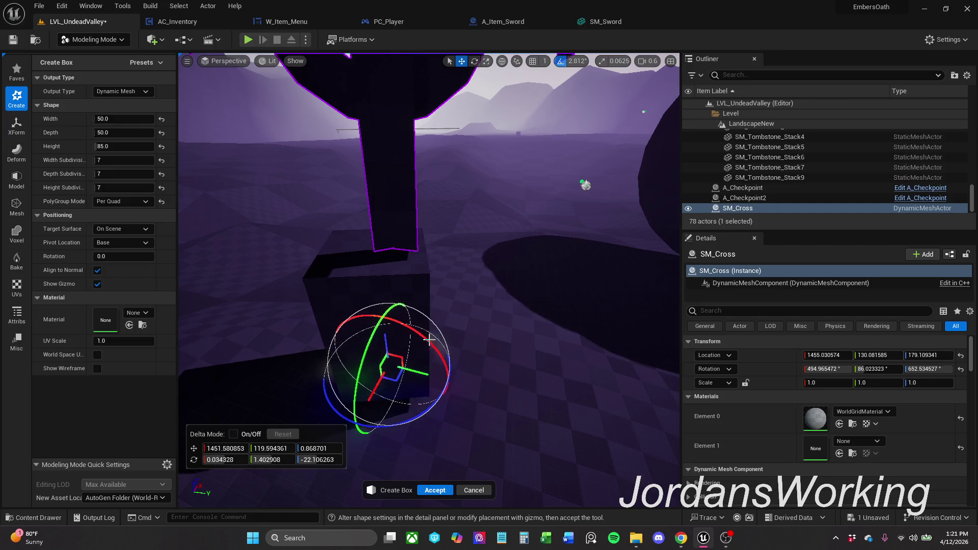
{"action": "left_click_drag", "start_coordinate": [397, 380], "coordinate": [401, 377]}
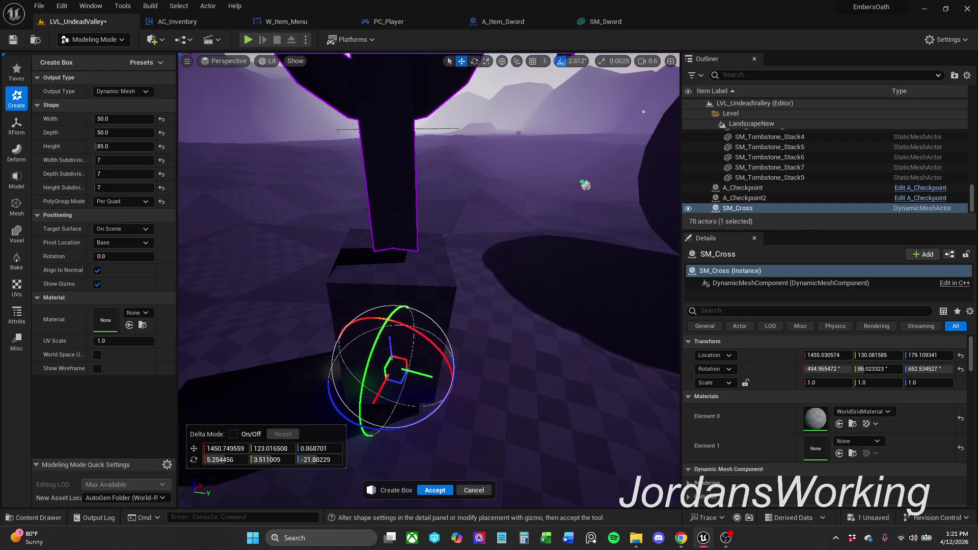
{"action": "left_click_drag", "start_coordinate": [470, 480], "coordinate": [458, 428]}
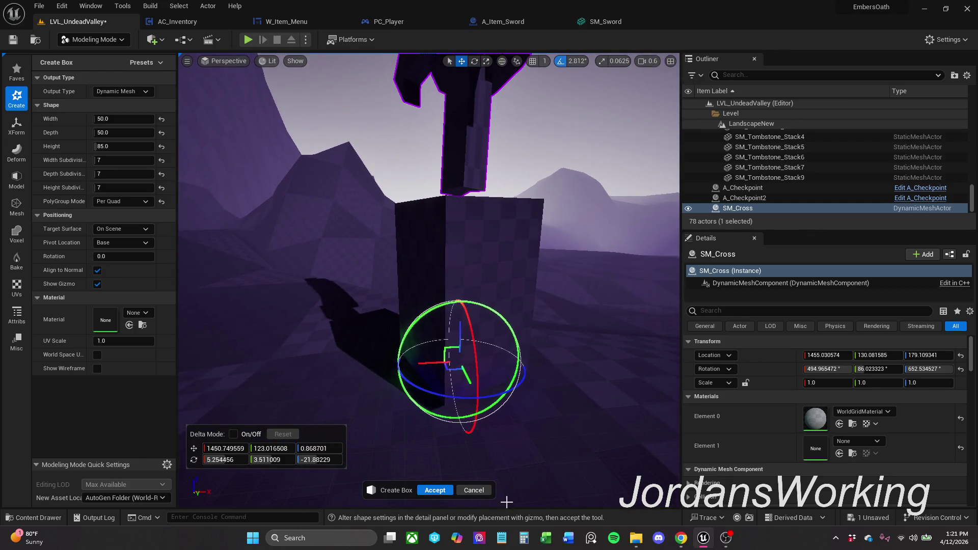
{"action": "left_click", "coordinate": [474, 489]}
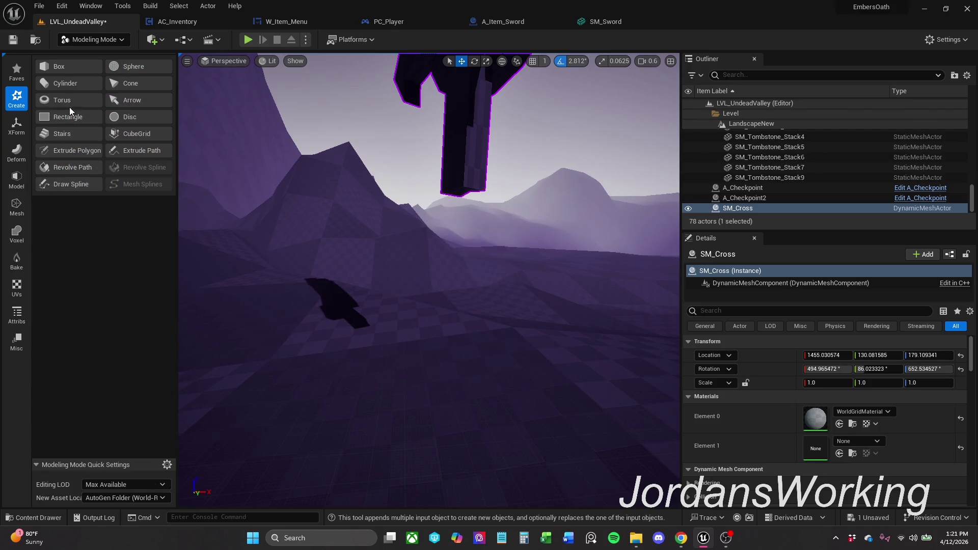
Place a new box beneath the cross, tilt it to the ground slope and set its height to 25
{"action": "left_click", "coordinate": [70, 68]}
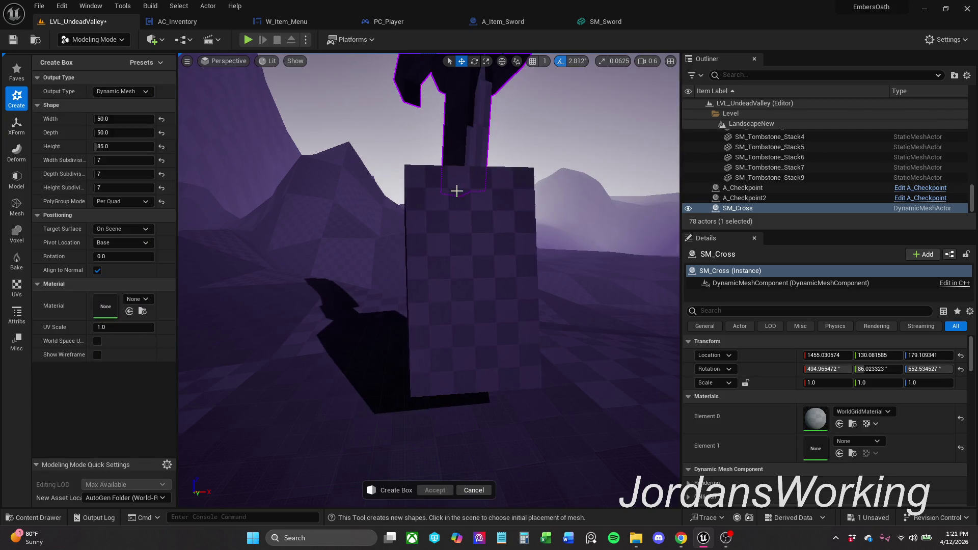
{"action": "left_click", "coordinate": [457, 194]}
{"action": "key", "text": "f"}
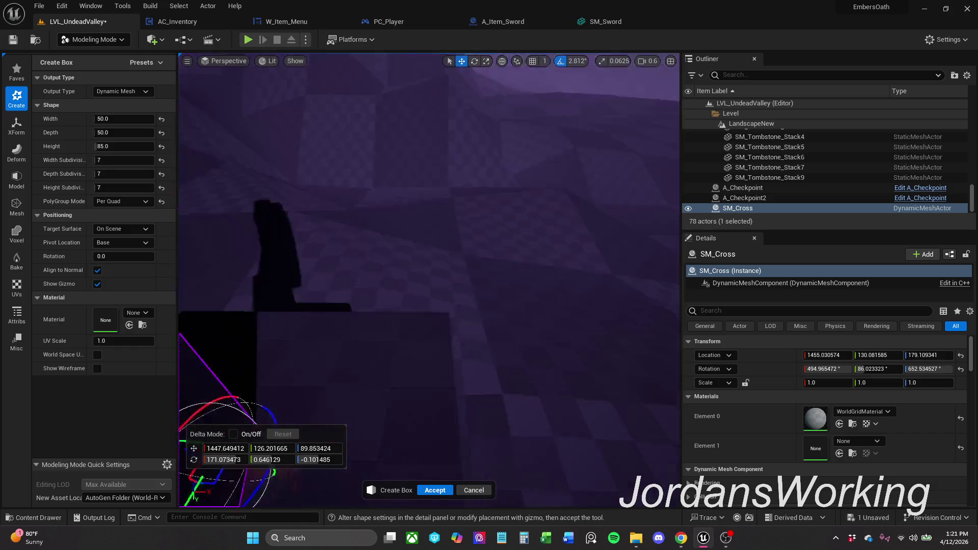
{"action": "left_click_drag", "start_coordinate": [459, 229], "coordinate": [465, 199]}
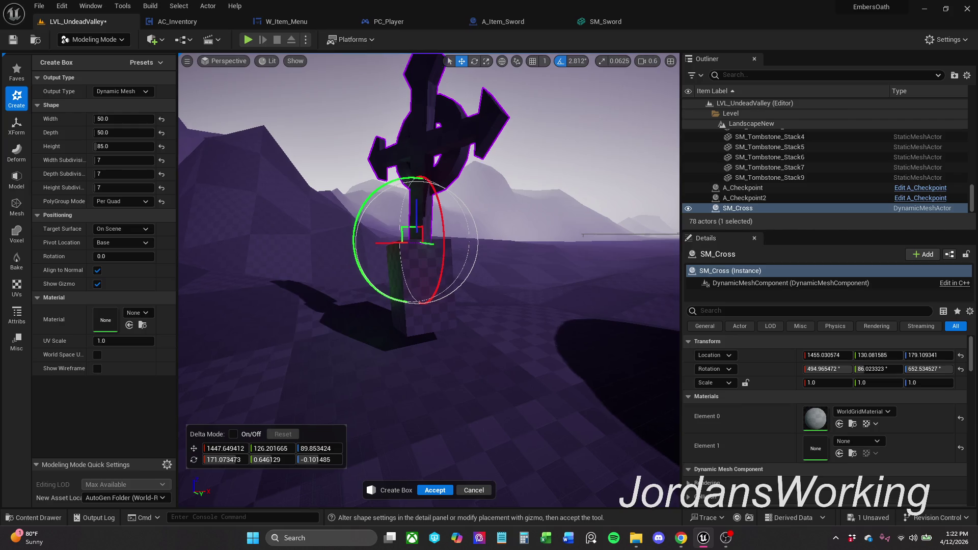
{"action": "left_click_drag", "start_coordinate": [415, 178], "coordinate": [337, 184]}
{"action": "left_click_drag", "start_coordinate": [339, 184], "coordinate": [326, 185]}
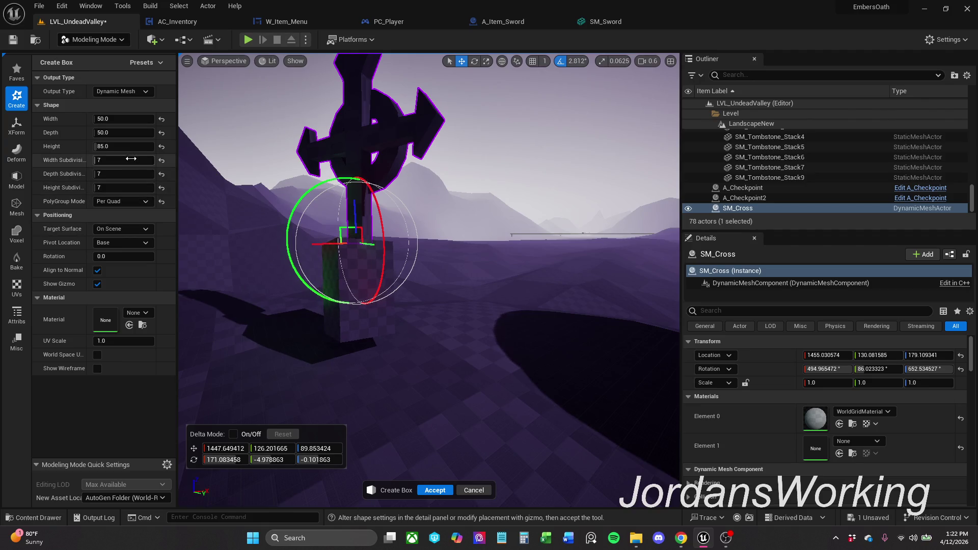
{"action": "left_click", "coordinate": [133, 147]}
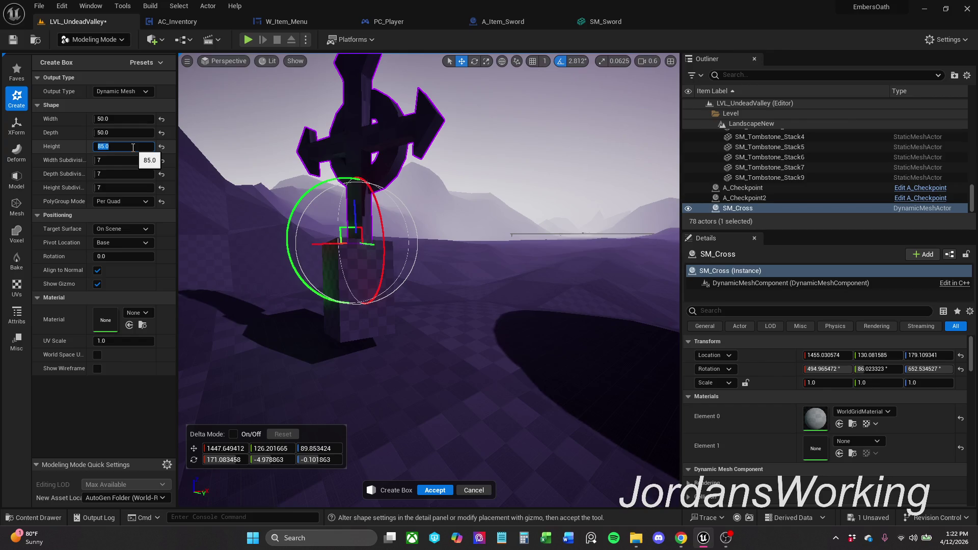
{"action": "type", "text": "25"}
{"action": "key", "text": "Return"}
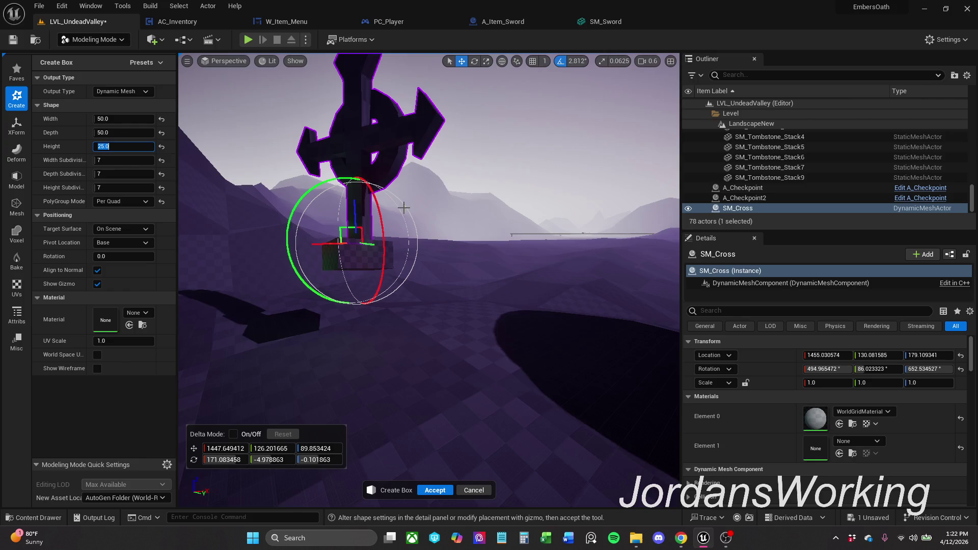
Re-edit the box height to 35 and accept it as Box12
{"action": "left_click_drag", "start_coordinate": [396, 181], "coordinate": [564, 206]}
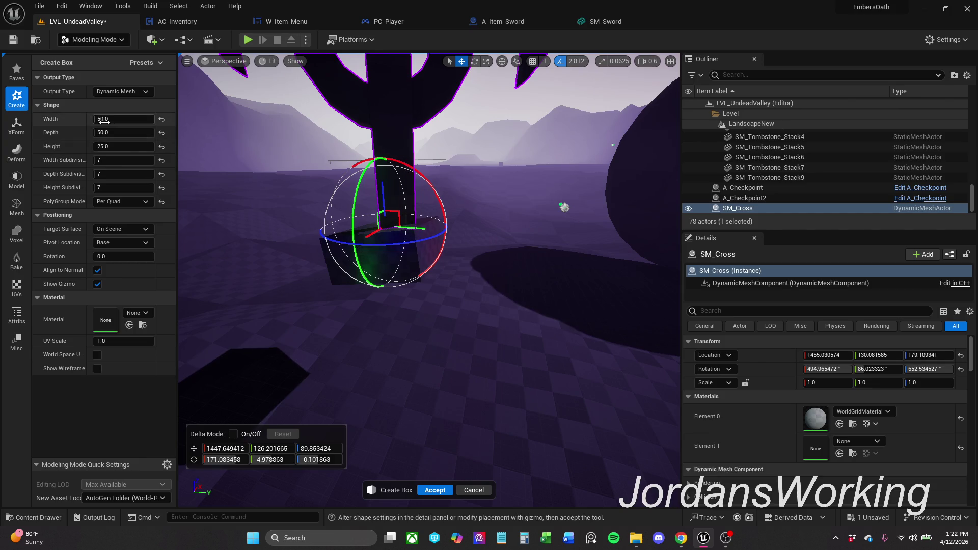
{"action": "left_click", "coordinate": [104, 146]}
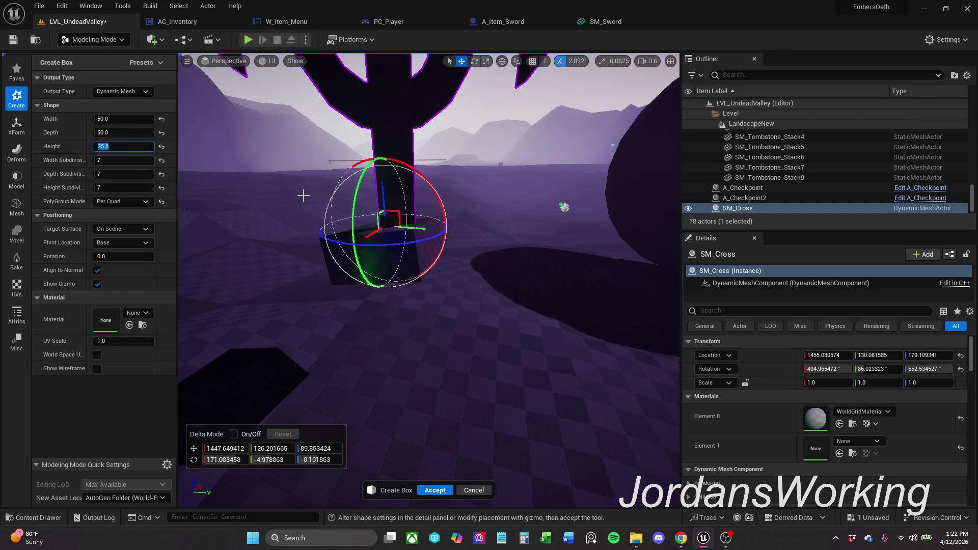
{"action": "left_click_drag", "start_coordinate": [304, 196], "coordinate": [304, 195]}
{"action": "left_click", "coordinate": [142, 148]}
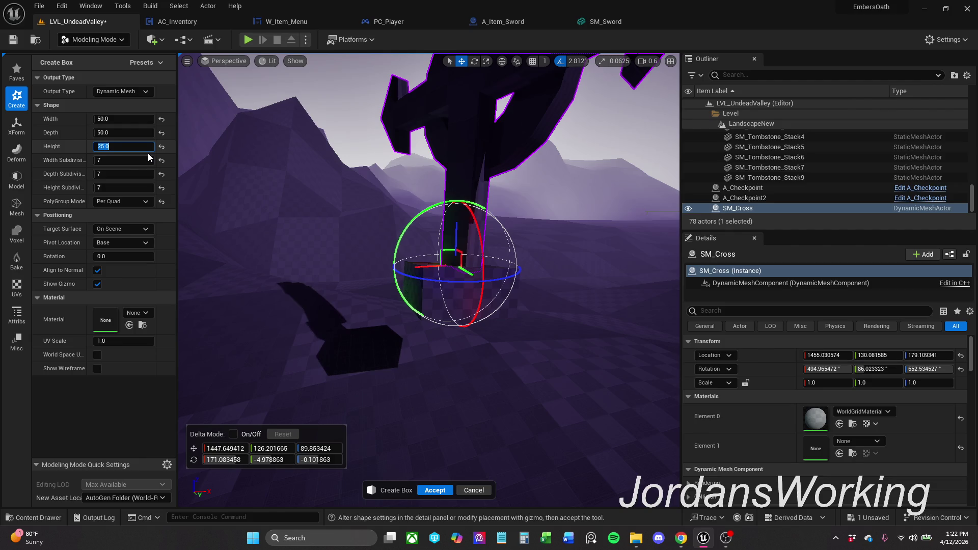
{"action": "left_click_drag", "start_coordinate": [184, 164], "coordinate": [137, 157]}
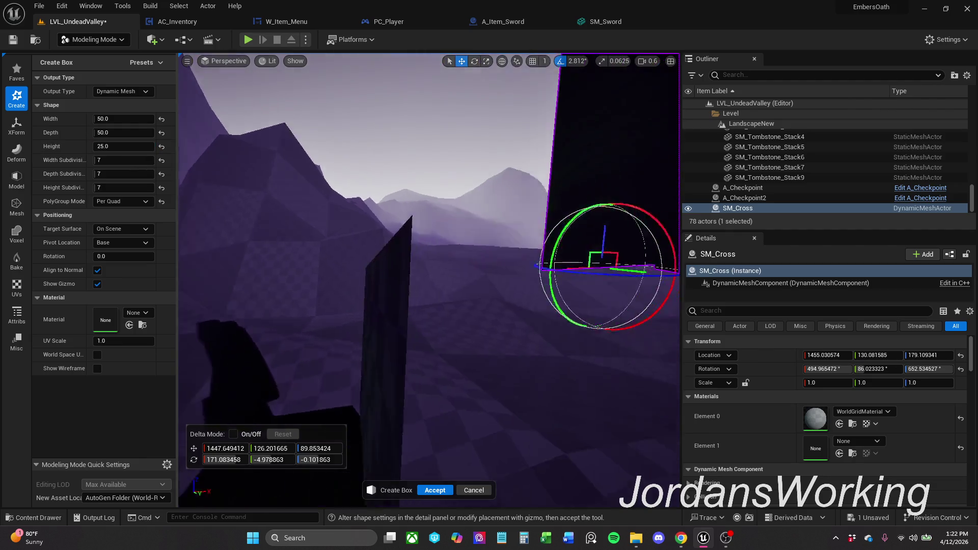
{"action": "left_click_drag", "start_coordinate": [517, 258], "coordinate": [517, 257]}
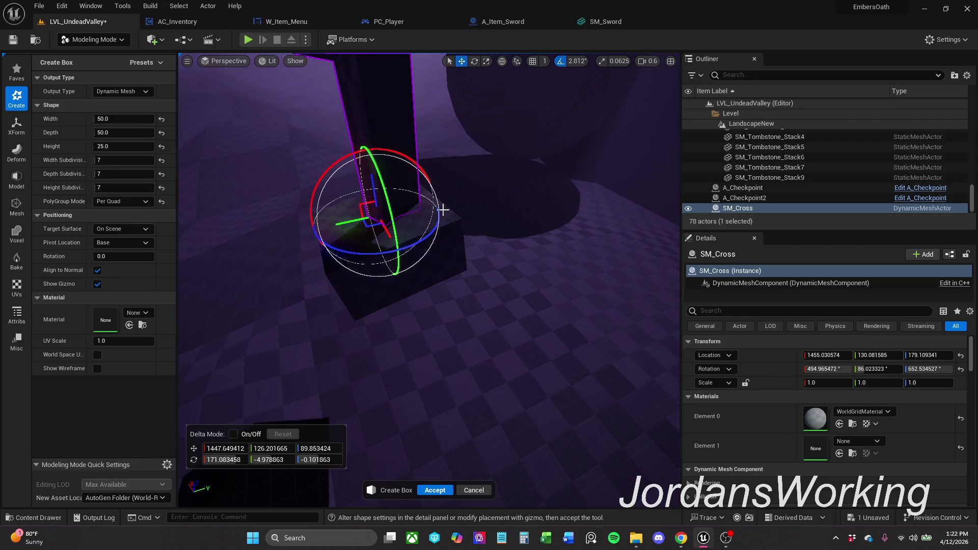
{"action": "left_click", "coordinate": [122, 150]}
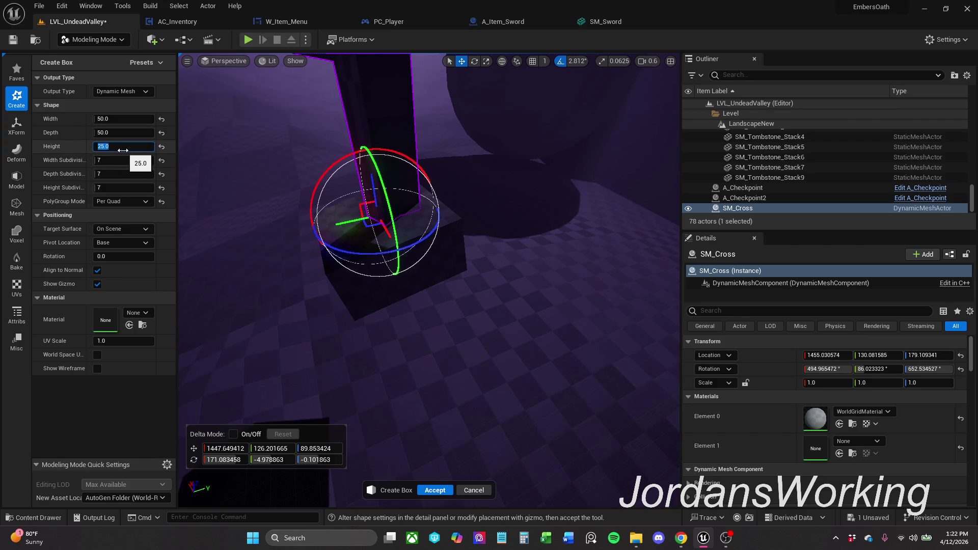
{"action": "type", "text": "3"}
{"action": "key", "text": "Return"}
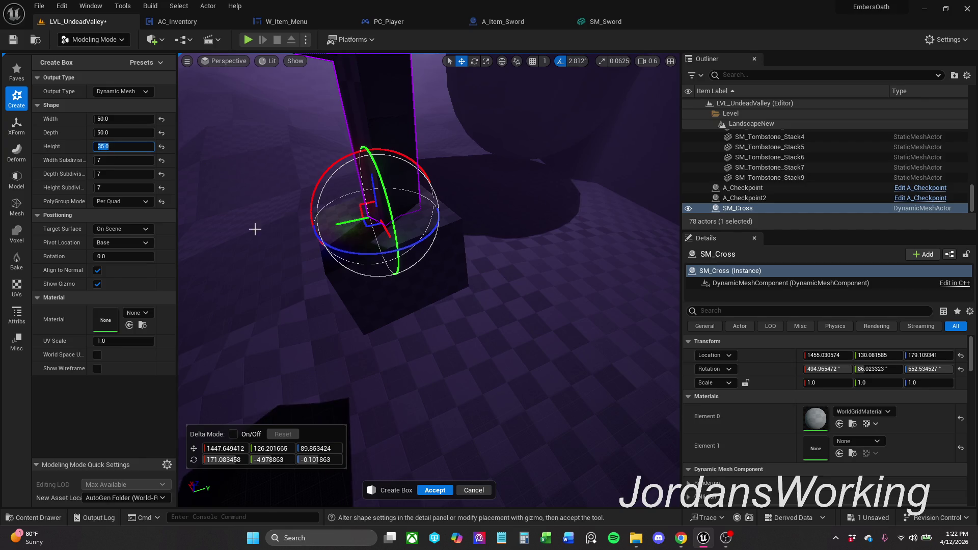
{"action": "left_click_drag", "start_coordinate": [255, 226], "coordinate": [255, 227]}
{"action": "mouse_move", "coordinate": [480, 166]}
{"action": "left_mouse_down"}
{"action": "mouse_move", "coordinate": [493, 154]}
{"action": "mouse_move", "coordinate": [479, 139]}
{"action": "left_mouse_up"}
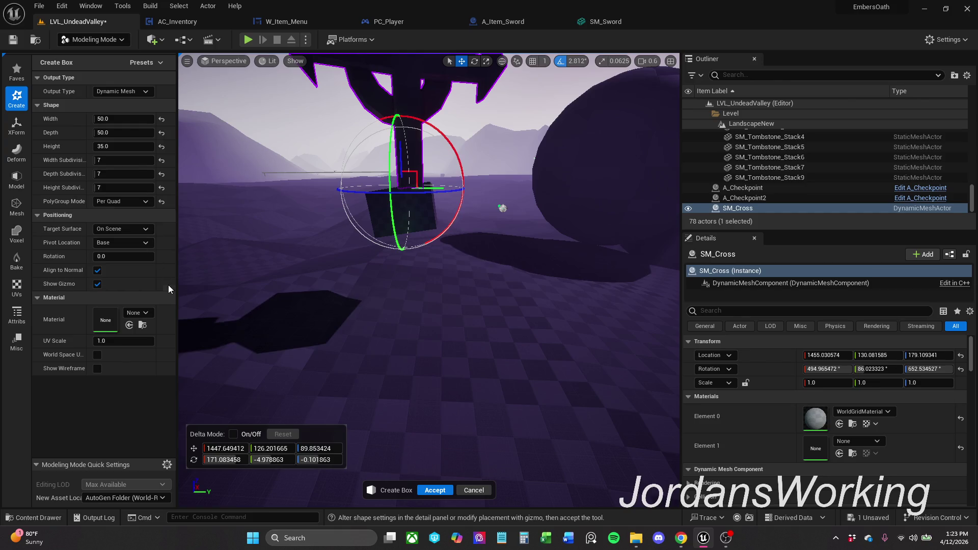
{"action": "left_click", "coordinate": [434, 490]}
Tilt Box12 back and forth with the rotate gizmo and frame it in view
{"action": "mouse_move", "coordinate": [449, 199]}
{"action": "left_mouse_down"}
{"action": "mouse_move", "coordinate": [447, 135]}
{"action": "mouse_move", "coordinate": [425, 115]}
{"action": "left_mouse_up"}
{"action": "key", "text": "e"}
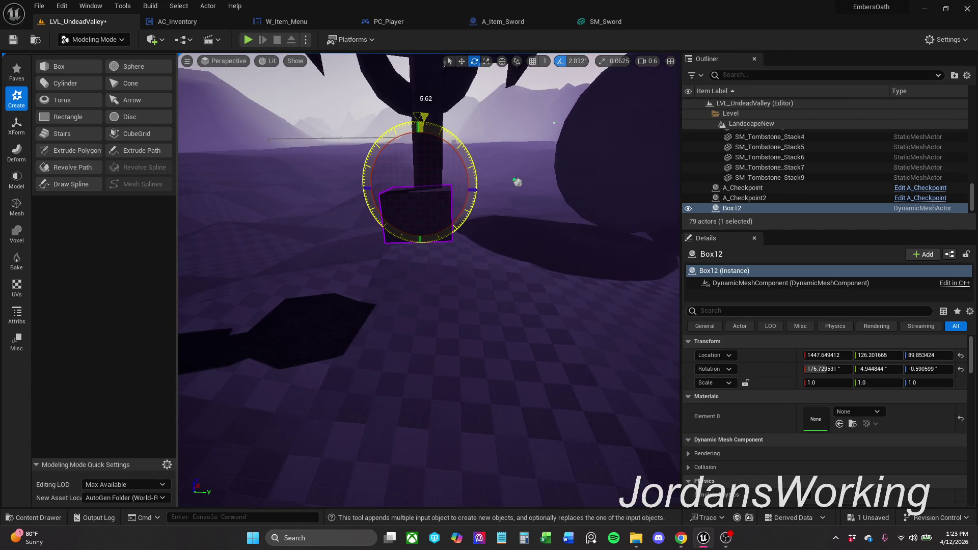
{"action": "left_click_drag", "start_coordinate": [650, 247], "coordinate": [419, 222]}
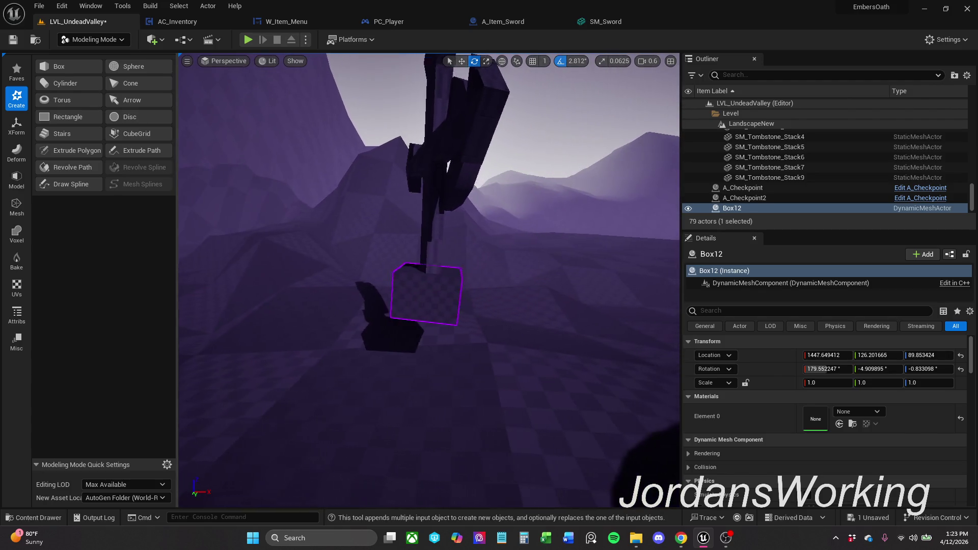
{"action": "mouse_move", "coordinate": [474, 249]}
{"action": "left_mouse_down"}
{"action": "mouse_move", "coordinate": [482, 267]}
{"action": "mouse_move", "coordinate": [474, 253]}
{"action": "left_mouse_up"}
{"action": "mouse_move", "coordinate": [427, 306]}
{"action": "left_mouse_down"}
{"action": "mouse_move", "coordinate": [475, 279]}
{"action": "mouse_move", "coordinate": [447, 205]}
{"action": "left_mouse_up"}
{"action": "key", "text": "r"}
{"action": "key", "text": "e"}
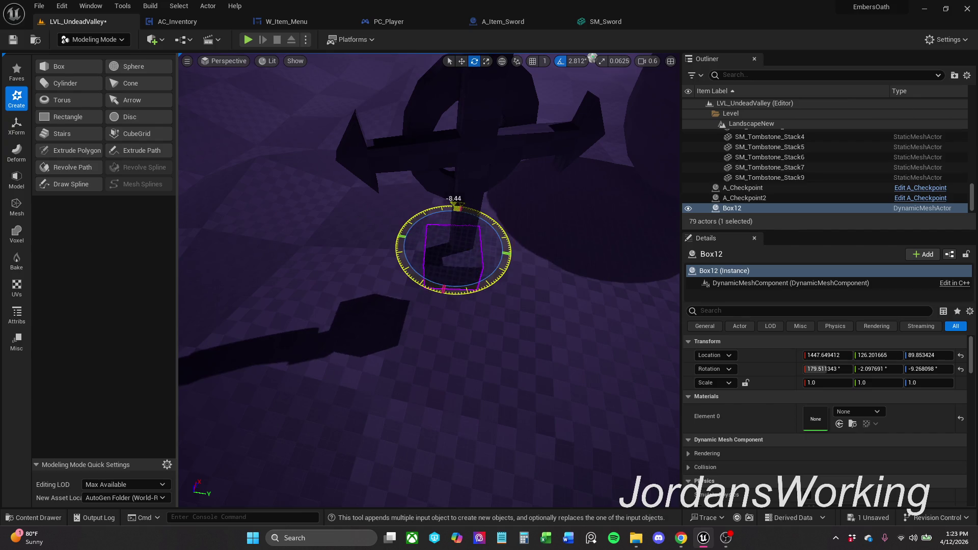
{"action": "key", "text": "w"}
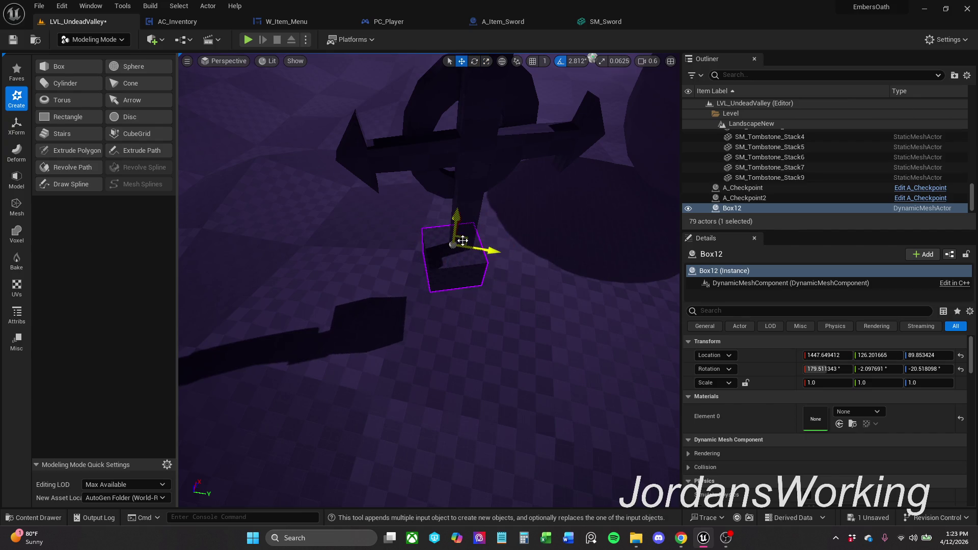
{"action": "mouse_move", "coordinate": [465, 238]}
{"action": "left_mouse_down"}
{"action": "mouse_move", "coordinate": [420, 249]}
{"action": "mouse_move", "coordinate": [452, 255]}
{"action": "left_mouse_up"}
{"action": "key", "text": "f"}
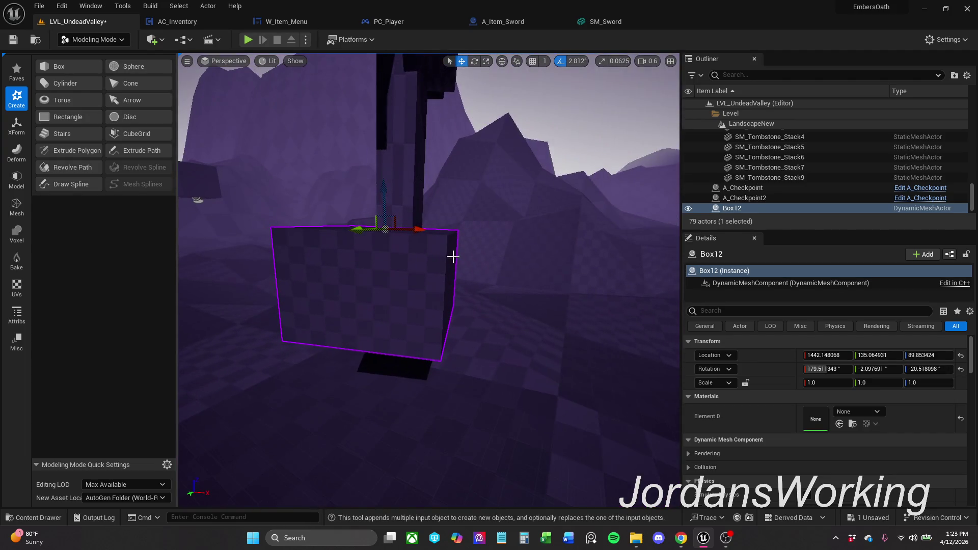
Select Box12 and shift it slightly along X under the cross
{"action": "left_click", "coordinate": [501, 227]}
{"action": "left_click", "coordinate": [399, 186]}
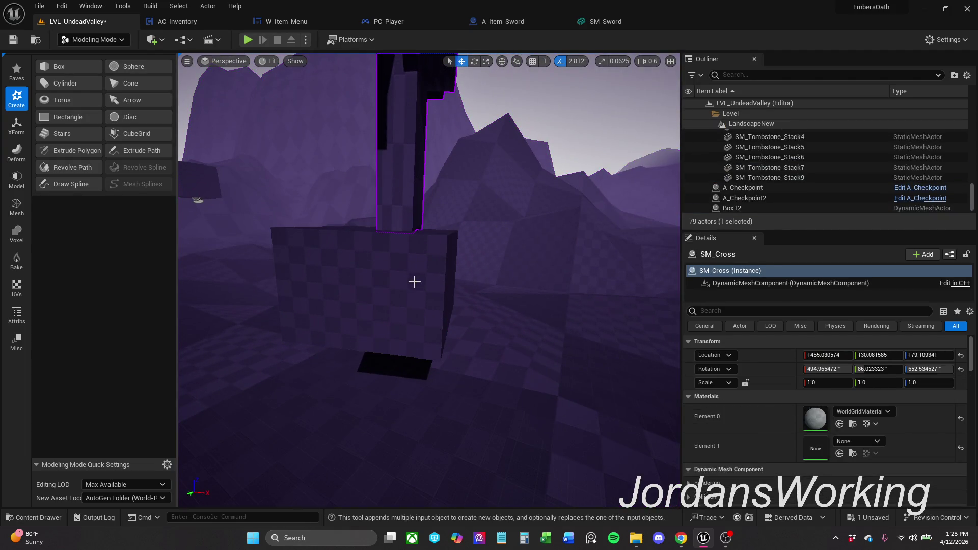
{"action": "left_click", "coordinate": [415, 280]}
{"action": "left_click_drag", "start_coordinate": [396, 231], "coordinate": [403, 231]}
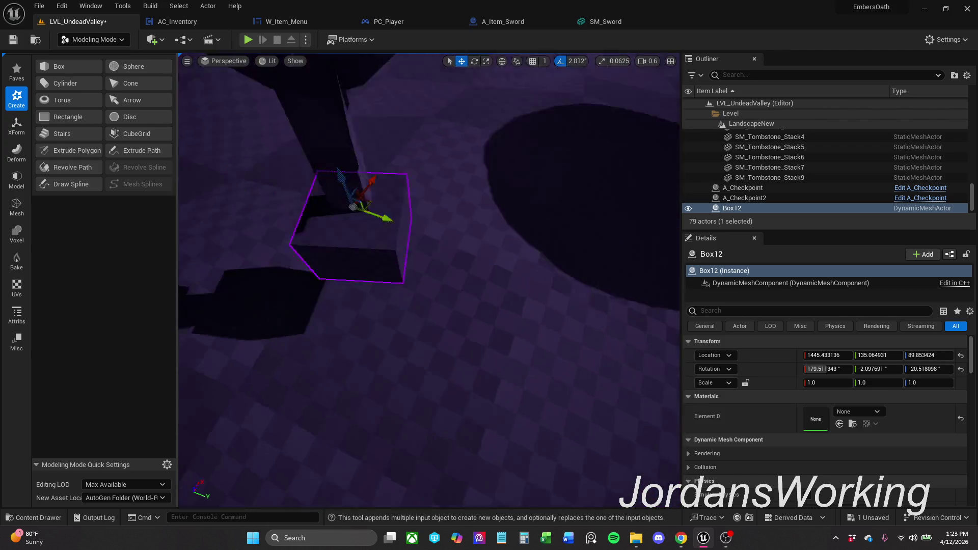
{"action": "mouse_move", "coordinate": [374, 349]}
{"action": "left_mouse_down"}
{"action": "mouse_move", "coordinate": [408, 263]}
{"action": "mouse_move", "coordinate": [358, 269]}
{"action": "left_mouse_up"}
{"action": "scroll", "coordinate": [393, 261], "scroll_direction": "up", "scroll_amount": 5}
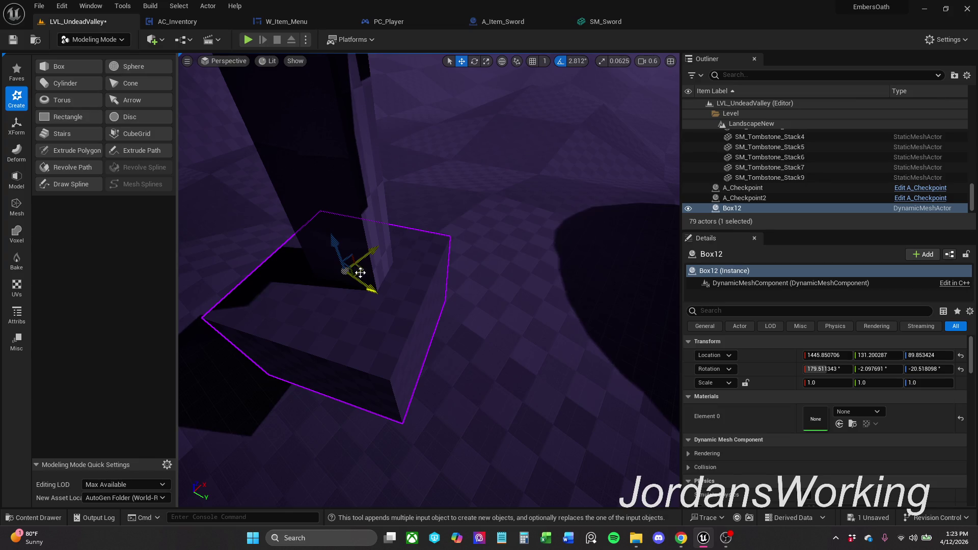
{"action": "mouse_move", "coordinate": [355, 277]}
{"action": "left_mouse_down"}
{"action": "mouse_move", "coordinate": [359, 191]}
{"action": "mouse_move", "coordinate": [359, 275]}
{"action": "left_mouse_up"}
Tilt Box12 about its X and Y axes to about 181°, 1.5°, −20.6°
{"action": "key", "text": "e"}
{"action": "left_click_drag", "start_coordinate": [452, 177], "coordinate": [453, 169]}
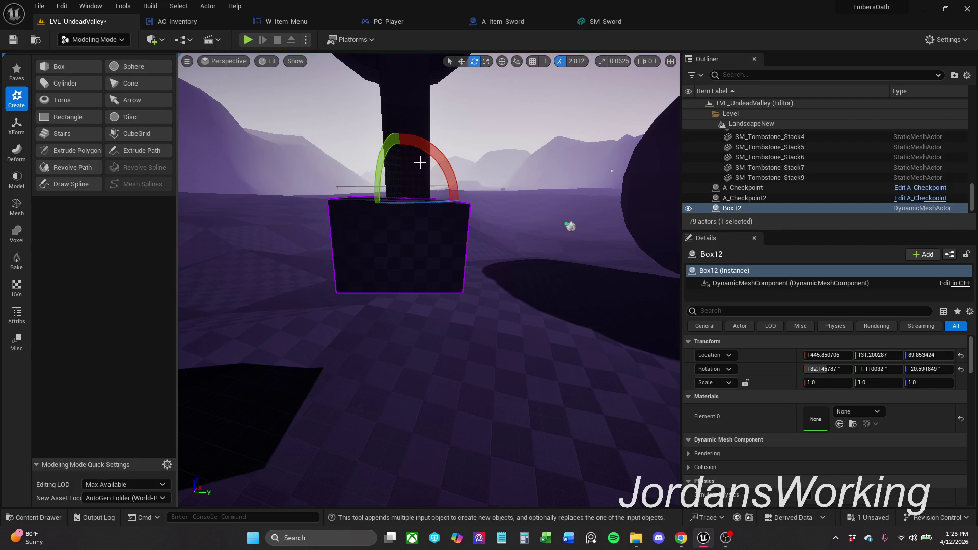
{"action": "left_click_drag", "start_coordinate": [386, 162], "coordinate": [382, 183]}
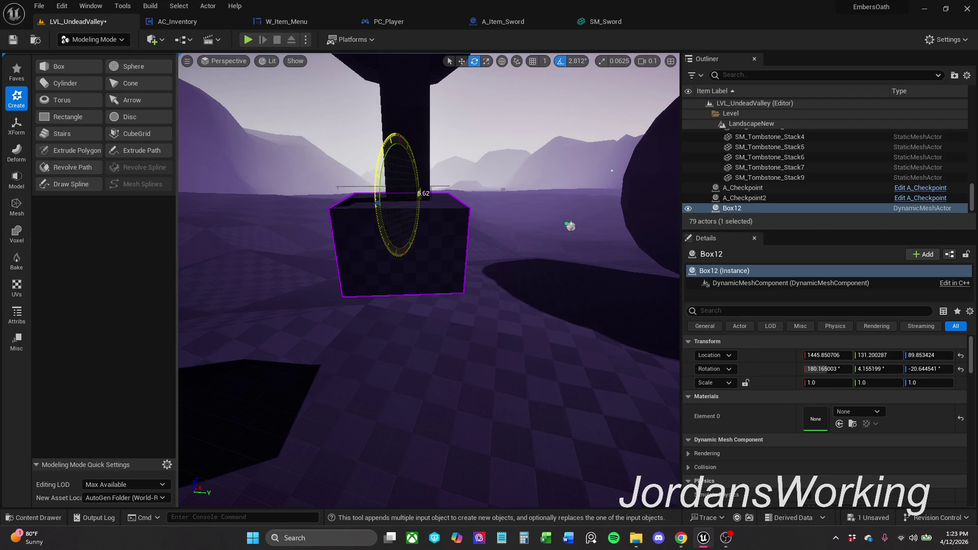
{"action": "left_click_drag", "start_coordinate": [382, 184], "coordinate": [404, 163]}
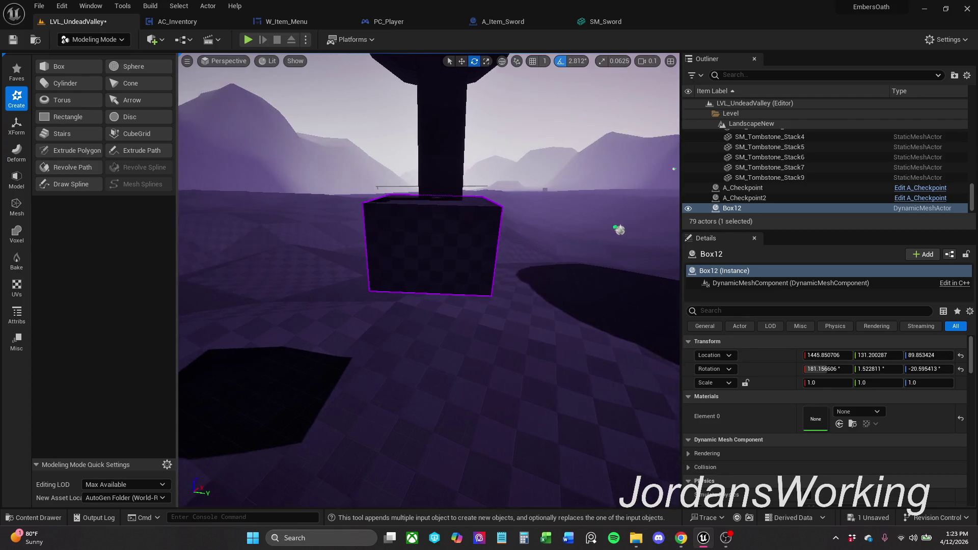
{"action": "left_click_drag", "start_coordinate": [448, 56], "coordinate": [447, 107]}
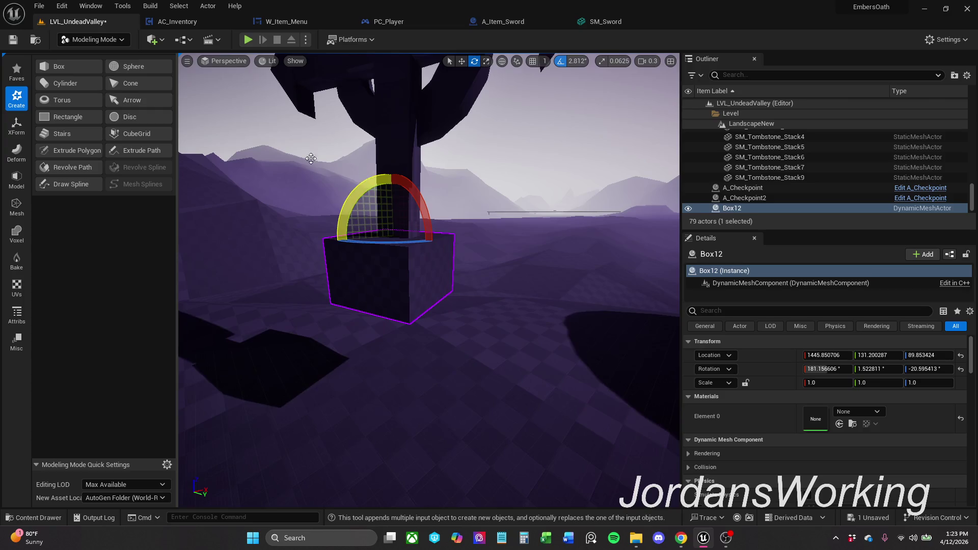
{"action": "left_click", "coordinate": [16, 206]}
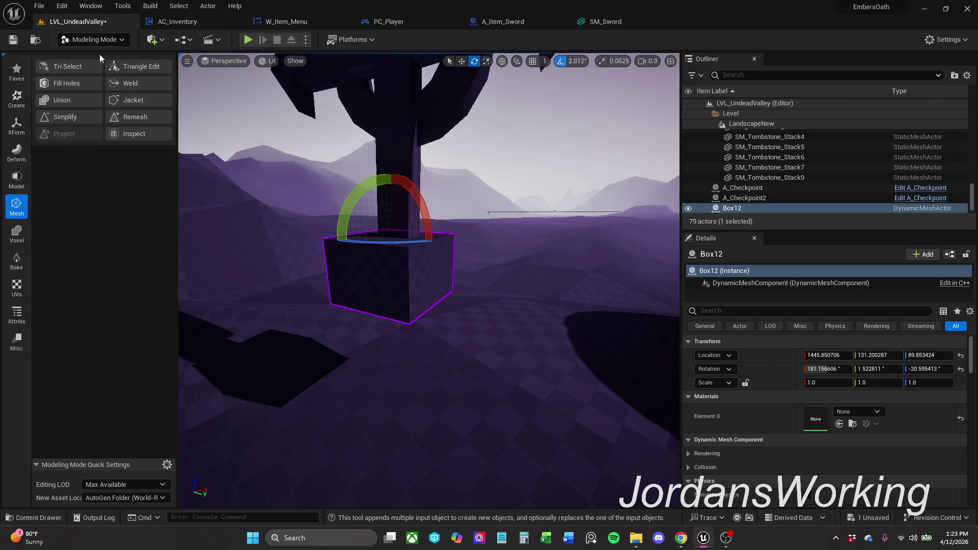
Start PolyGroup Edit on Box12 and leave it without changes
{"action": "left_click", "coordinate": [22, 181]}
{"action": "left_click", "coordinate": [88, 74]}
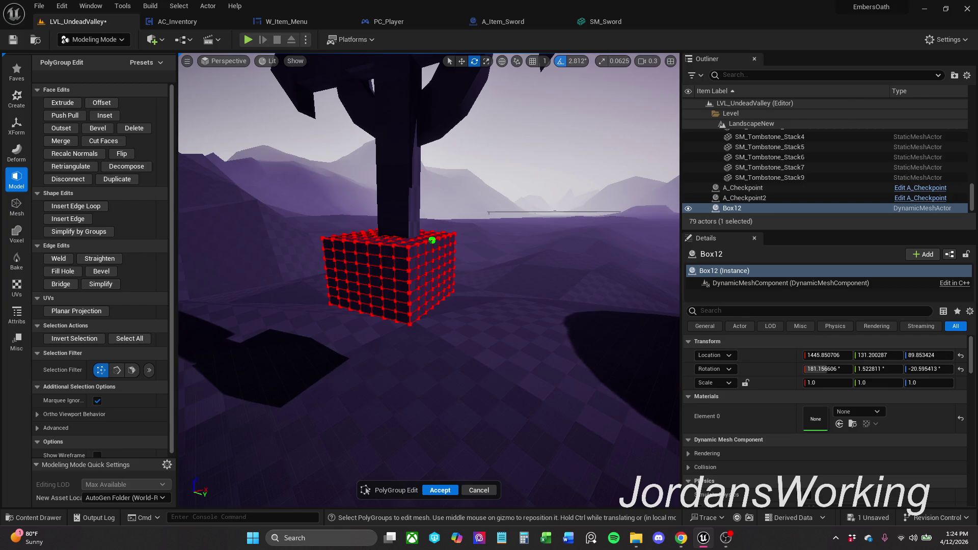
{"action": "mouse_move", "coordinate": [444, 325]}
{"action": "left_mouse_down"}
{"action": "mouse_move", "coordinate": [416, 366]}
{"action": "mouse_move", "coordinate": [416, 428]}
{"action": "mouse_move", "coordinate": [428, 424]}
{"action": "left_mouse_up"}
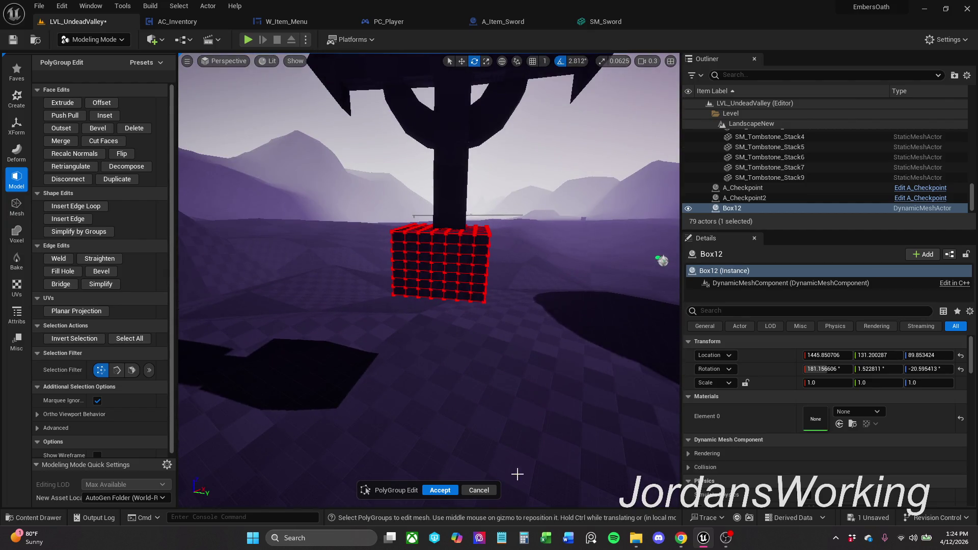
{"action": "left_click", "coordinate": [479, 490]}
Raise Box12 up against the cross and shift it slightly sideways
{"action": "left_click_drag", "start_coordinate": [481, 319], "coordinate": [481, 290]}
{"action": "key", "text": "w"}
{"action": "left_click_drag", "start_coordinate": [442, 220], "coordinate": [441, 215]}
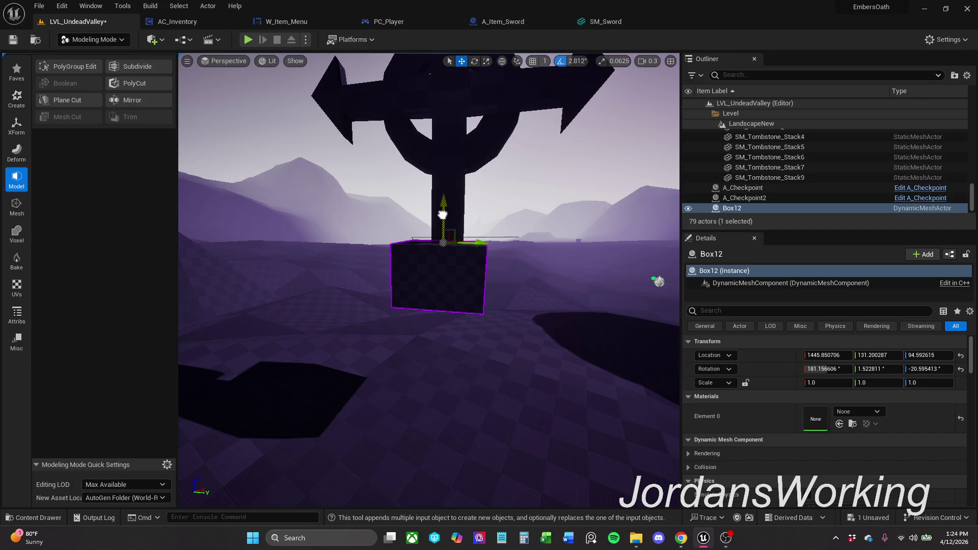
{"action": "left_click_drag", "start_coordinate": [479, 242], "coordinate": [480, 243]}
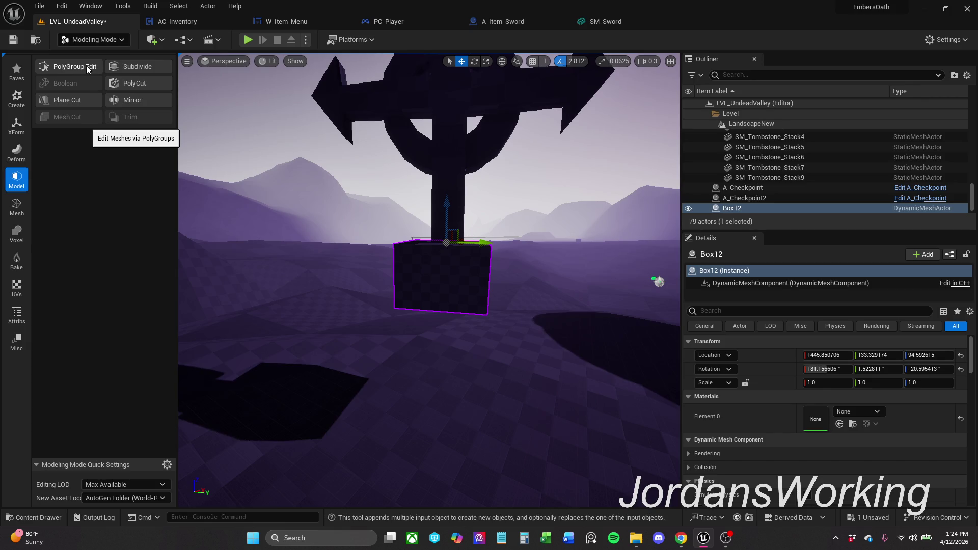
Reopen PolyGroup Edit, marquee-select Box12's top faces, then cancel the edit
{"action": "left_click", "coordinate": [86, 65]}
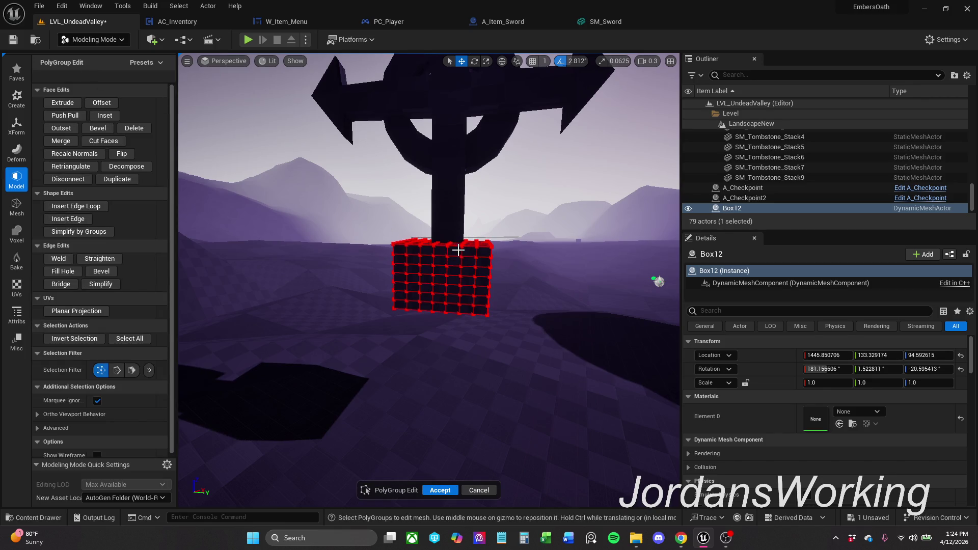
{"action": "scroll", "coordinate": [467, 244], "scroll_direction": "up", "scroll_amount": 2}
{"action": "scroll", "coordinate": [449, 251], "scroll_direction": "up", "scroll_amount": 2}
{"action": "scroll", "coordinate": [500, 235], "scroll_direction": "up", "scroll_amount": 2}
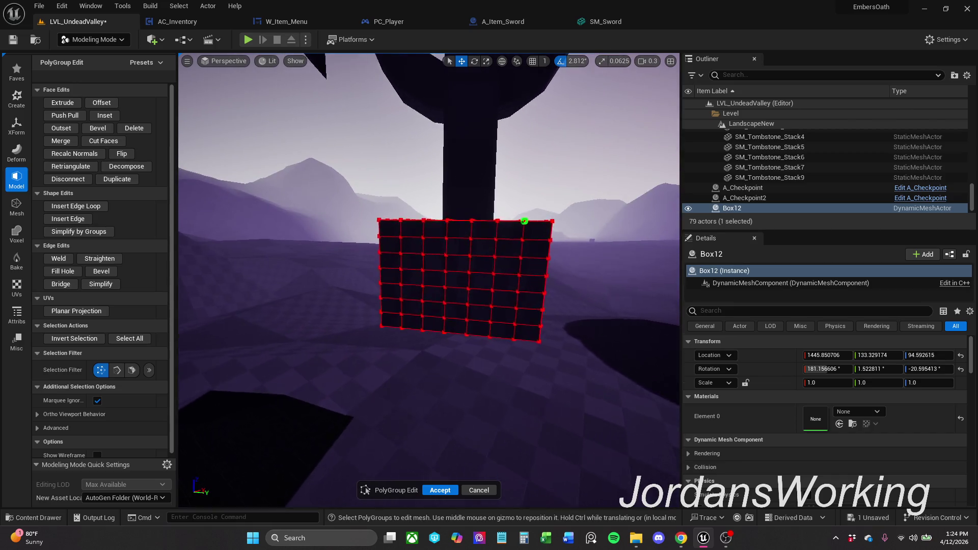
{"action": "scroll", "coordinate": [467, 243], "scroll_direction": "down", "scroll_amount": 2}
{"action": "scroll", "coordinate": [467, 243], "scroll_direction": "down", "scroll_amount": 2}
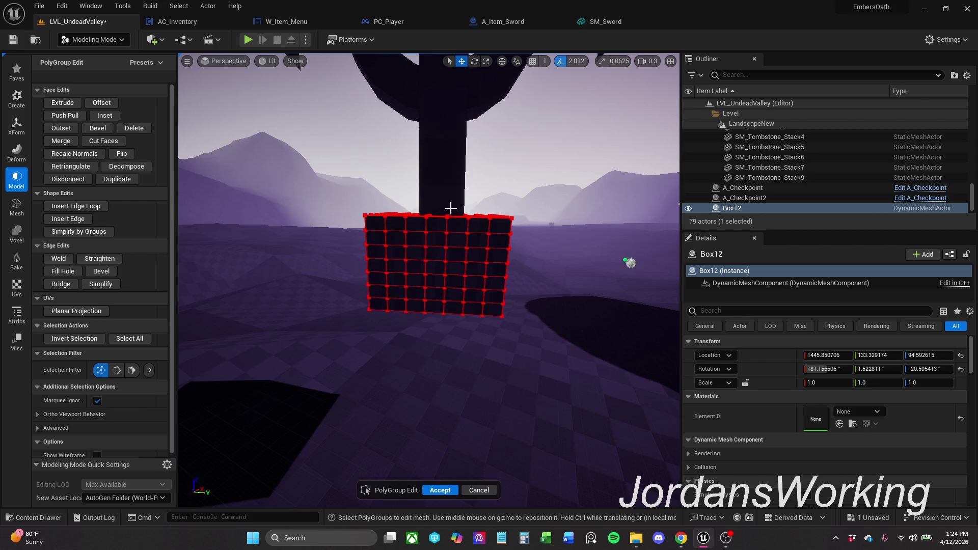
{"action": "left_click_drag", "start_coordinate": [457, 201], "coordinate": [535, 230]}
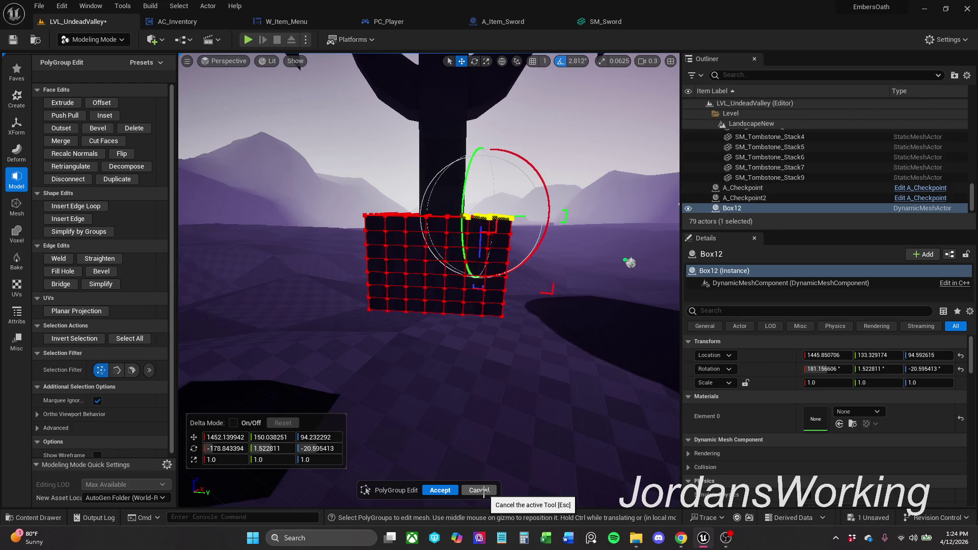
{"action": "left_click", "coordinate": [480, 490]}
Select Box12 and delete it, leaving SM_Cross alone
{"action": "left_click", "coordinate": [458, 157]}
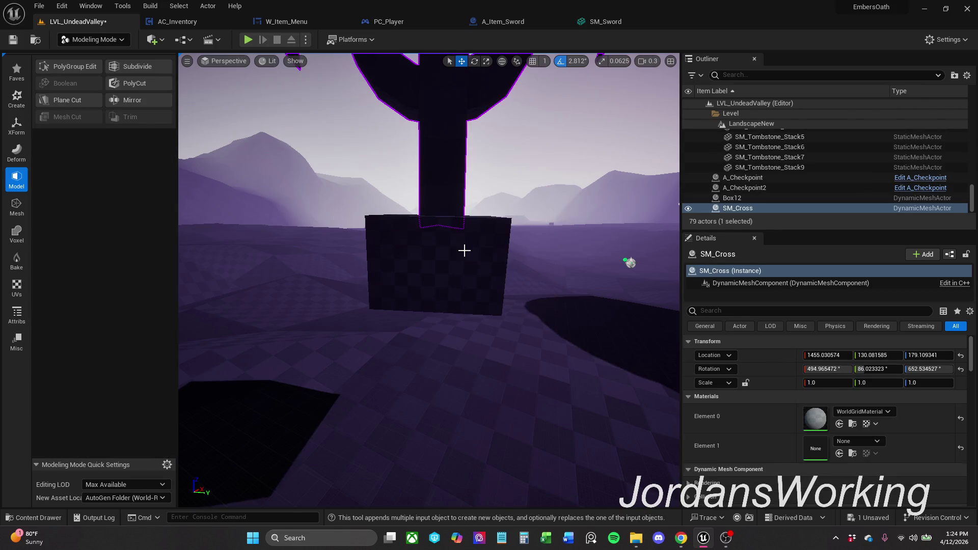
{"action": "left_click", "coordinate": [464, 249]}
{"action": "key", "text": "Delete"}
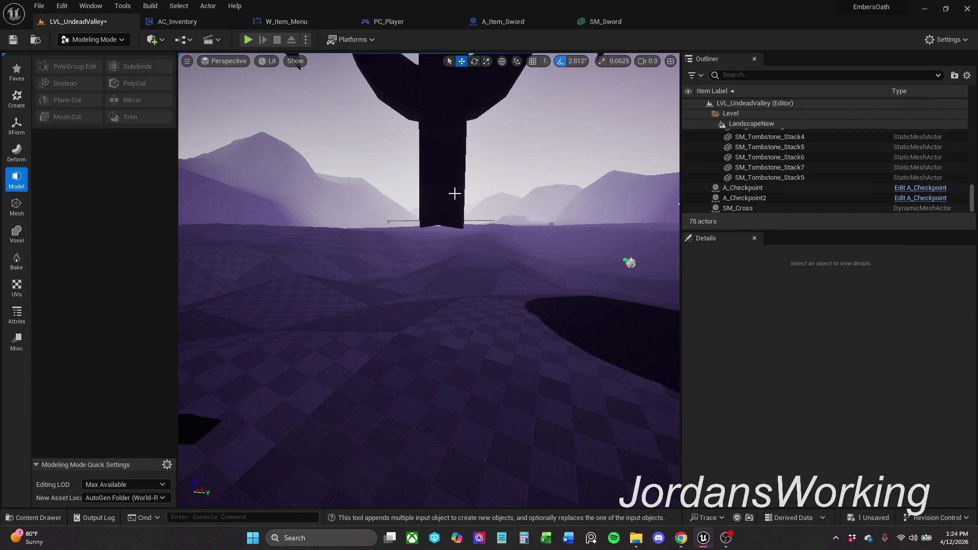
Select SM_Cross, show the Create shape tools, then switch to Chrome and refresh
{"action": "left_click", "coordinate": [454, 192]}
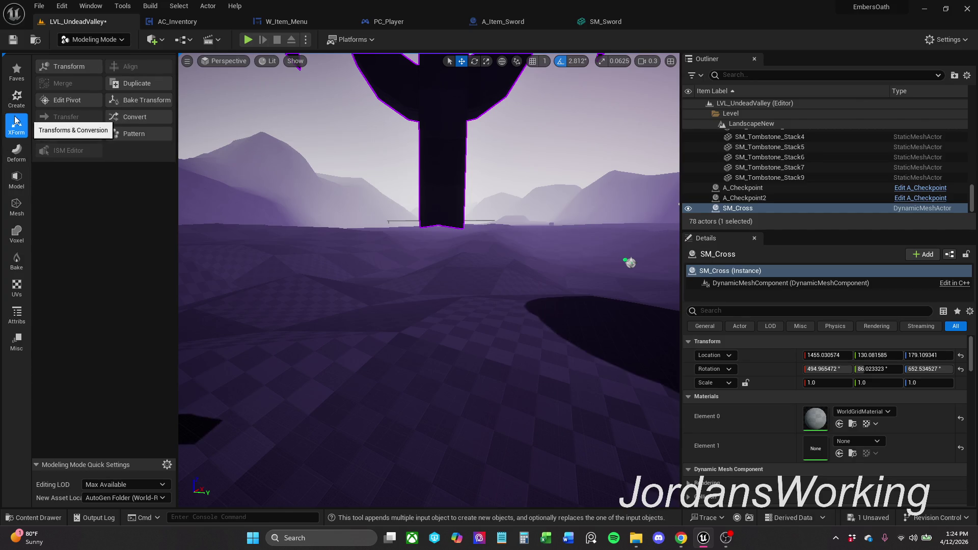
{"action": "left_click", "coordinate": [17, 98]}
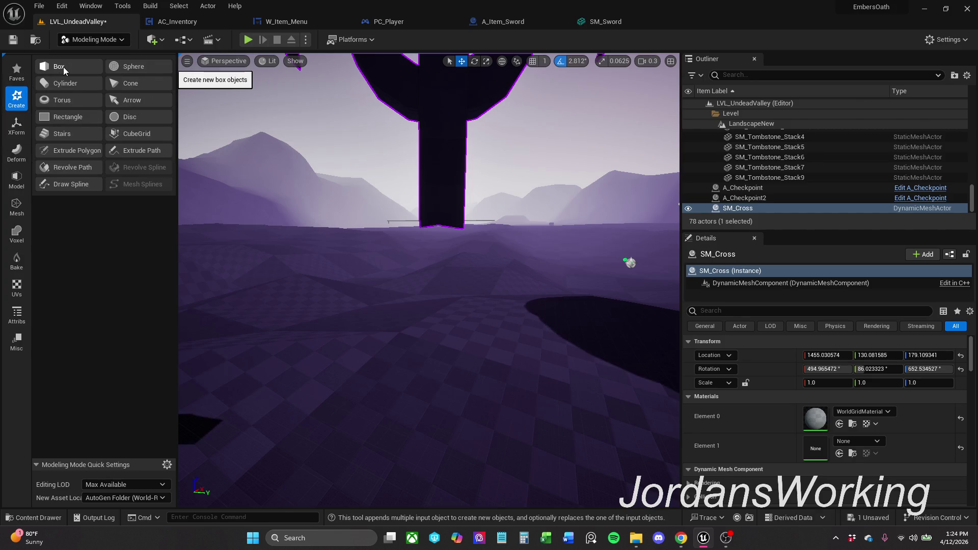
{"action": "key", "text": "alt+Tab"}
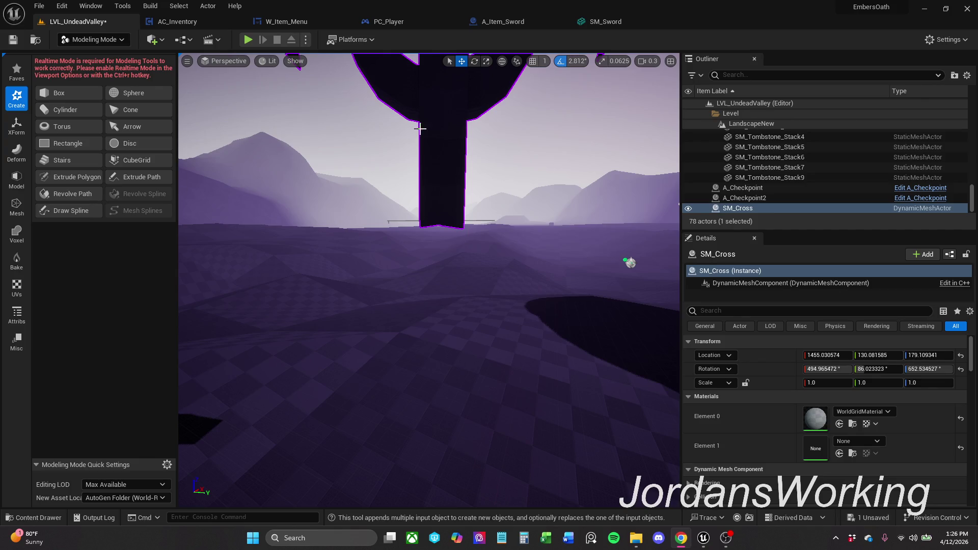
{"action": "key", "text": "ctrl+r"}
Return from Chrome and orbit the viewport until the whole SM_Cross is framed
{"action": "key", "text": "alt+Tab"}
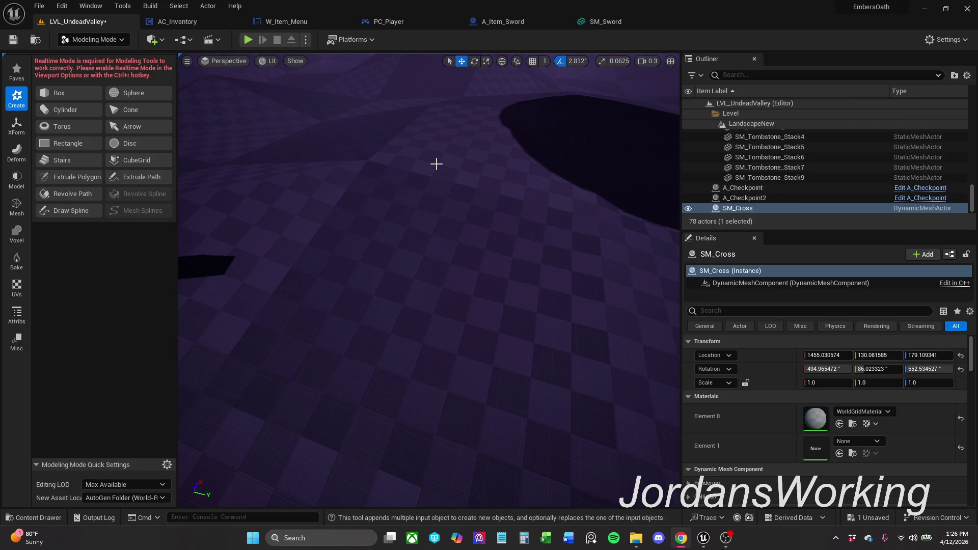
{"action": "mouse_move", "coordinate": [436, 164]}
{"action": "left_mouse_down"}
{"action": "mouse_move", "coordinate": [359, 196]}
{"action": "mouse_move", "coordinate": [311, 159]}
{"action": "mouse_move", "coordinate": [296, 99]}
{"action": "mouse_move", "coordinate": [465, 125]}
{"action": "mouse_move", "coordinate": [580, 163]}
{"action": "left_mouse_up"}
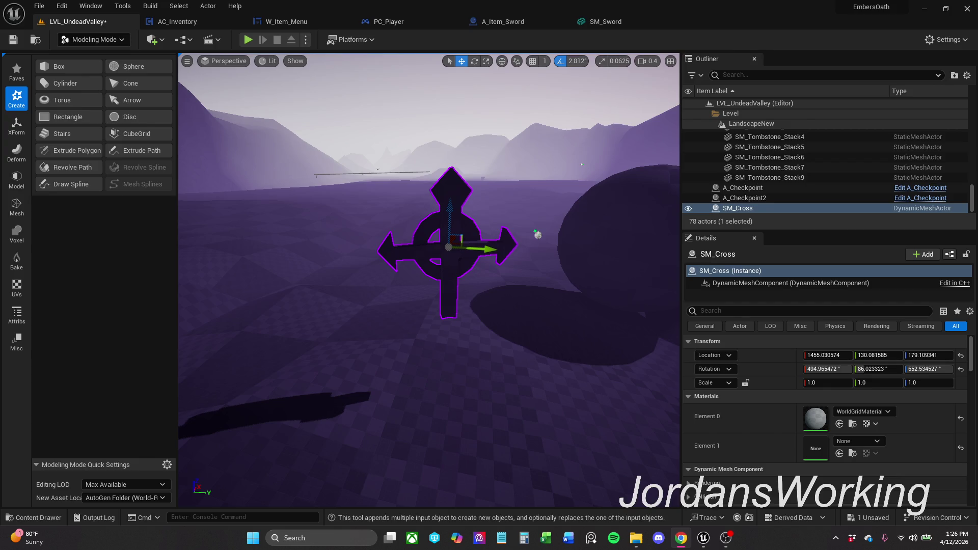
{"action": "left_click_drag", "start_coordinate": [520, 369], "coordinate": [459, 361]}
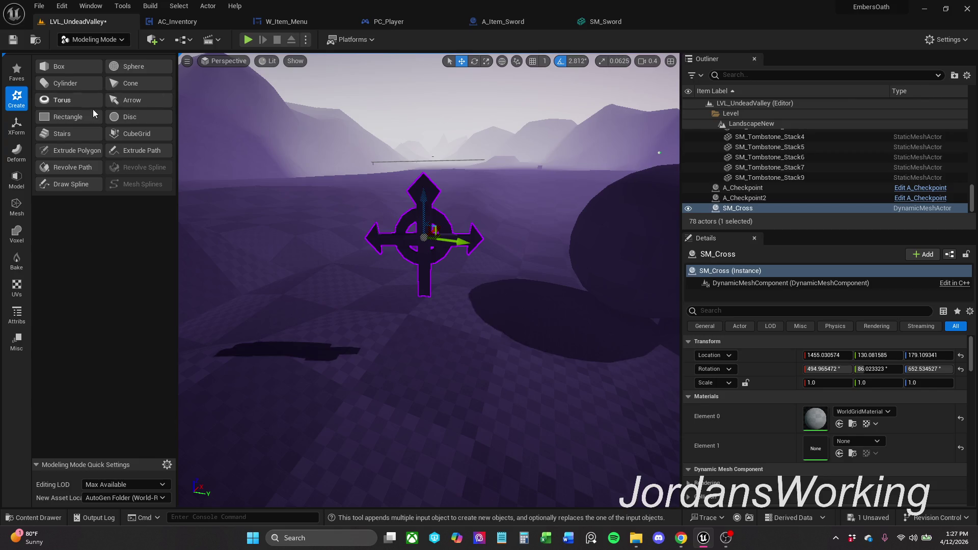
Start PolyGroup Edit on SM_Cross, look it over from below, cancel and reselect the cross
{"action": "left_click", "coordinate": [11, 156]}
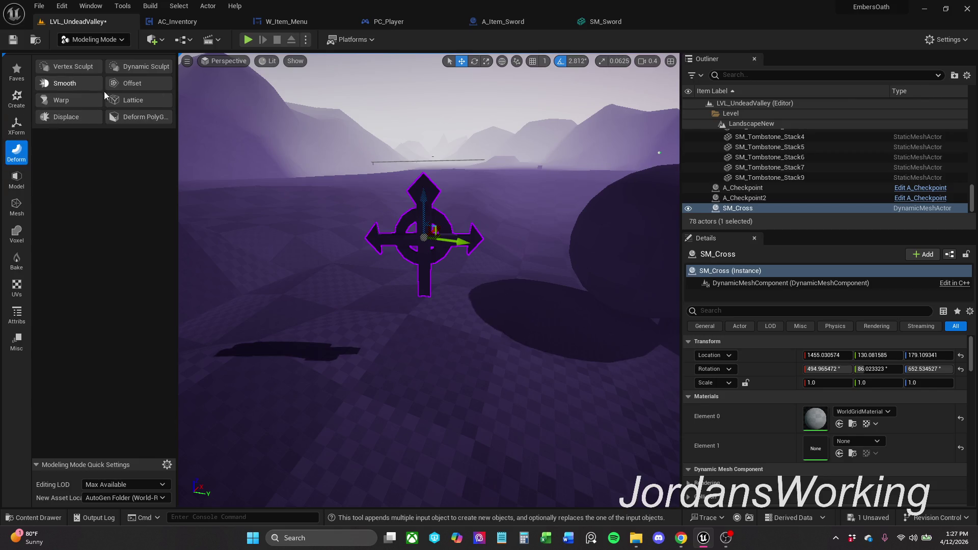
{"action": "left_click", "coordinate": [16, 181]}
{"action": "left_click", "coordinate": [76, 69]}
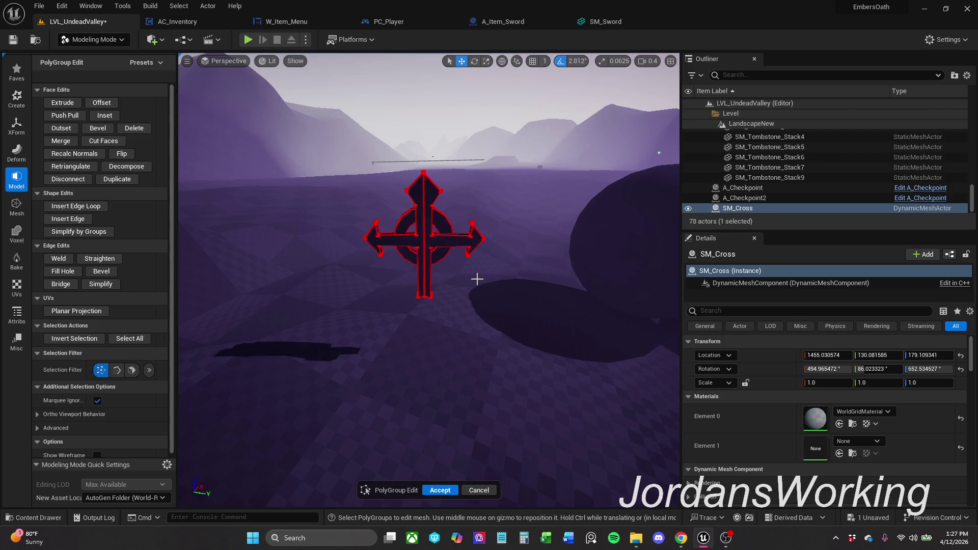
{"action": "mouse_move", "coordinate": [648, 127]}
{"action": "left_mouse_down"}
{"action": "mouse_move", "coordinate": [637, 440]}
{"action": "mouse_move", "coordinate": [549, 324]}
{"action": "mouse_move", "coordinate": [478, 277]}
{"action": "left_mouse_up"}
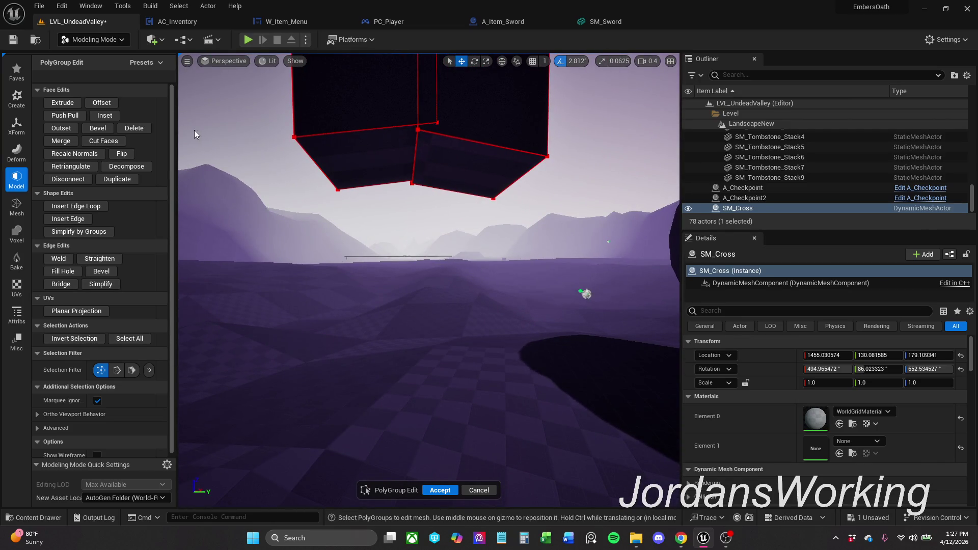
{"action": "key", "text": "f"}
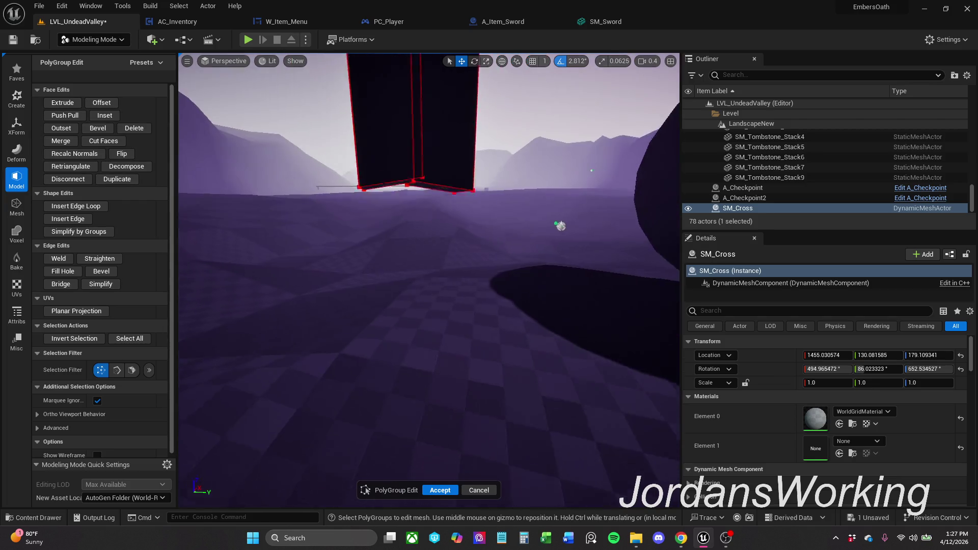
{"action": "scroll", "coordinate": [565, 405], "scroll_direction": "up", "scroll_amount": 5}
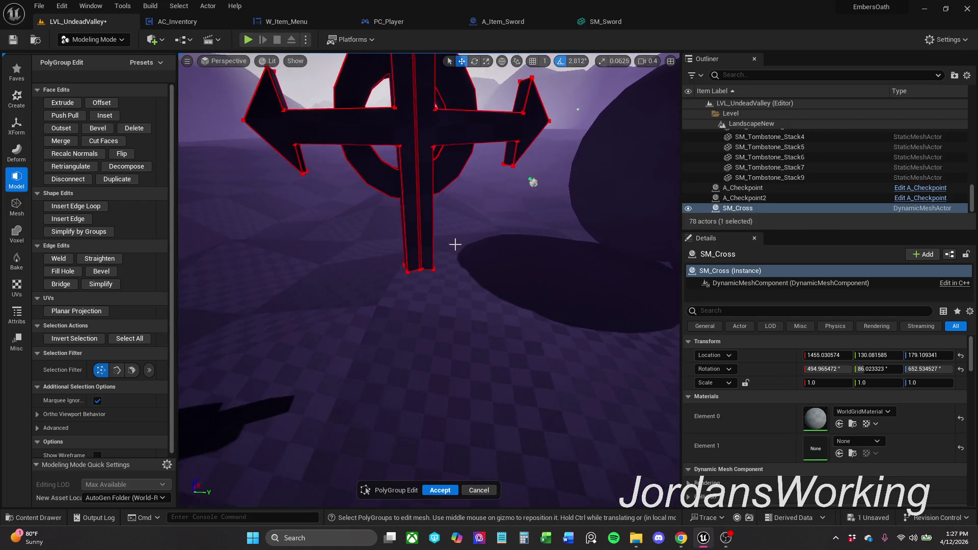
{"action": "left_click", "coordinate": [478, 490]}
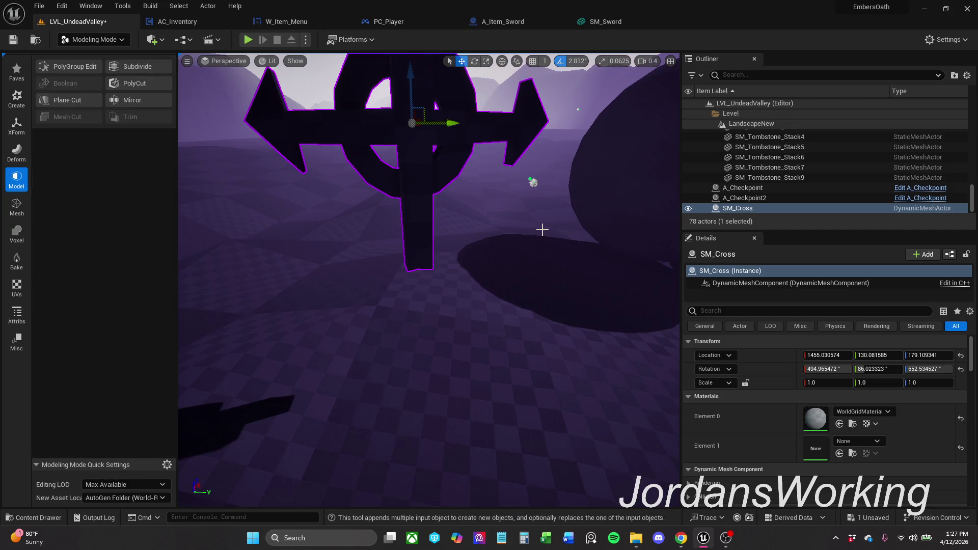
{"action": "left_click", "coordinate": [493, 261]}
{"action": "left_click", "coordinate": [426, 228]}
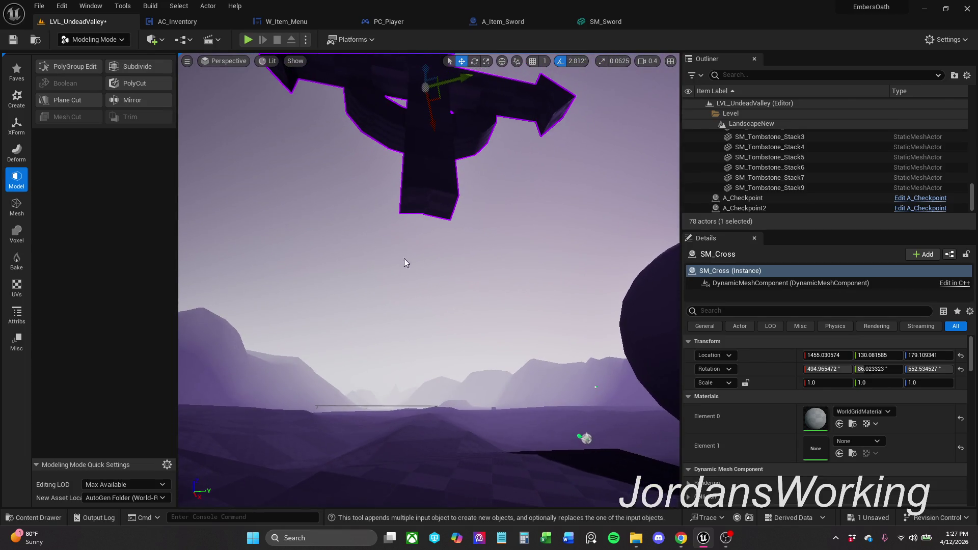
Reenter PolyGroup Edit with the face filter on, select a post face, start Extrude, then cancel
{"action": "left_click", "coordinate": [71, 66]}
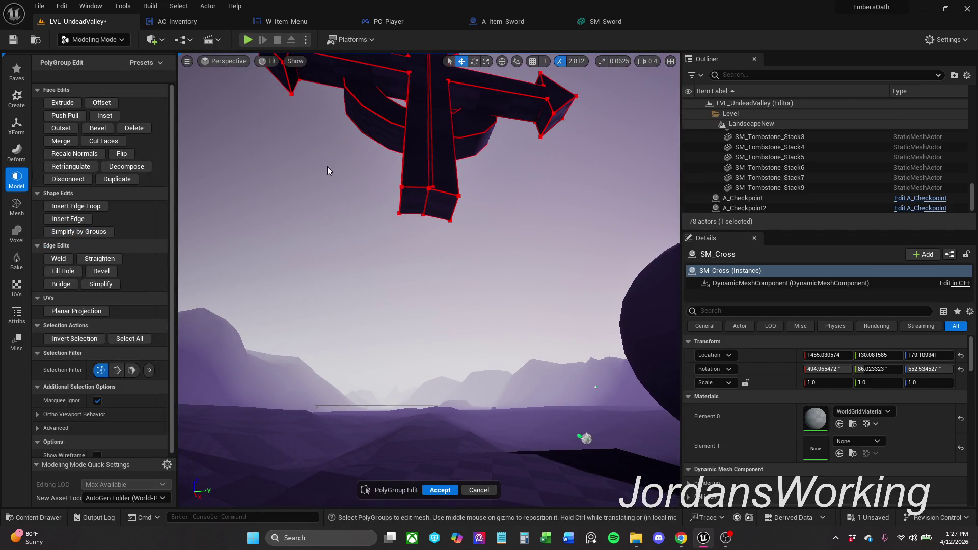
{"action": "key", "text": "f"}
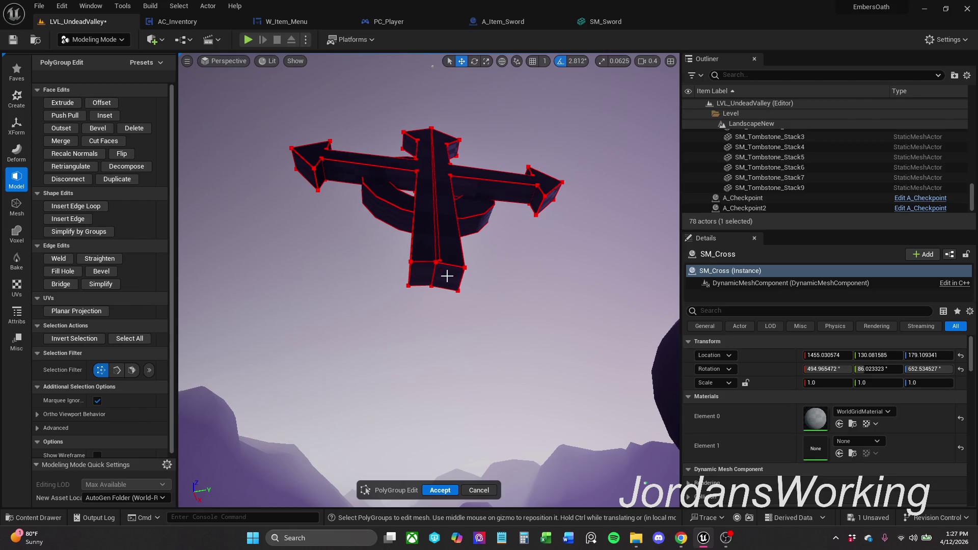
{"action": "left_click", "coordinate": [127, 372]}
{"action": "left_click", "coordinate": [132, 372]}
{"action": "left_click", "coordinate": [132, 370]}
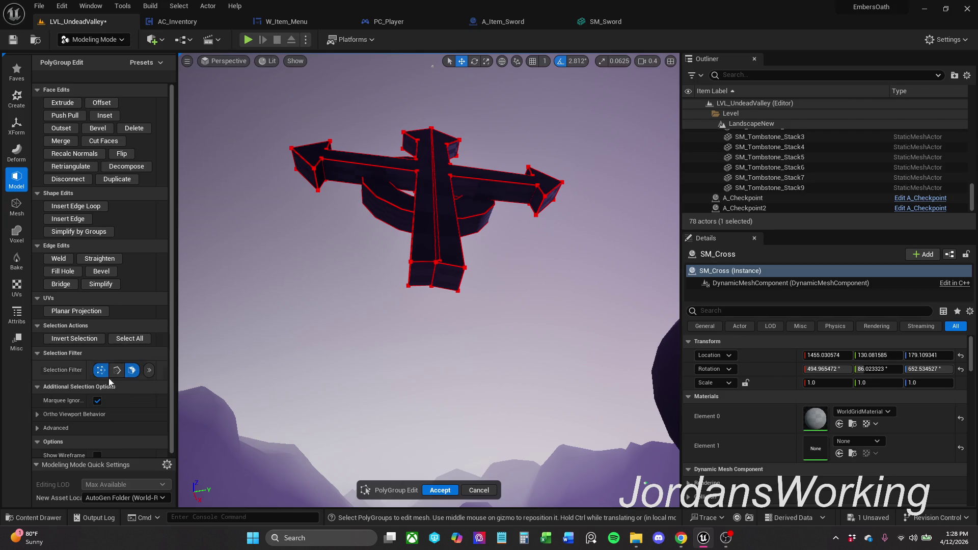
{"action": "left_click", "coordinate": [449, 277]}
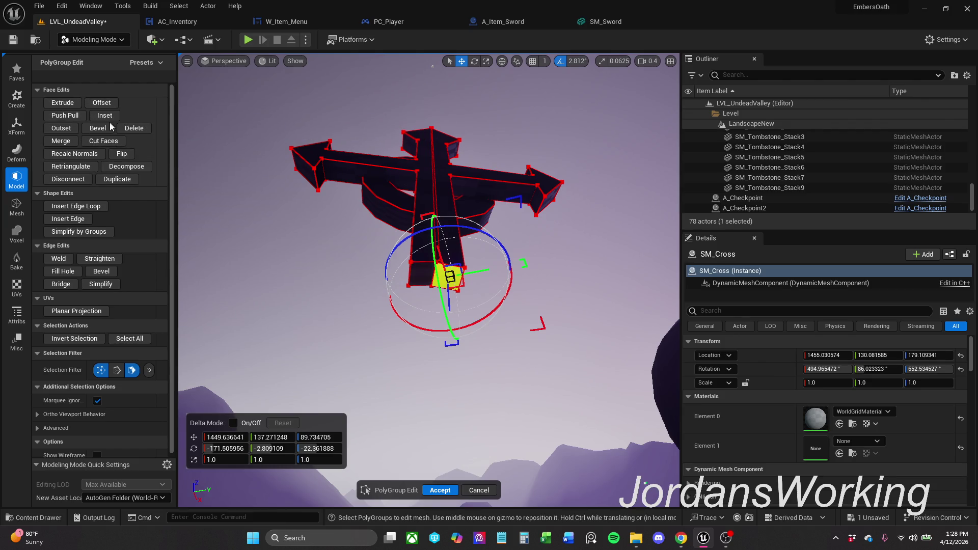
{"action": "left_click", "coordinate": [76, 116]}
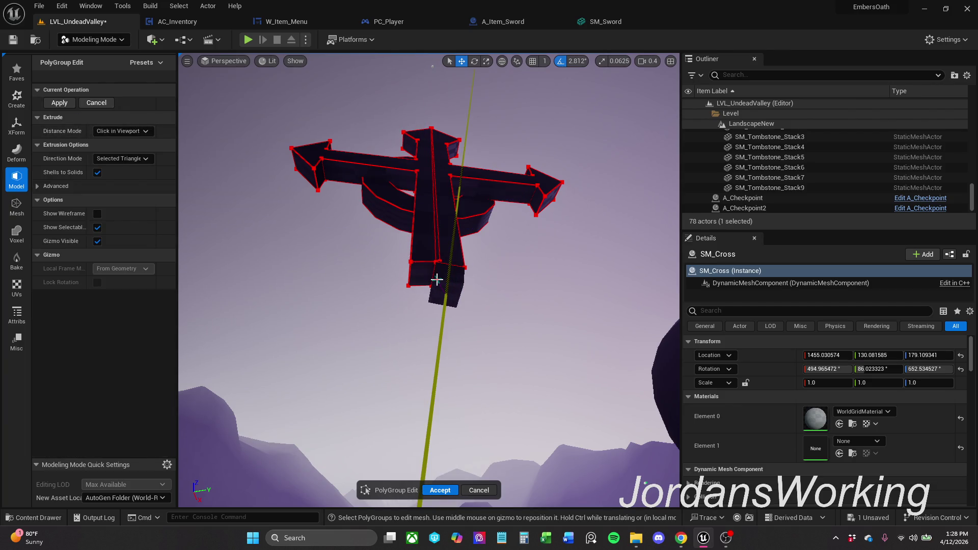
{"action": "left_click", "coordinate": [479, 490]}
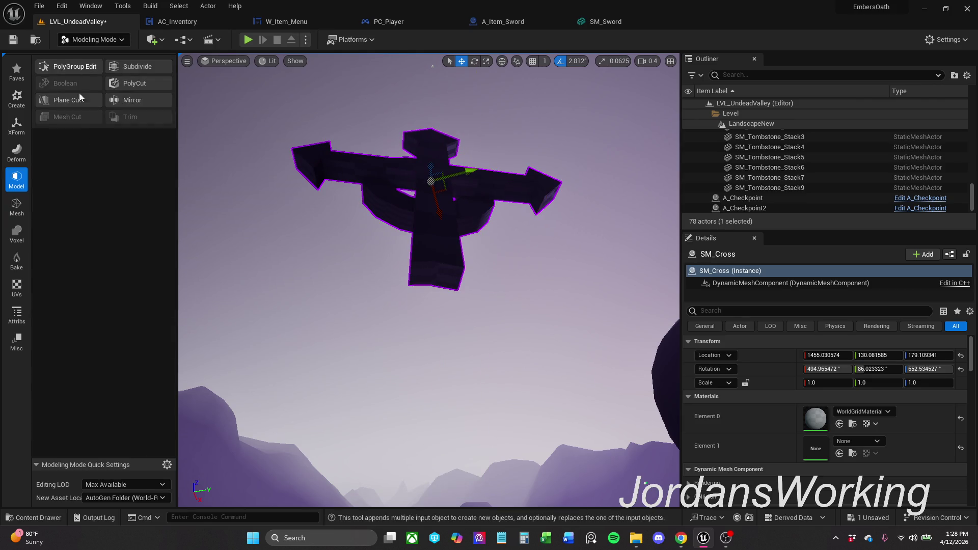
In PolyGroup Edit, extrude the post's bottom face, then cancel the overly long extrusion
{"action": "left_click", "coordinate": [16, 151]}
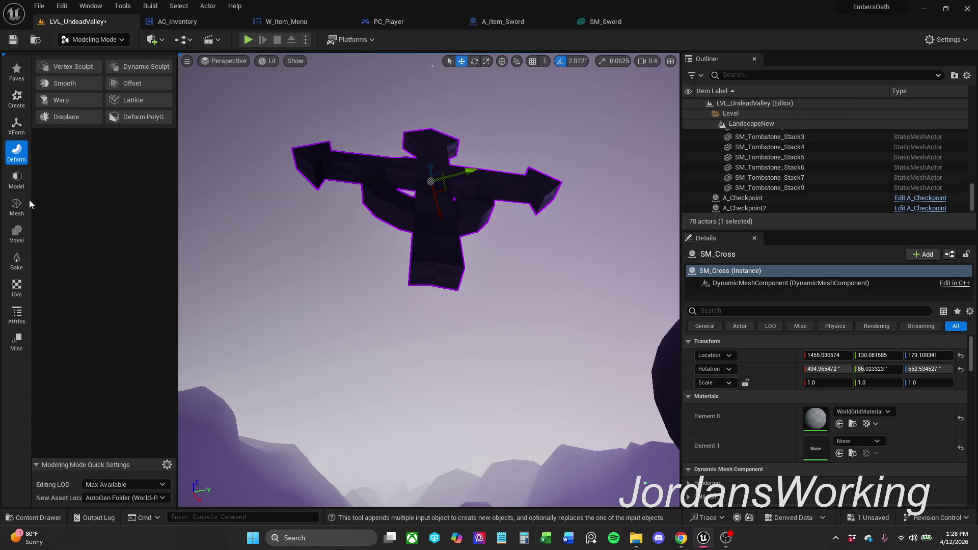
{"action": "left_click", "coordinate": [16, 180]}
{"action": "left_click", "coordinate": [72, 67]}
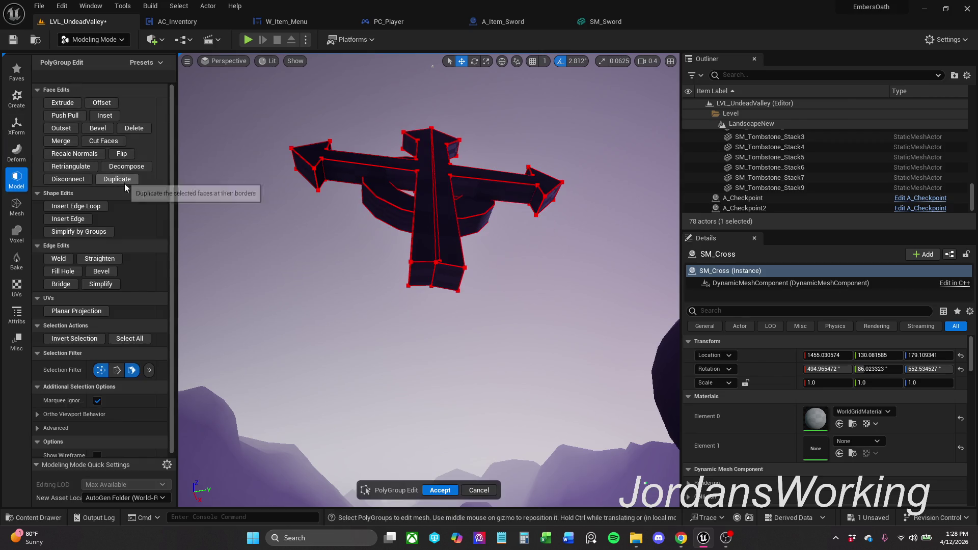
{"action": "left_click", "coordinate": [445, 284]}
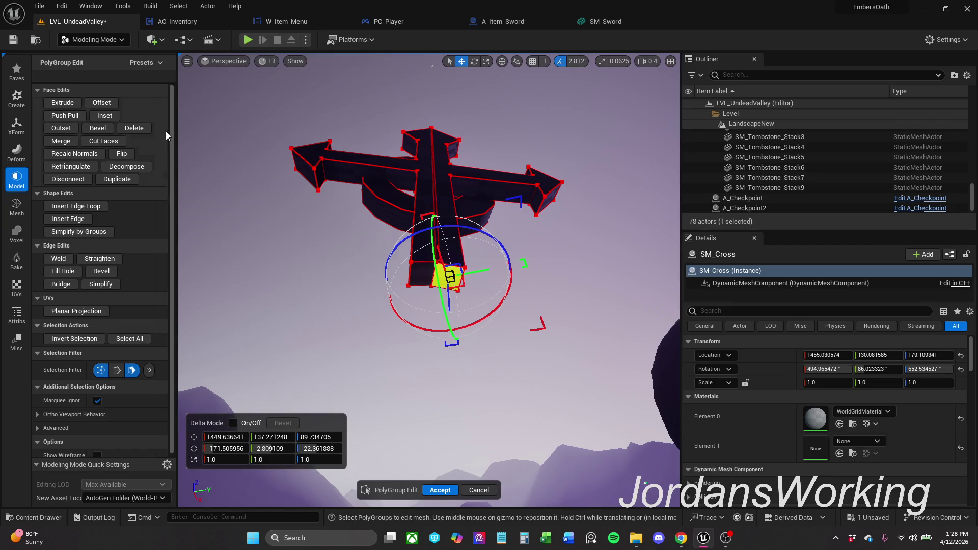
{"action": "left_click", "coordinate": [68, 104]}
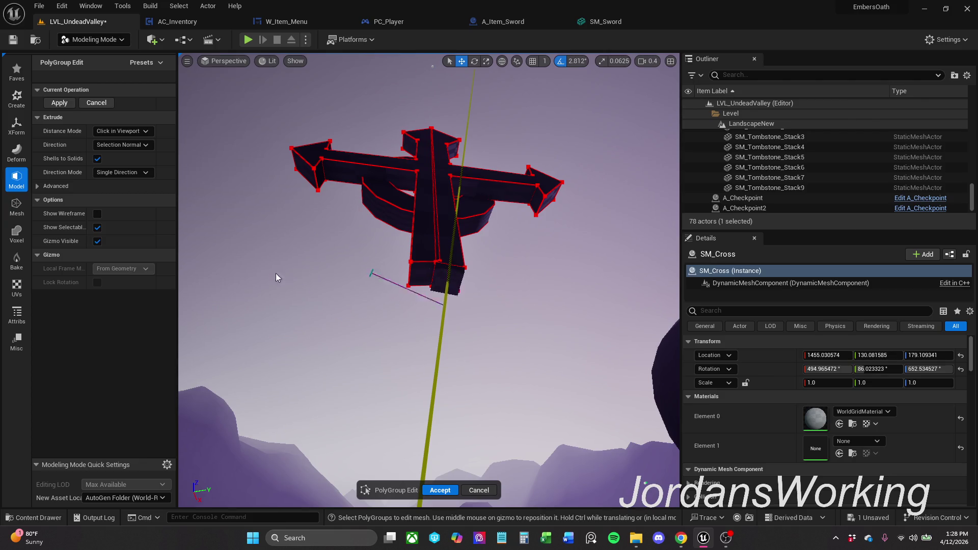
{"action": "left_click", "coordinate": [479, 489]}
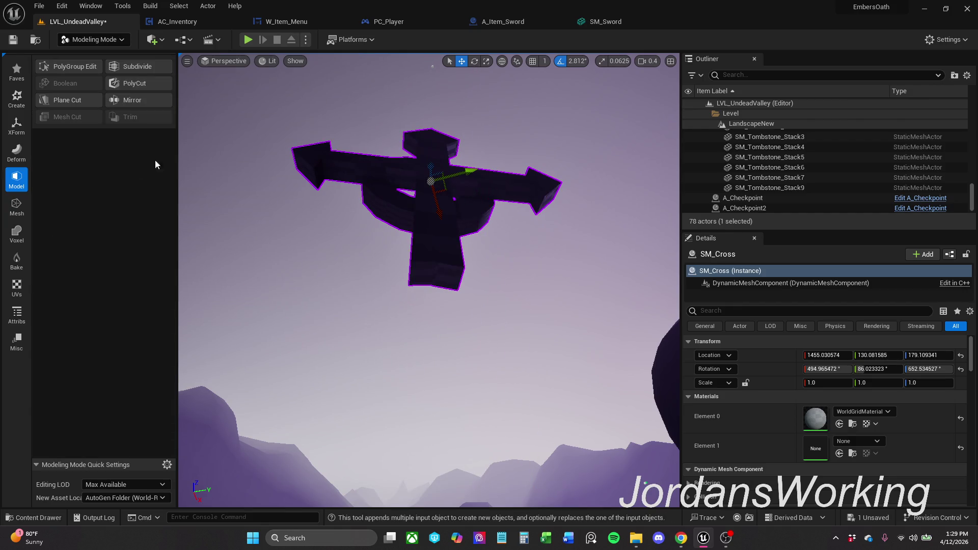
Offset the post's bottom face wider and extrude it down into a block base
{"action": "left_click", "coordinate": [95, 69]}
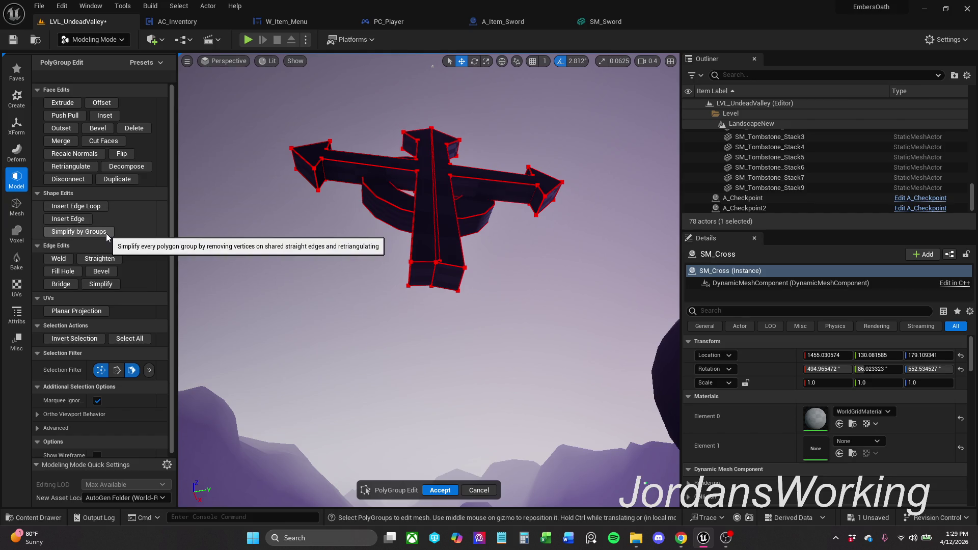
{"action": "mouse_move", "coordinate": [255, 267]}
{"action": "left_mouse_down"}
{"action": "mouse_move", "coordinate": [260, 214]}
{"action": "mouse_move", "coordinate": [463, 242]}
{"action": "left_mouse_up"}
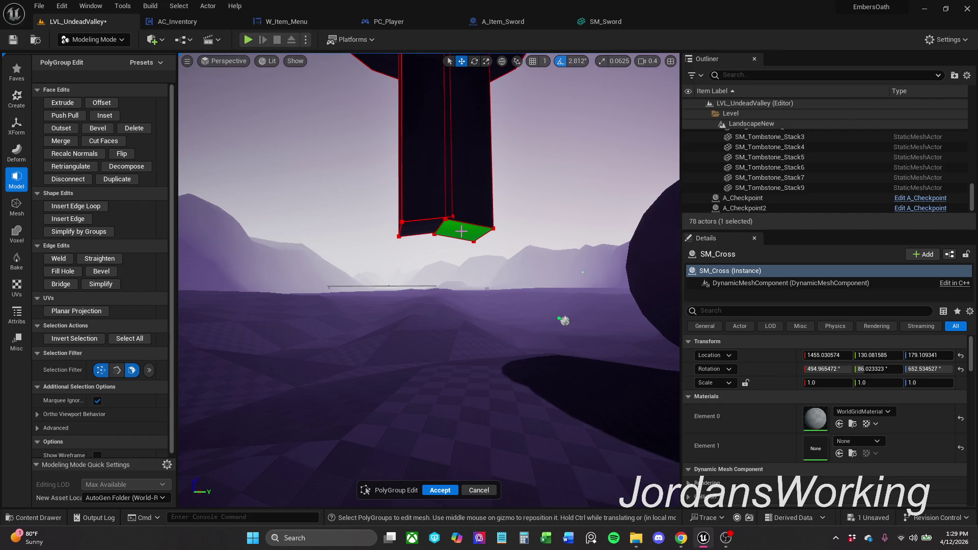
{"action": "left_click", "coordinate": [461, 231]}
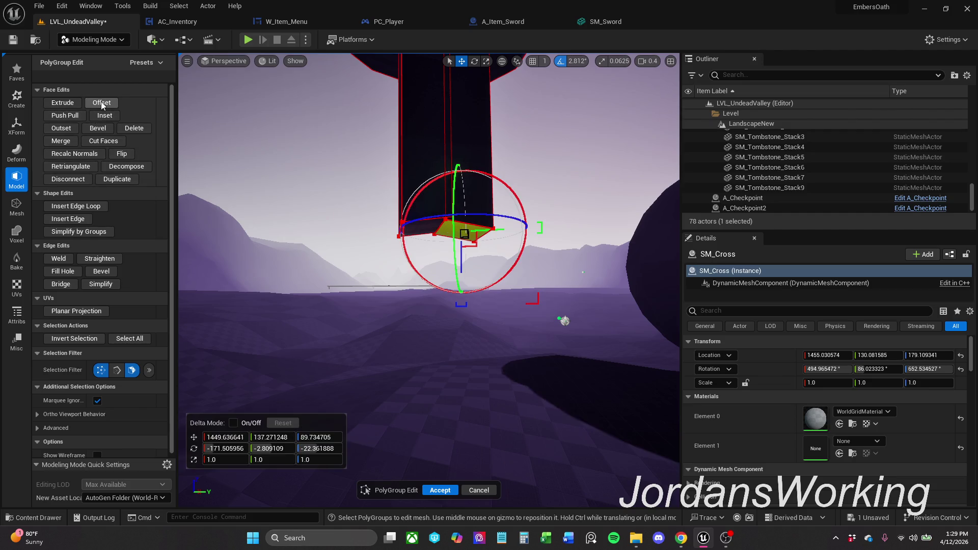
{"action": "left_click", "coordinate": [62, 102]}
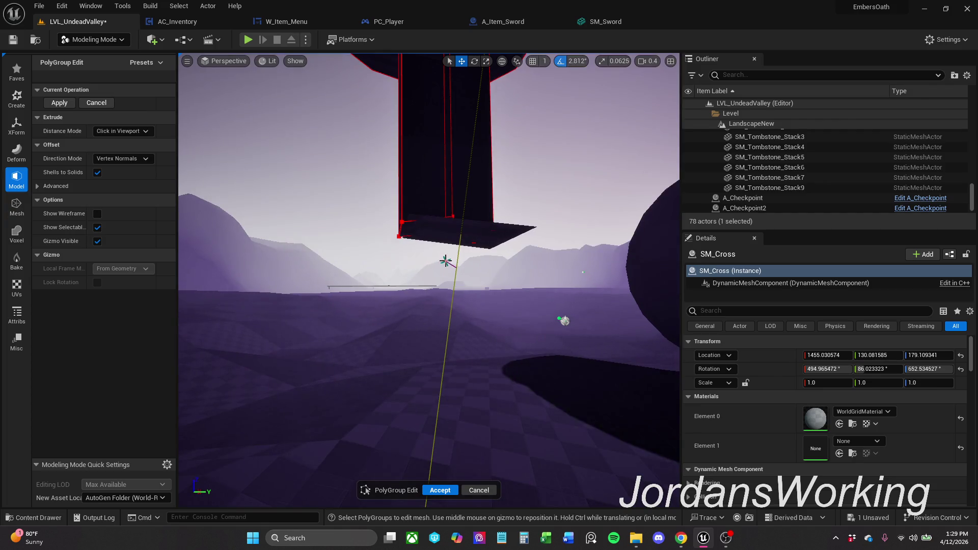
{"action": "left_click", "coordinate": [443, 260]}
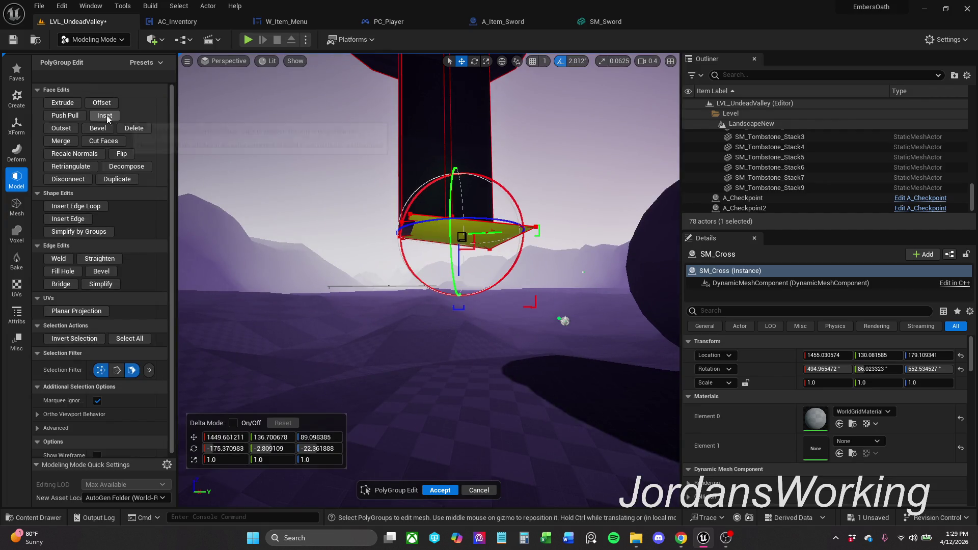
{"action": "left_click", "coordinate": [69, 107]}
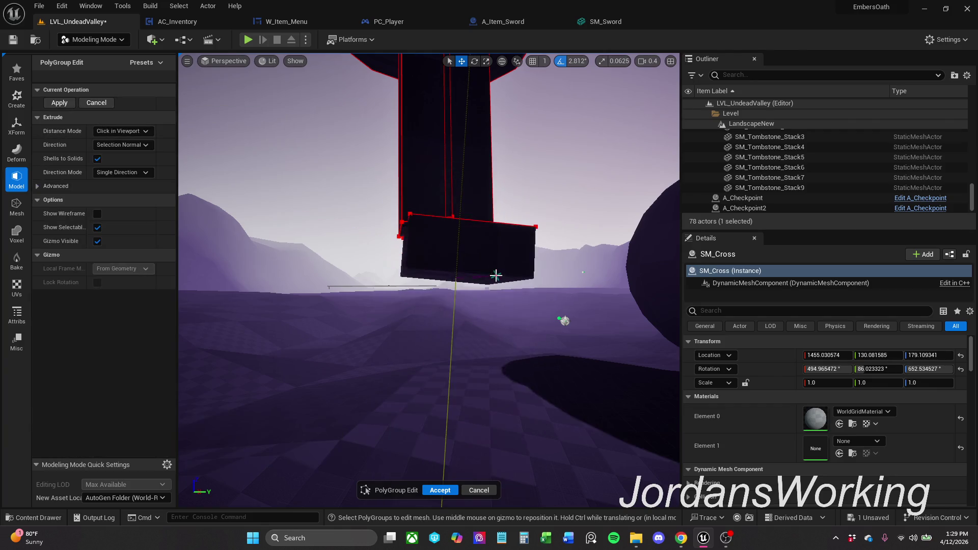
{"action": "left_click", "coordinate": [466, 259]}
{"action": "left_click_drag", "start_coordinate": [427, 282], "coordinate": [474, 260]}
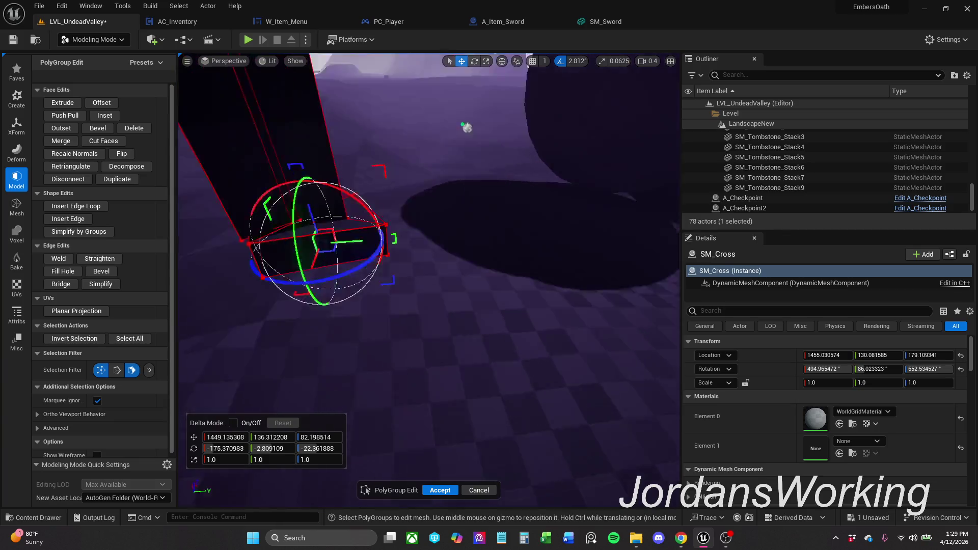
Select the base block's front face and shift it sideways with the gizmo
{"action": "left_click_drag", "start_coordinate": [474, 260], "coordinate": [488, 158]}
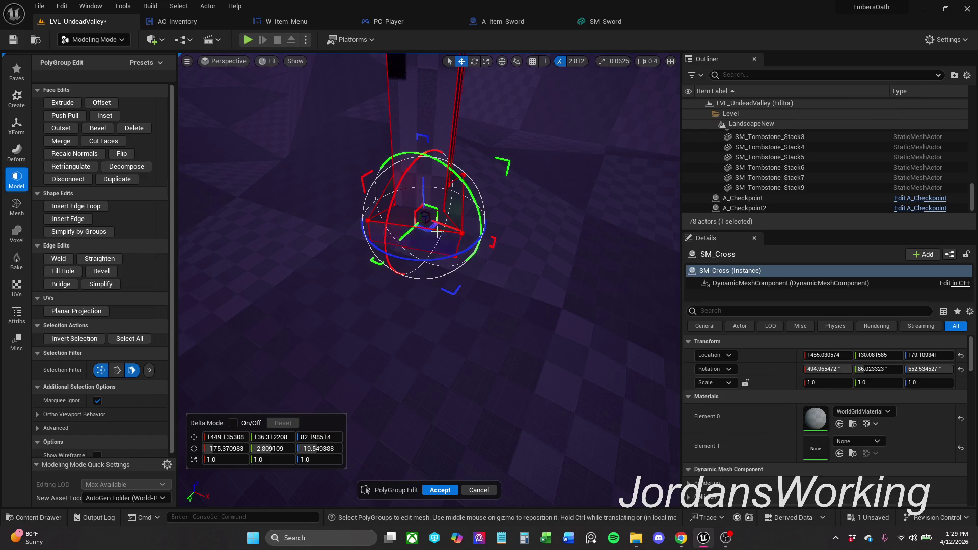
{"action": "left_click", "coordinate": [517, 207]}
{"action": "left_click", "coordinate": [432, 241]}
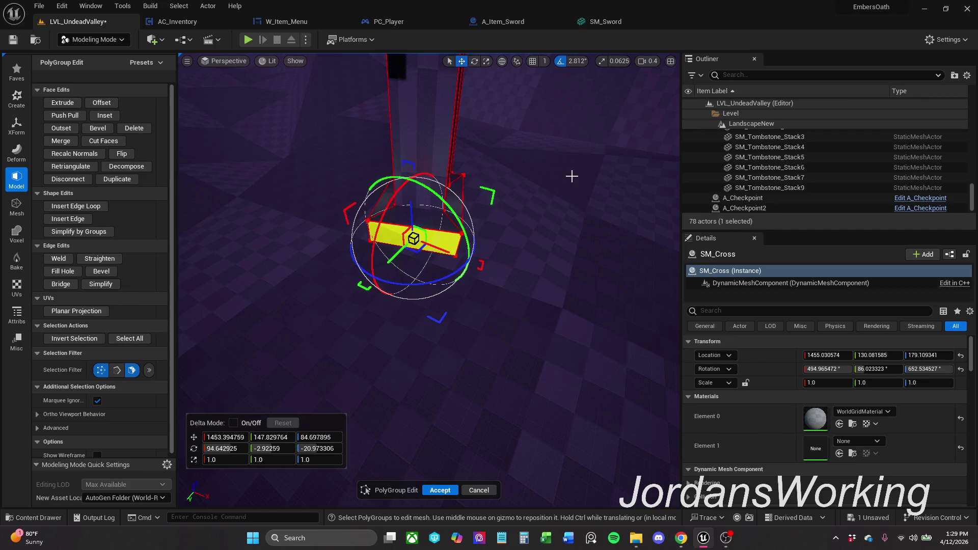
{"action": "mouse_move", "coordinate": [572, 176]}
{"action": "left_mouse_down"}
{"action": "mouse_move", "coordinate": [493, 211]}
{"action": "mouse_move", "coordinate": [482, 229]}
{"action": "left_mouse_up"}
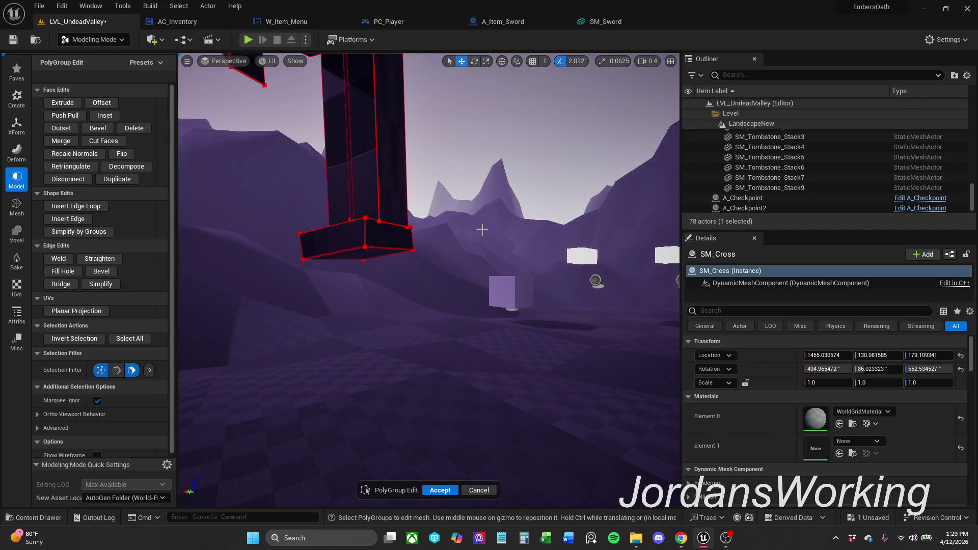
{"action": "left_click", "coordinate": [397, 237]}
{"action": "mouse_move", "coordinate": [390, 238]}
{"action": "left_mouse_down"}
{"action": "mouse_move", "coordinate": [413, 221]}
{"action": "mouse_move", "coordinate": [455, 224]}
{"action": "left_mouse_up"}
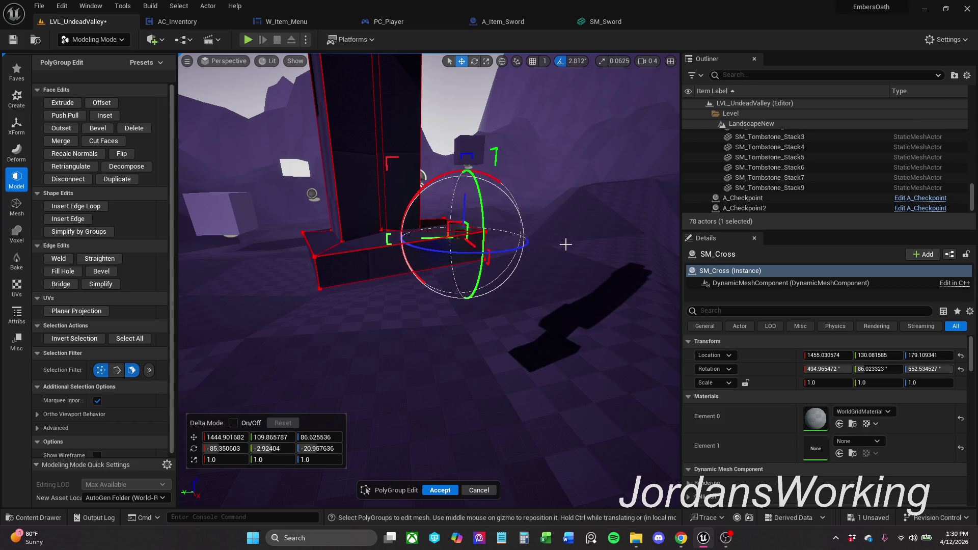
{"action": "left_click_drag", "start_coordinate": [565, 244], "coordinate": [512, 240]}
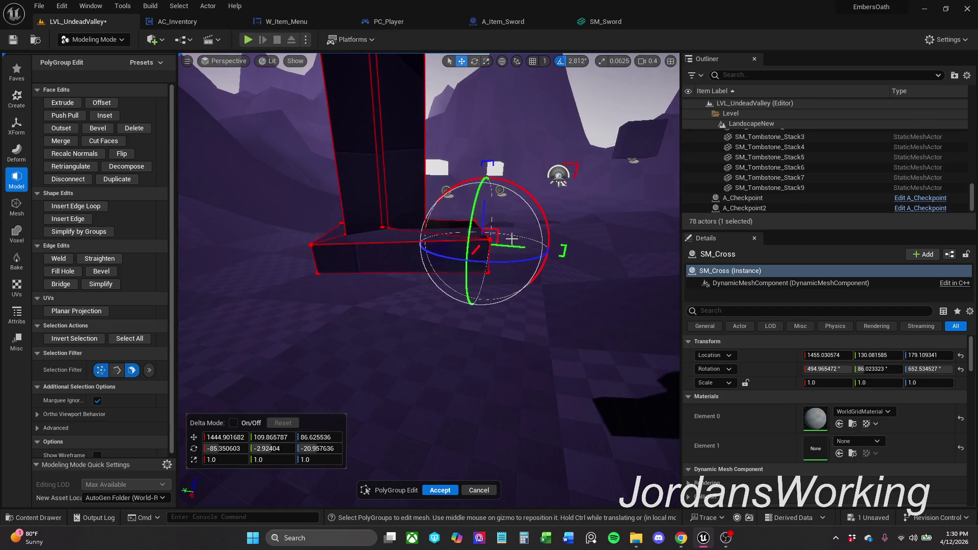
{"action": "left_click_drag", "start_coordinate": [516, 247], "coordinate": [354, 249]}
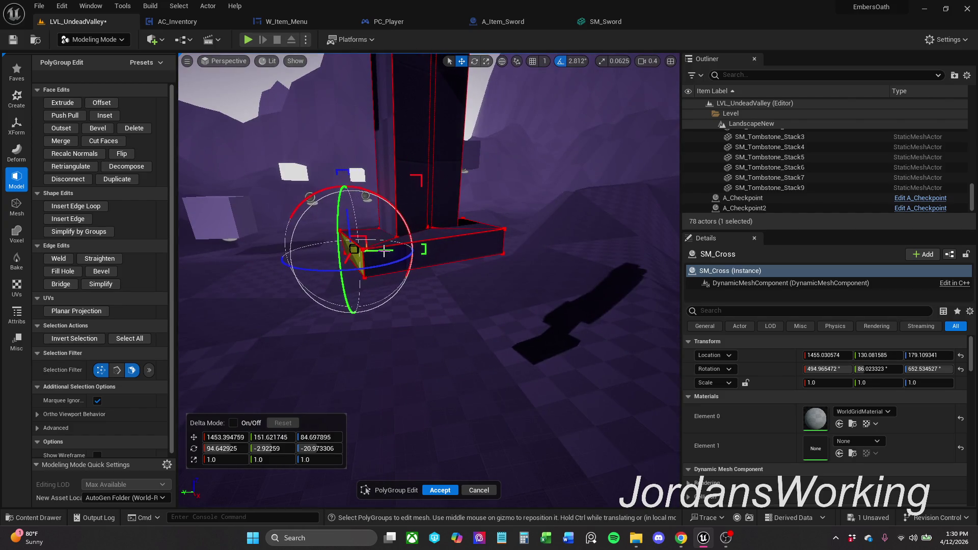
Tilt and lower the selected face to slope the base, then accept the polygroup edits
{"action": "mouse_move", "coordinate": [346, 261]}
{"action": "left_mouse_down"}
{"action": "mouse_move", "coordinate": [577, 344]}
{"action": "mouse_move", "coordinate": [509, 263]}
{"action": "left_mouse_up"}
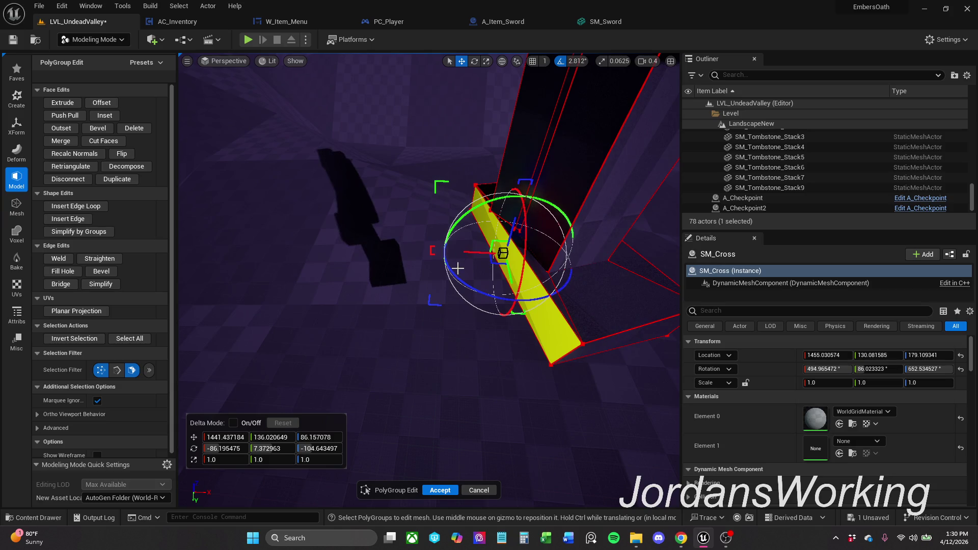
{"action": "left_click_drag", "start_coordinate": [455, 276], "coordinate": [451, 285]}
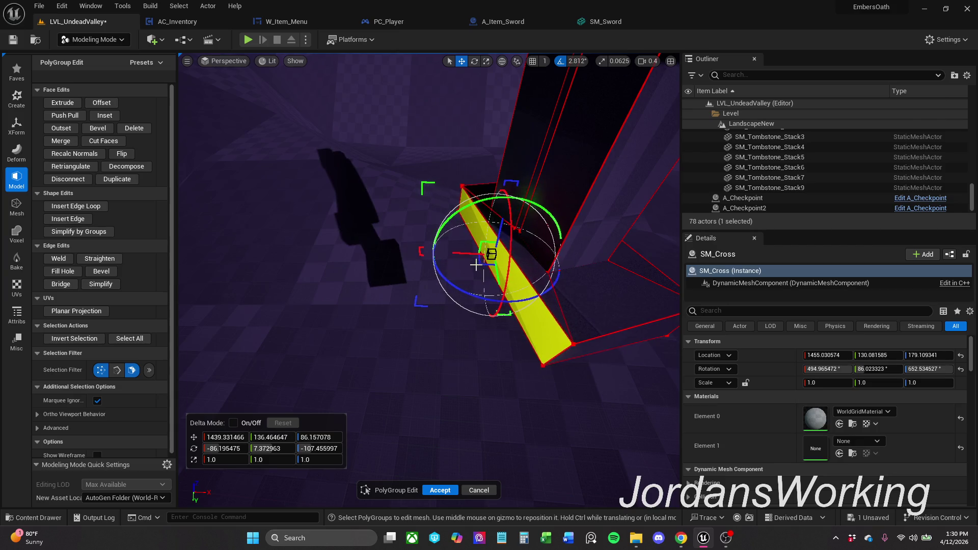
{"action": "mouse_move", "coordinate": [489, 264]}
{"action": "left_mouse_down"}
{"action": "mouse_move", "coordinate": [347, 222]}
{"action": "mouse_move", "coordinate": [552, 257]}
{"action": "left_mouse_up"}
{"action": "mouse_move", "coordinate": [419, 221]}
{"action": "left_mouse_down"}
{"action": "mouse_move", "coordinate": [404, 224]}
{"action": "mouse_move", "coordinate": [409, 375]}
{"action": "left_mouse_up"}
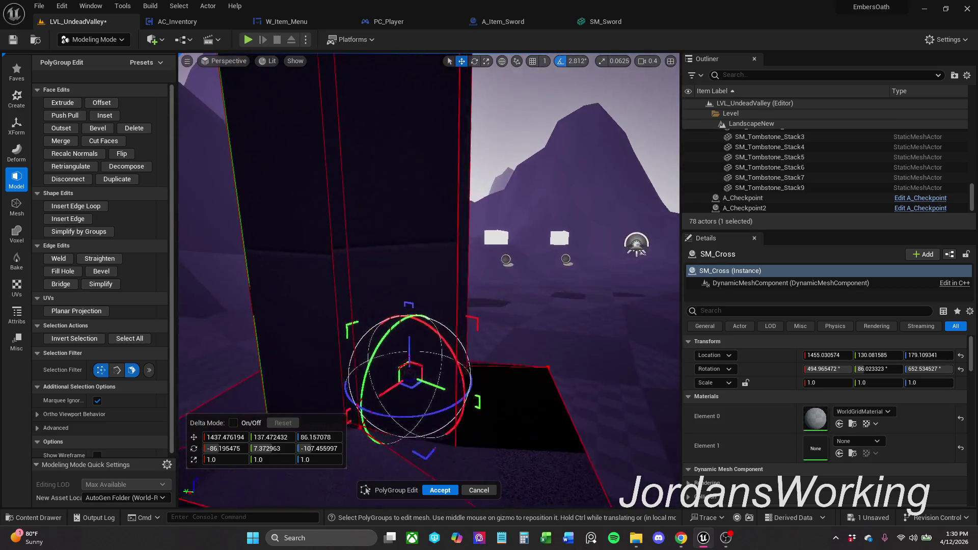
{"action": "mouse_move", "coordinate": [409, 375]}
{"action": "left_mouse_down"}
{"action": "mouse_move", "coordinate": [427, 320]}
{"action": "mouse_move", "coordinate": [413, 329]}
{"action": "left_mouse_up"}
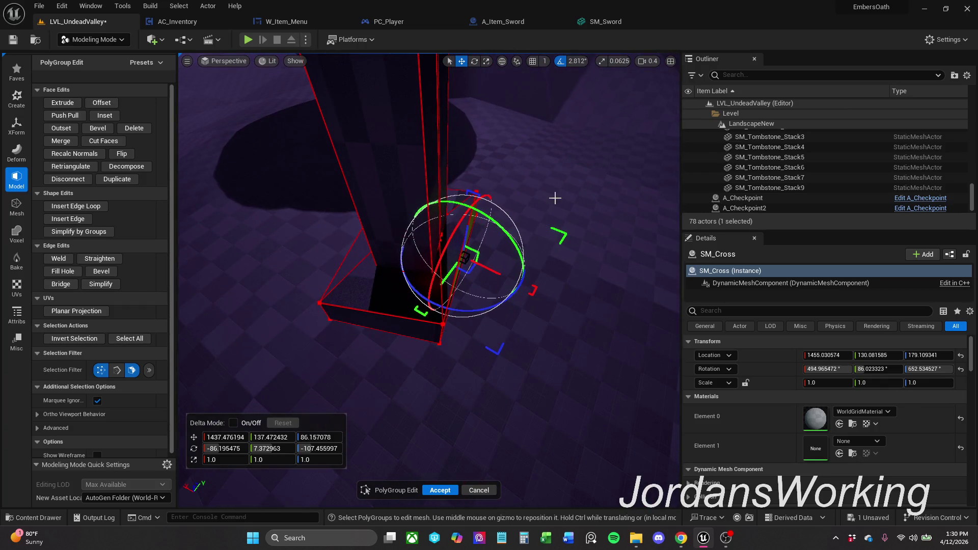
{"action": "left_click_drag", "start_coordinate": [555, 198], "coordinate": [482, 232]}
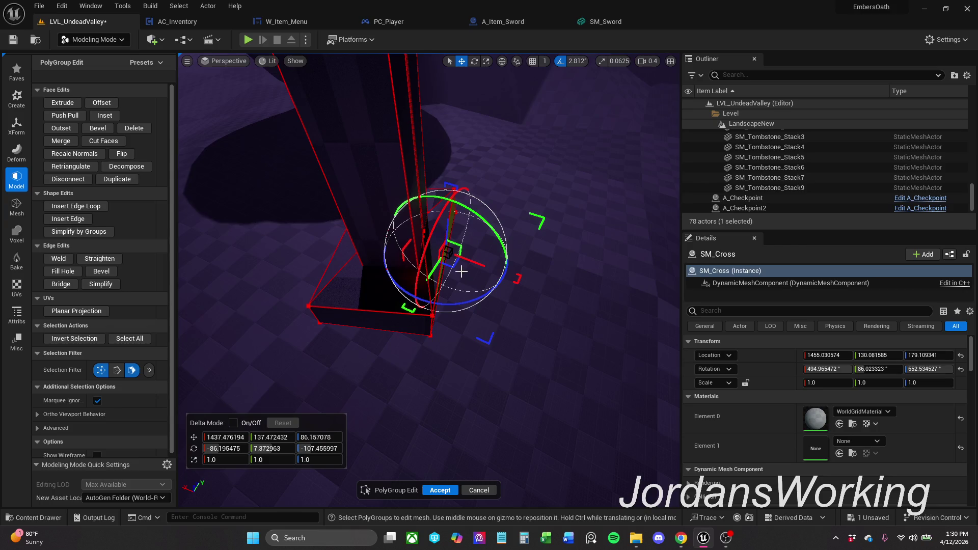
{"action": "left_click_drag", "start_coordinate": [454, 265], "coordinate": [473, 276]}
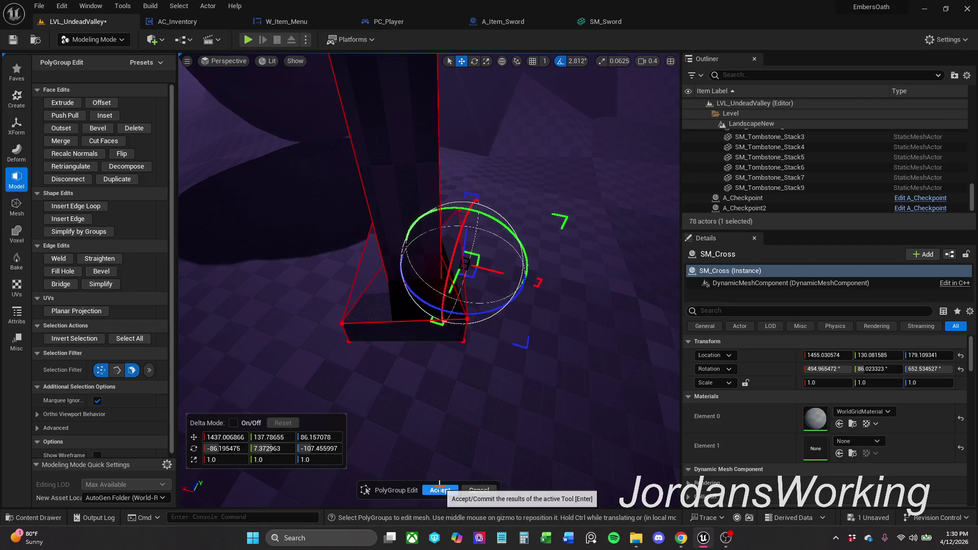
{"action": "left_click", "coordinate": [440, 490]}
Extrude the lower block's bottom face downward in PolyGroup Edit to deepen the base
{"action": "mouse_move", "coordinate": [428, 280]}
{"action": "left_mouse_down"}
{"action": "mouse_move", "coordinate": [458, 260]}
{"action": "mouse_move", "coordinate": [428, 229]}
{"action": "mouse_move", "coordinate": [452, 303]}
{"action": "left_mouse_up"}
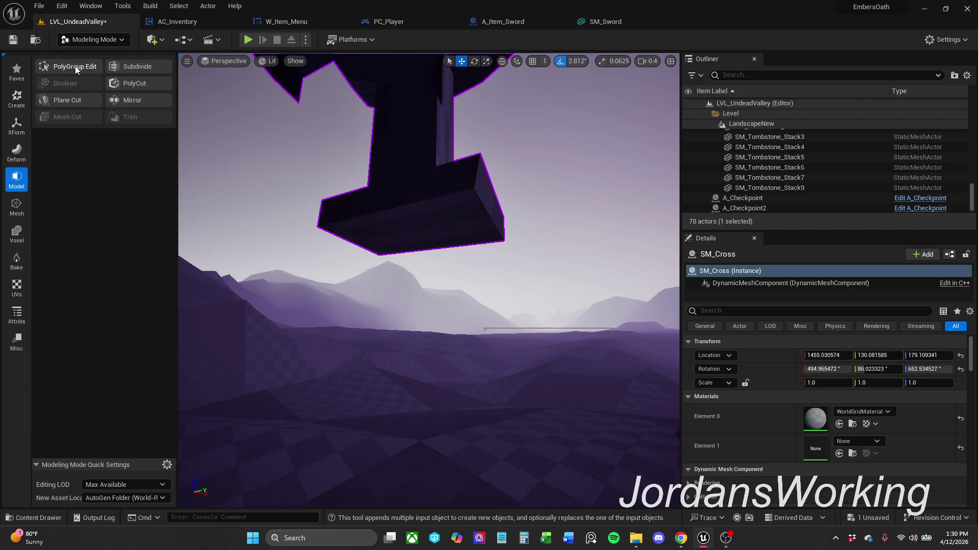
{"action": "left_click", "coordinate": [76, 67]}
{"action": "left_click", "coordinate": [449, 242]}
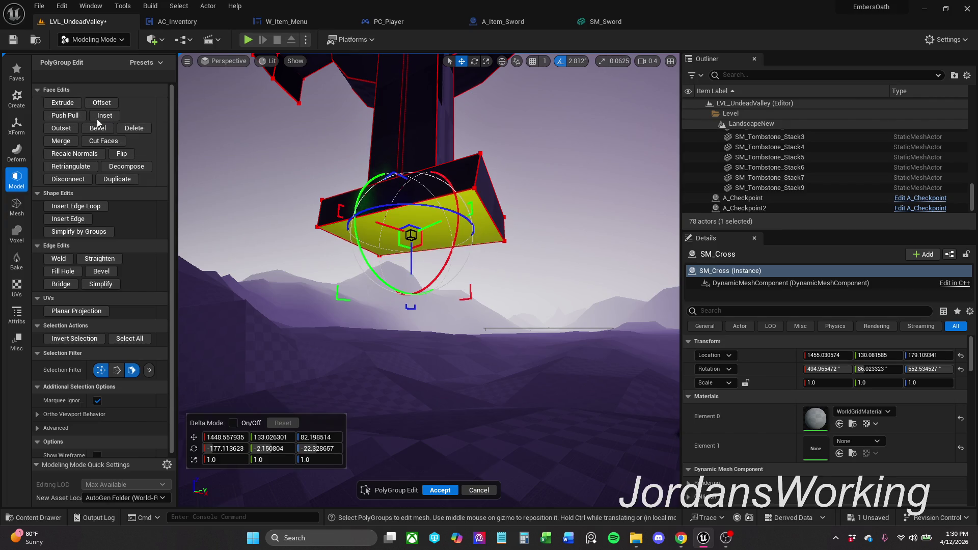
{"action": "left_click", "coordinate": [64, 108]}
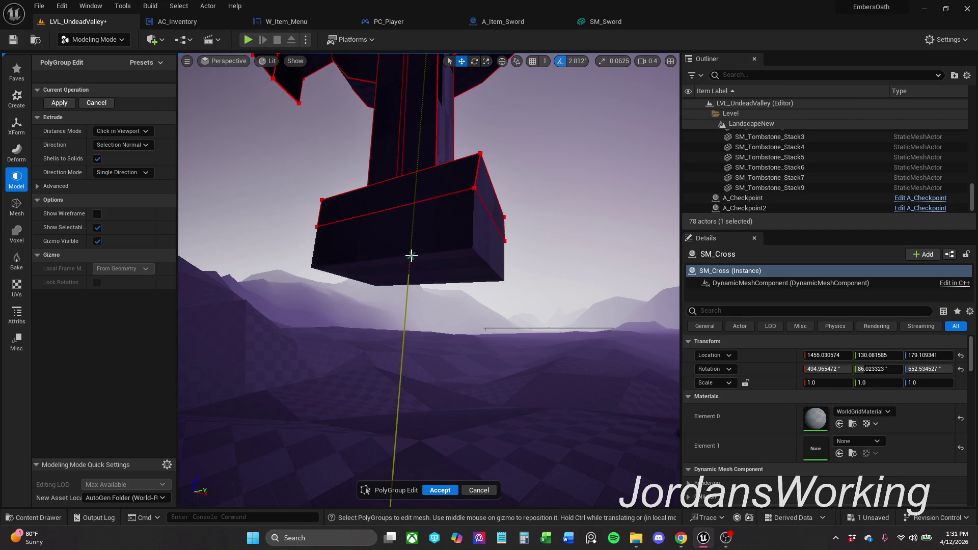
{"action": "left_click", "coordinate": [410, 258]}
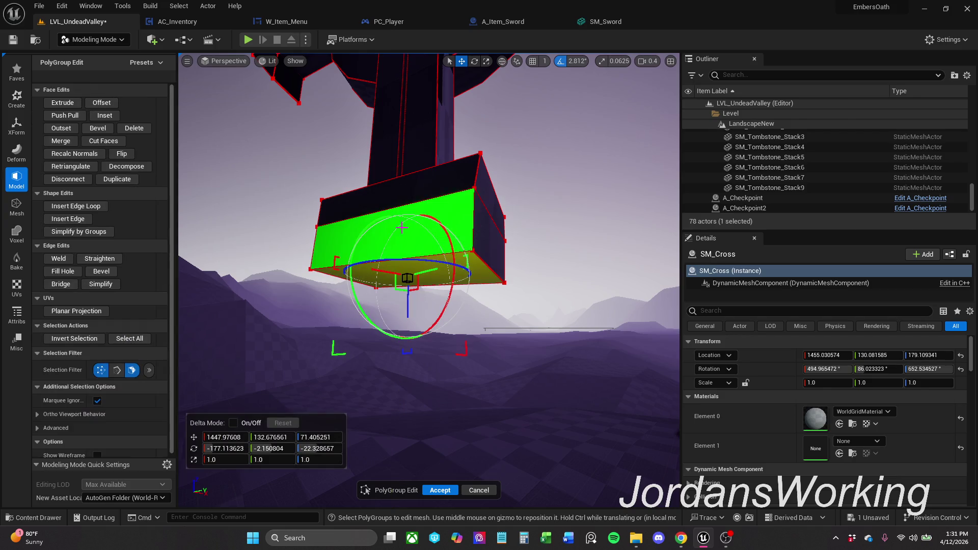
{"action": "scroll", "coordinate": [428, 252], "scroll_direction": "up", "scroll_amount": 2}
Repivot the gizmo to the cross junction and lower the selected element slightly
{"action": "left_click_drag", "start_coordinate": [429, 306], "coordinate": [535, 229]}
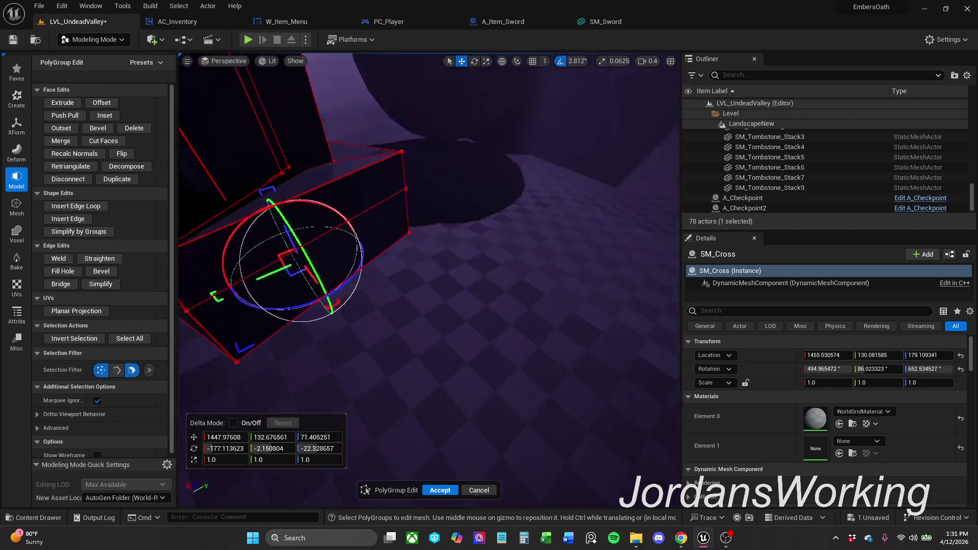
{"action": "mouse_move", "coordinate": [428, 306]}
{"action": "left_mouse_down"}
{"action": "mouse_move", "coordinate": [458, 290]}
{"action": "mouse_move", "coordinate": [413, 314]}
{"action": "mouse_move", "coordinate": [437, 231]}
{"action": "left_mouse_up"}
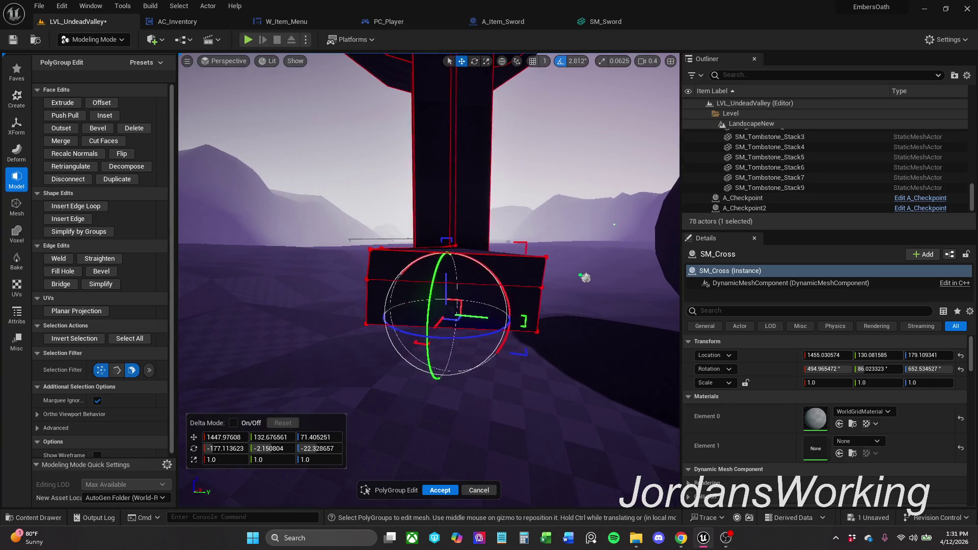
{"action": "middle_click", "coordinate": [445, 239]}
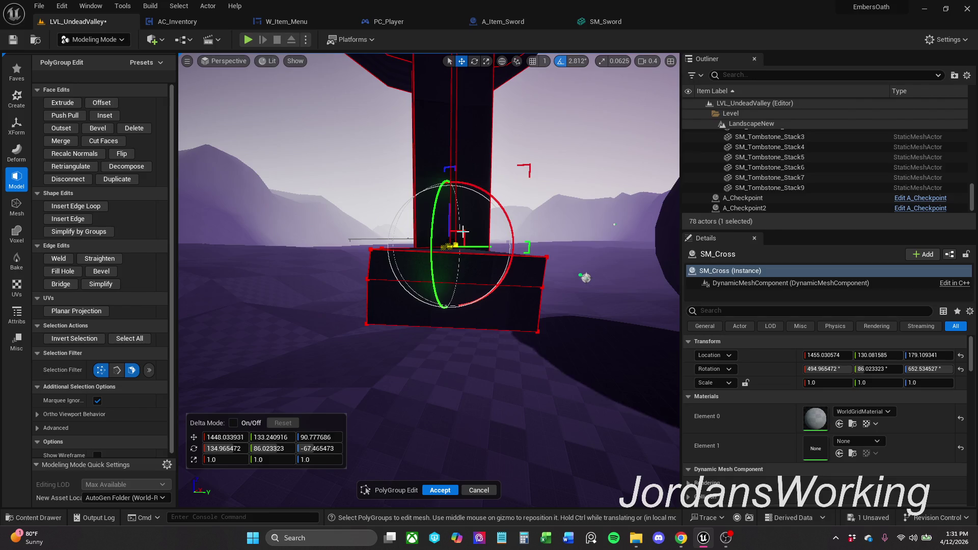
{"action": "left_click_drag", "start_coordinate": [462, 231], "coordinate": [461, 238]}
{"action": "left_click_drag", "start_coordinate": [603, 338], "coordinate": [535, 344]}
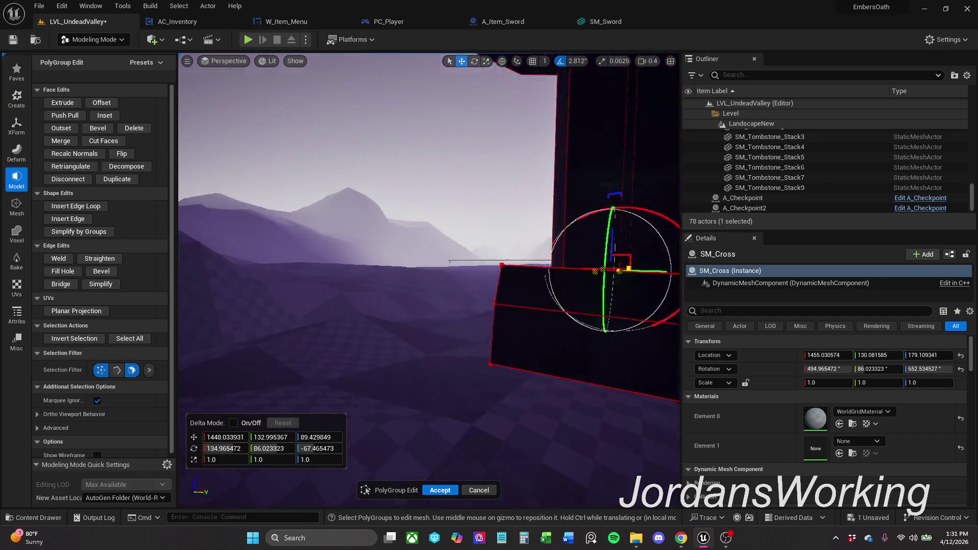
{"action": "left_click_drag", "start_coordinate": [611, 388], "coordinate": [611, 389]}
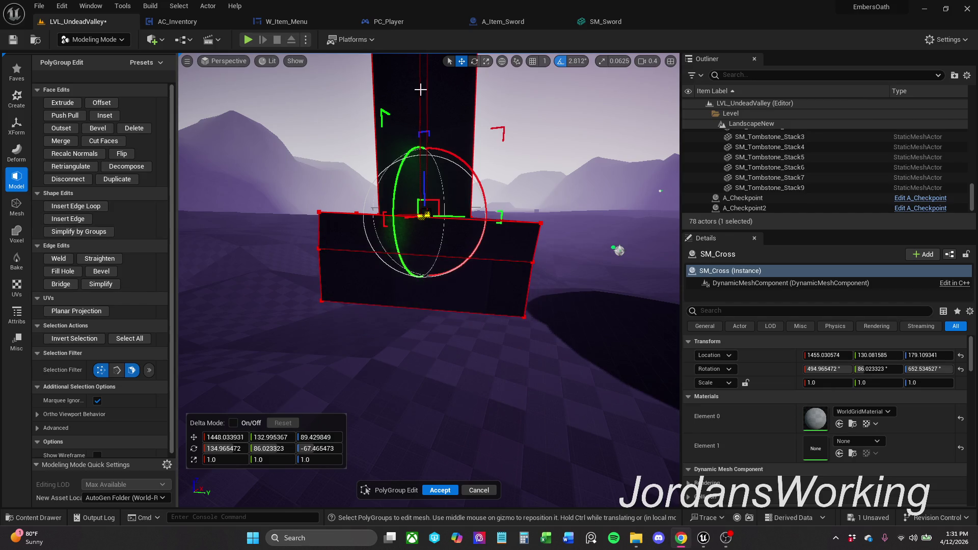
{"action": "left_click_drag", "start_coordinate": [471, 232], "coordinate": [471, 230]}
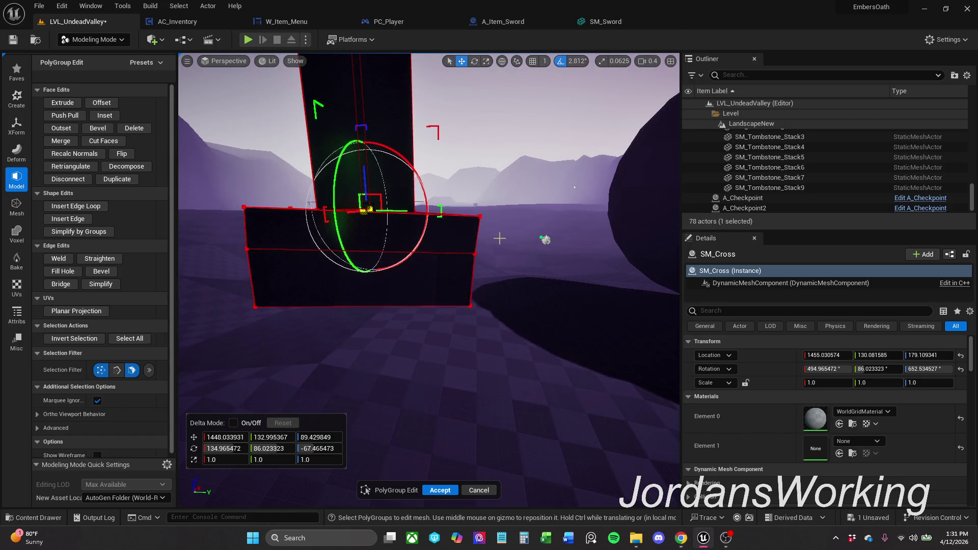
Move a base-block corner to the left with small nudges, then deselect it
{"action": "left_click_drag", "start_coordinate": [440, 193], "coordinate": [424, 227]}
{"action": "key", "text": "f"}
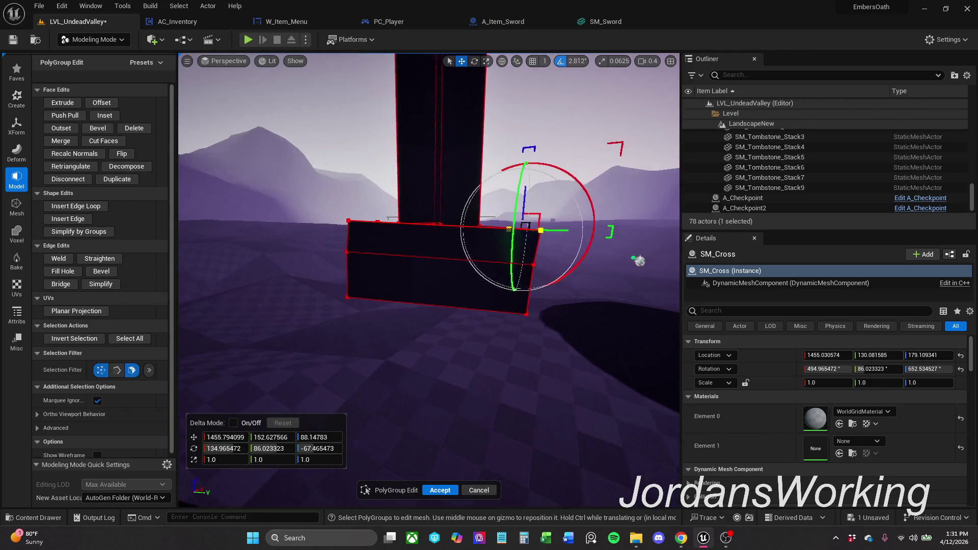
{"action": "left_click_drag", "start_coordinate": [536, 212], "coordinate": [484, 208]}
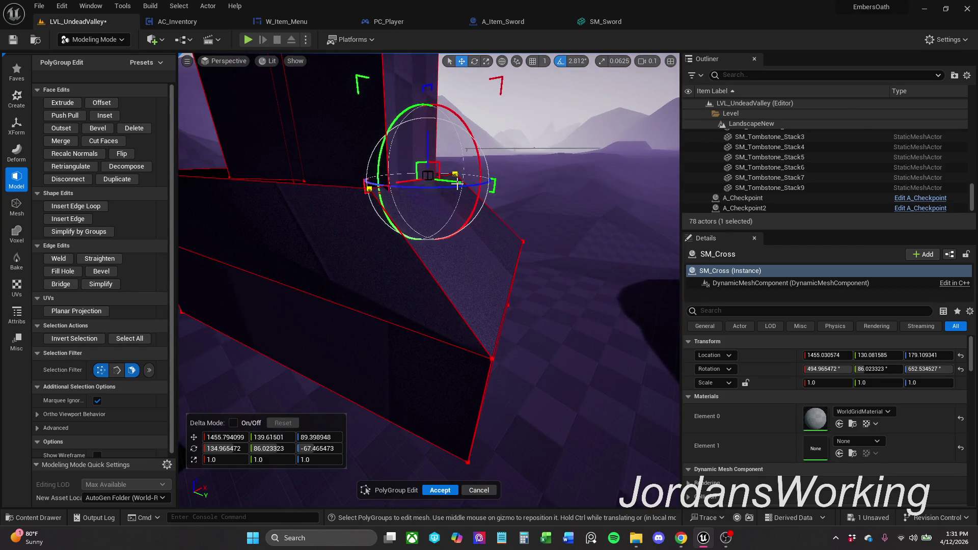
{"action": "left_click_drag", "start_coordinate": [458, 184], "coordinate": [460, 185]}
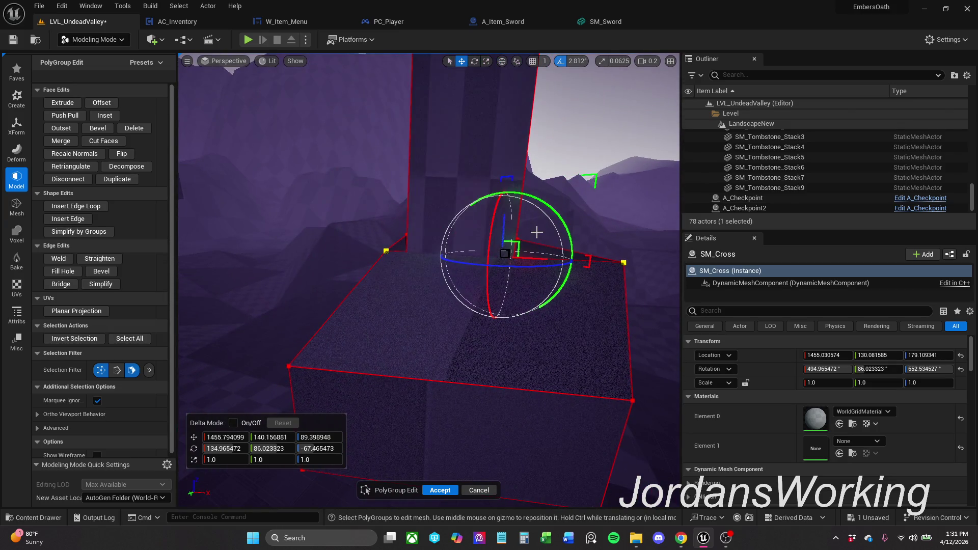
{"action": "left_click_drag", "start_coordinate": [538, 255], "coordinate": [518, 242]}
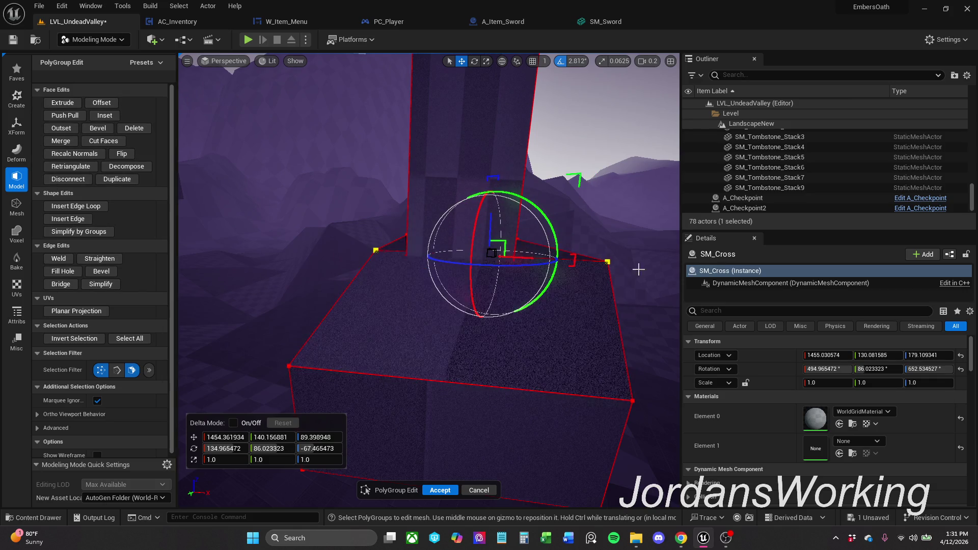
{"action": "left_click", "coordinate": [621, 262]}
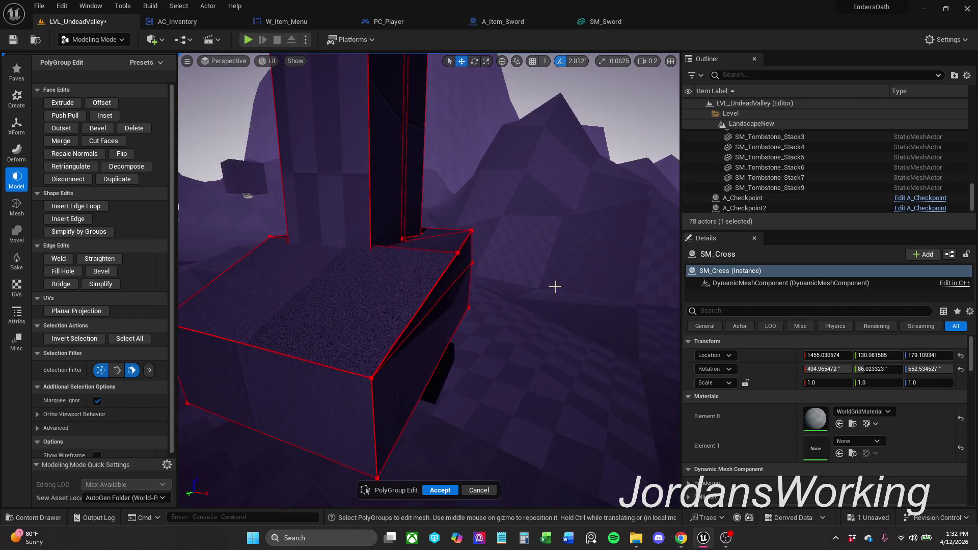
Marquee-select the box's top-corner vertices, inspect them from new angles, and deselect
{"action": "left_click_drag", "start_coordinate": [433, 266], "coordinate": [480, 212]}
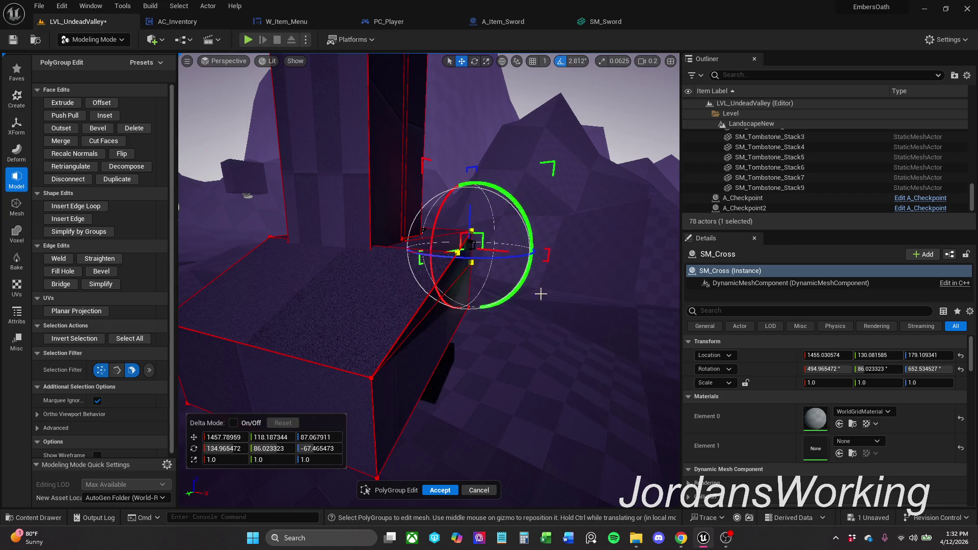
{"action": "left_click_drag", "start_coordinate": [540, 293], "coordinate": [496, 276]}
{"action": "left_click_drag", "start_coordinate": [458, 290], "coordinate": [507, 301]}
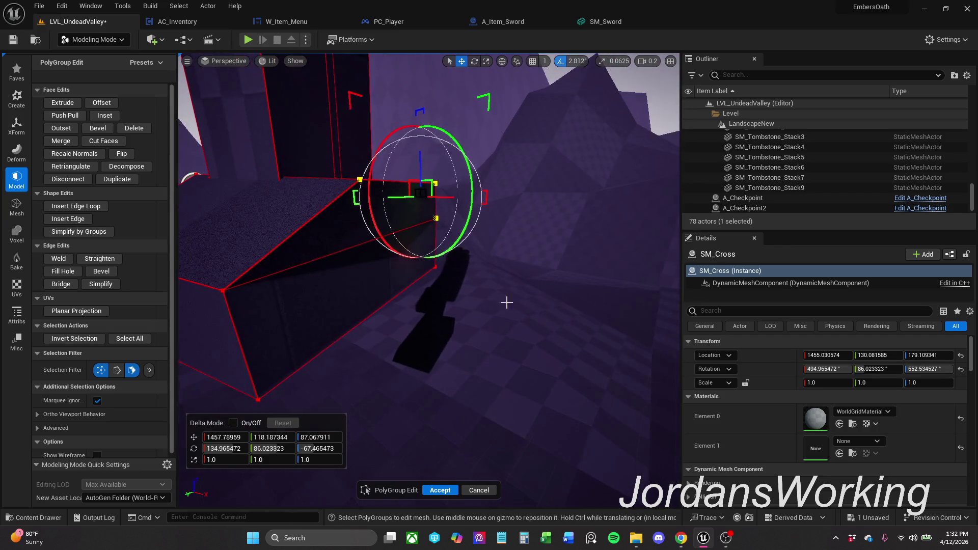
{"action": "left_click", "coordinate": [490, 172]}
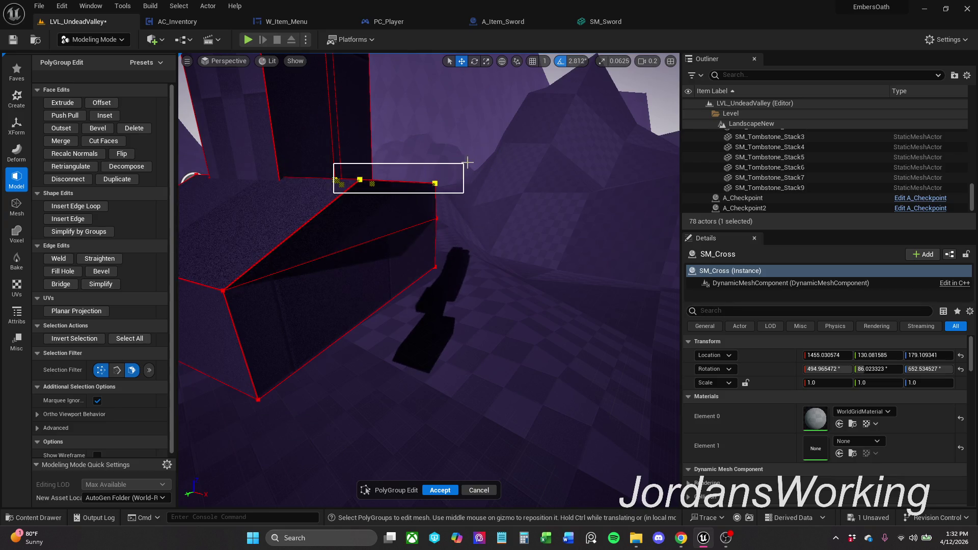
Select the base's top edge, a lower vertex and the sloped top face
{"action": "left_click", "coordinate": [419, 184]}
{"action": "left_click_drag", "start_coordinate": [419, 183], "coordinate": [531, 254]}
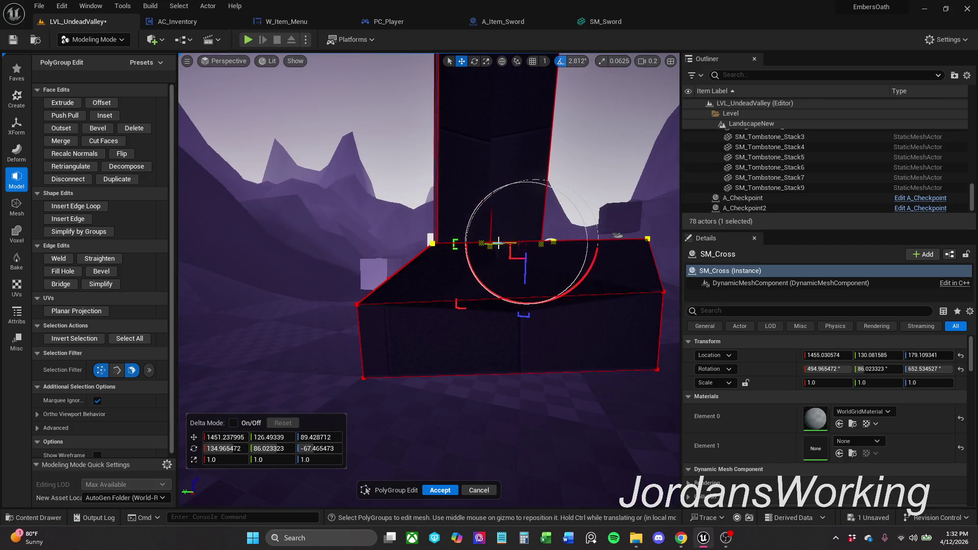
{"action": "mouse_move", "coordinate": [361, 205]}
{"action": "left_mouse_down"}
{"action": "mouse_move", "coordinate": [507, 221]}
{"action": "mouse_move", "coordinate": [515, 274]}
{"action": "mouse_move", "coordinate": [590, 280]}
{"action": "mouse_move", "coordinate": [565, 276]}
{"action": "left_mouse_up"}
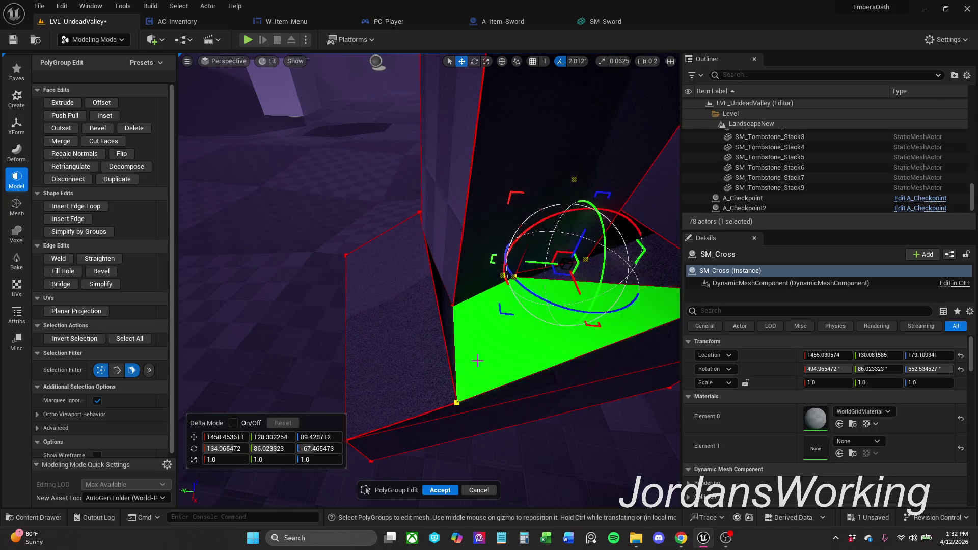
{"action": "left_click_drag", "start_coordinate": [435, 375], "coordinate": [493, 414]}
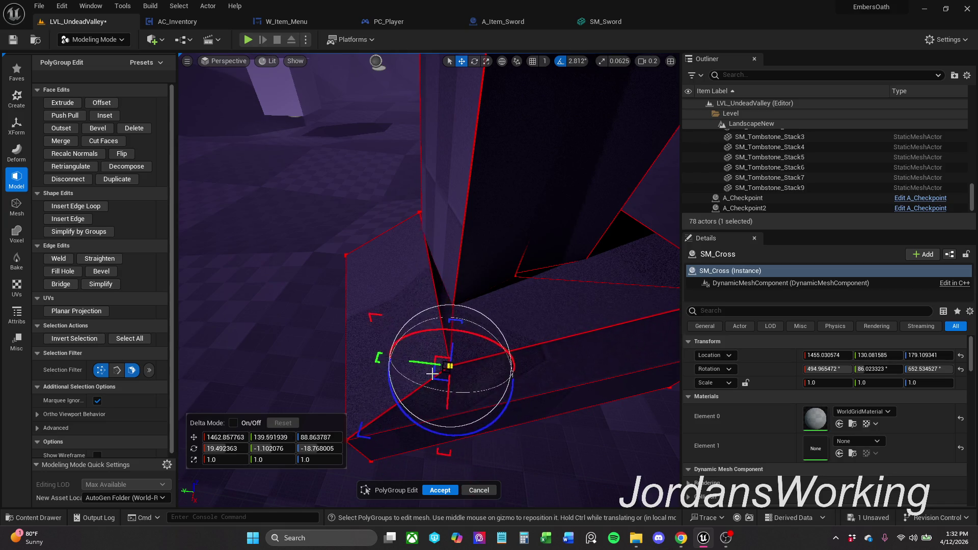
{"action": "left_click", "coordinate": [490, 316]}
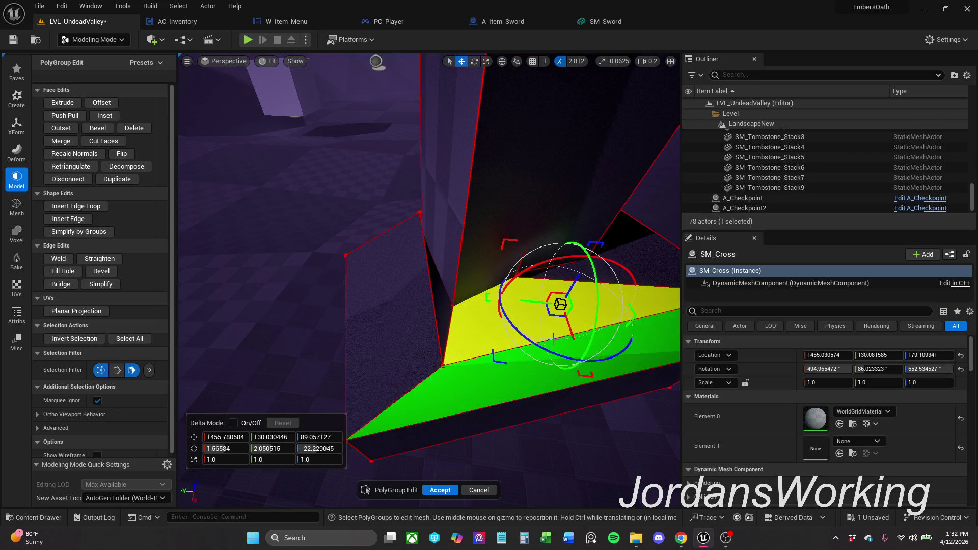
Tilt the sloped face about 22° and reposition it, then accept the polygroup edits
{"action": "left_click_drag", "start_coordinate": [584, 305], "coordinate": [580, 289]}
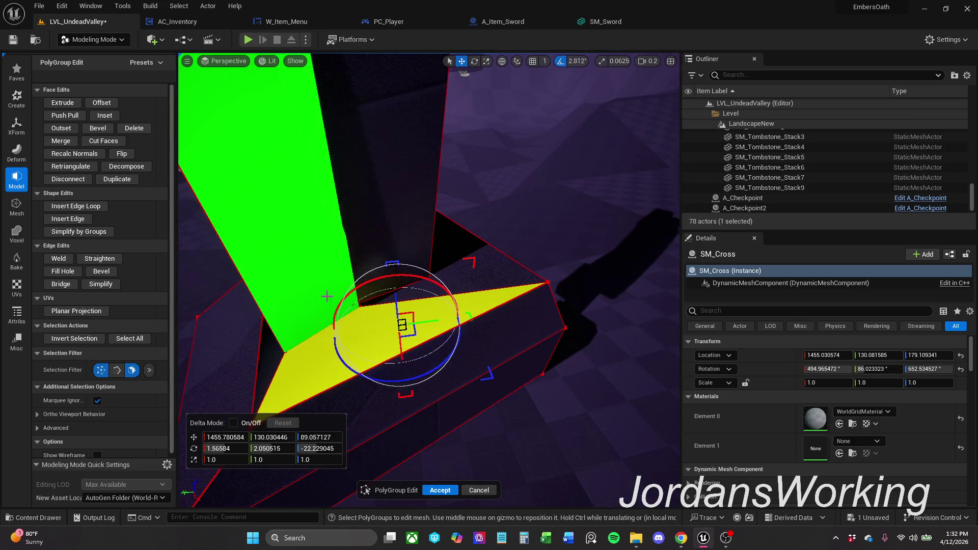
{"action": "mouse_move", "coordinate": [365, 305]}
{"action": "left_mouse_down"}
{"action": "mouse_move", "coordinate": [398, 322]}
{"action": "mouse_move", "coordinate": [519, 308]}
{"action": "mouse_move", "coordinate": [579, 315]}
{"action": "mouse_move", "coordinate": [428, 321]}
{"action": "mouse_move", "coordinate": [500, 324]}
{"action": "left_mouse_up"}
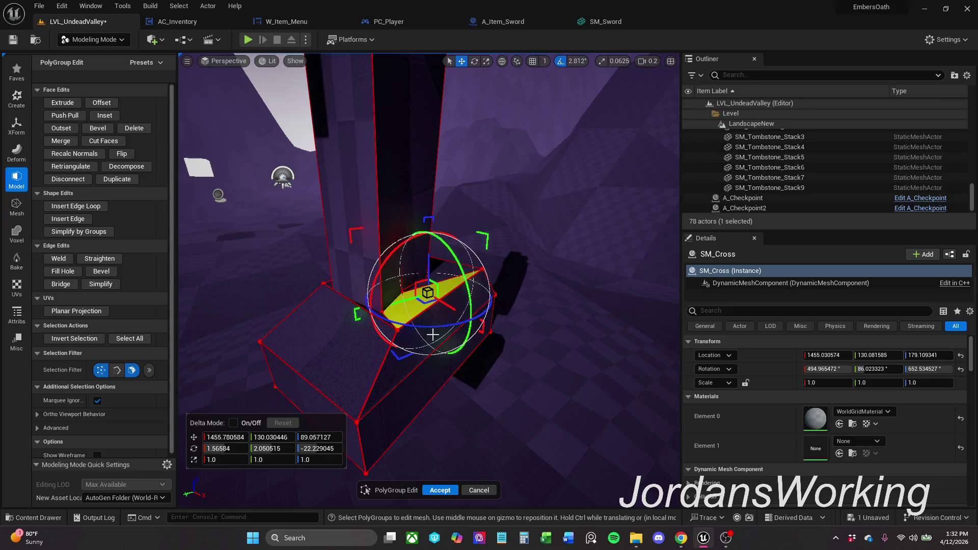
{"action": "mouse_move", "coordinate": [501, 324]}
{"action": "left_mouse_down"}
{"action": "mouse_move", "coordinate": [345, 202]}
{"action": "mouse_move", "coordinate": [287, 280]}
{"action": "left_mouse_up"}
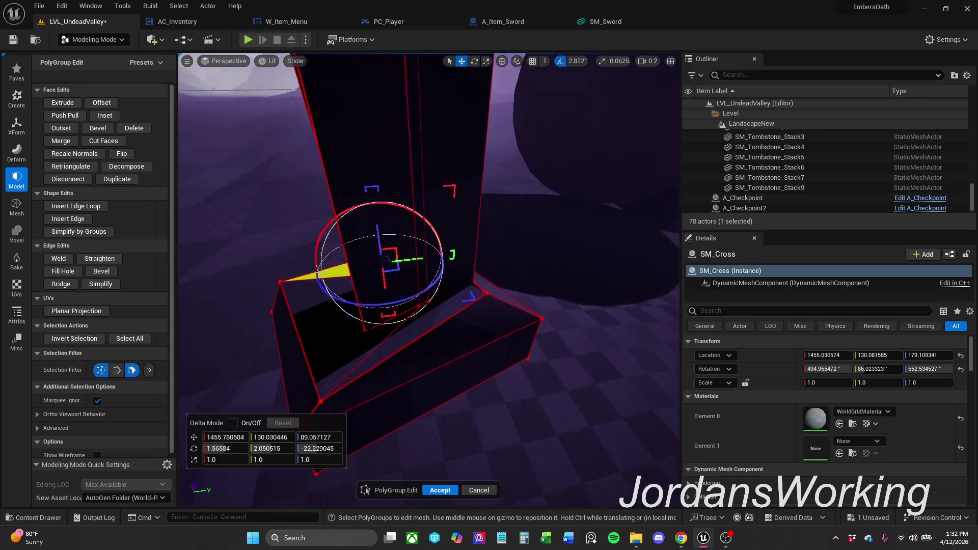
{"action": "left_click_drag", "start_coordinate": [286, 279], "coordinate": [419, 514]}
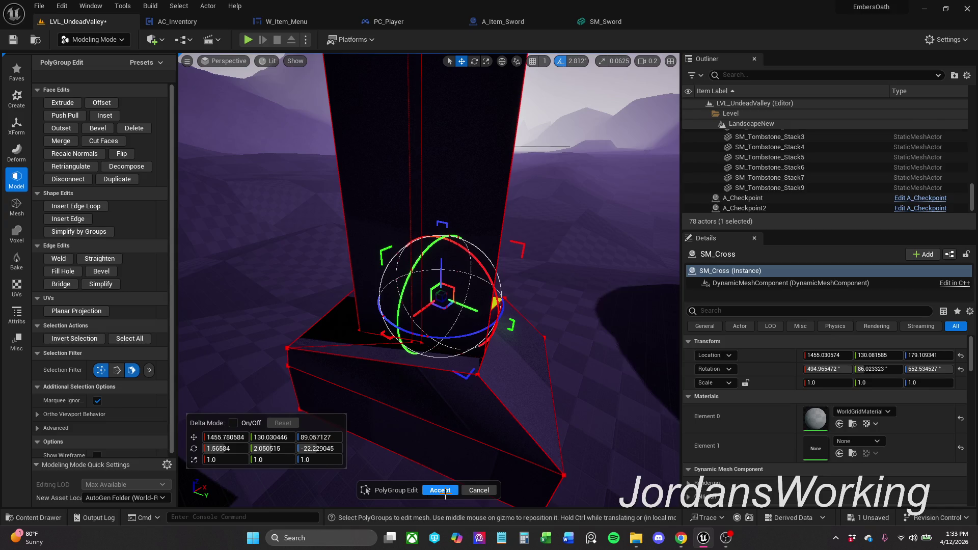
{"action": "left_click", "coordinate": [440, 489]}
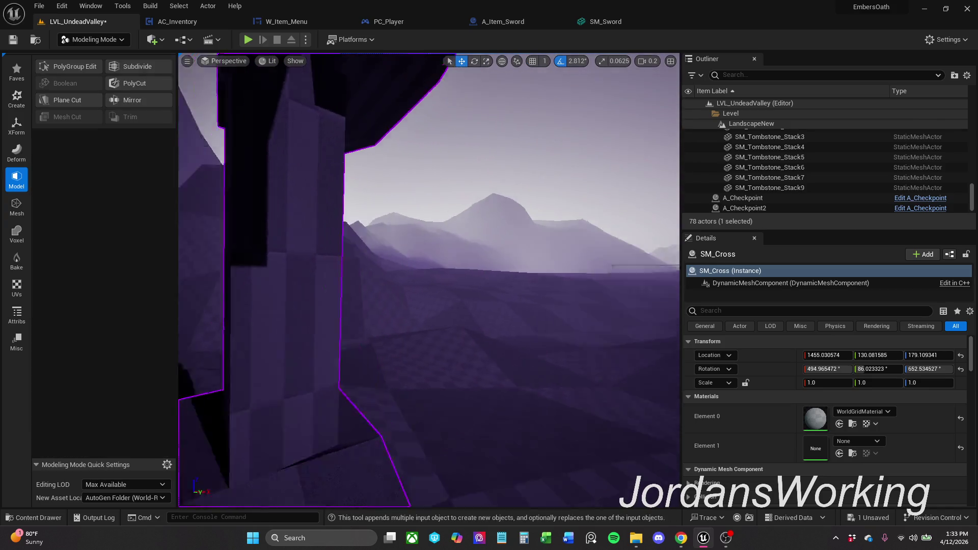